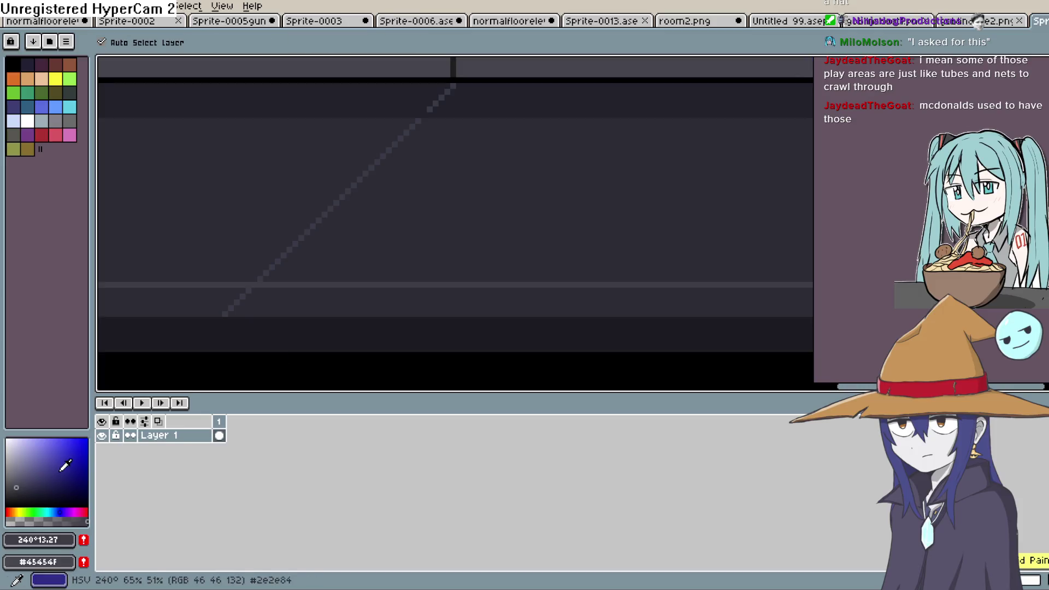
# Sample the dark #22222c shade from the floor sprite with the Eyedropper.
pyautogui.click(24, 489)
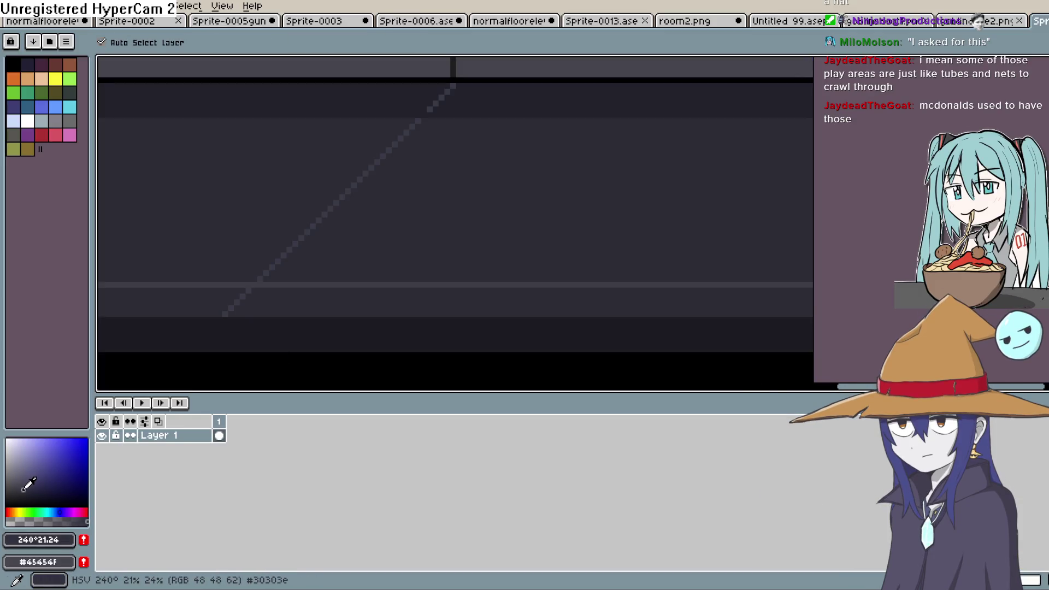
pyautogui.press('g')
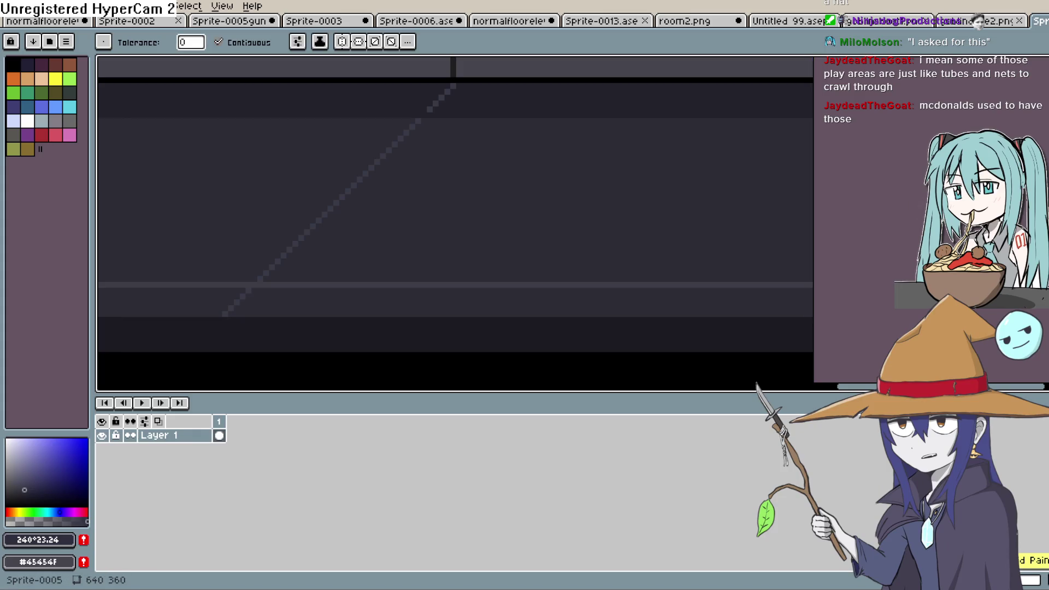
pyautogui.press('i')
pyautogui.click(753, 95)
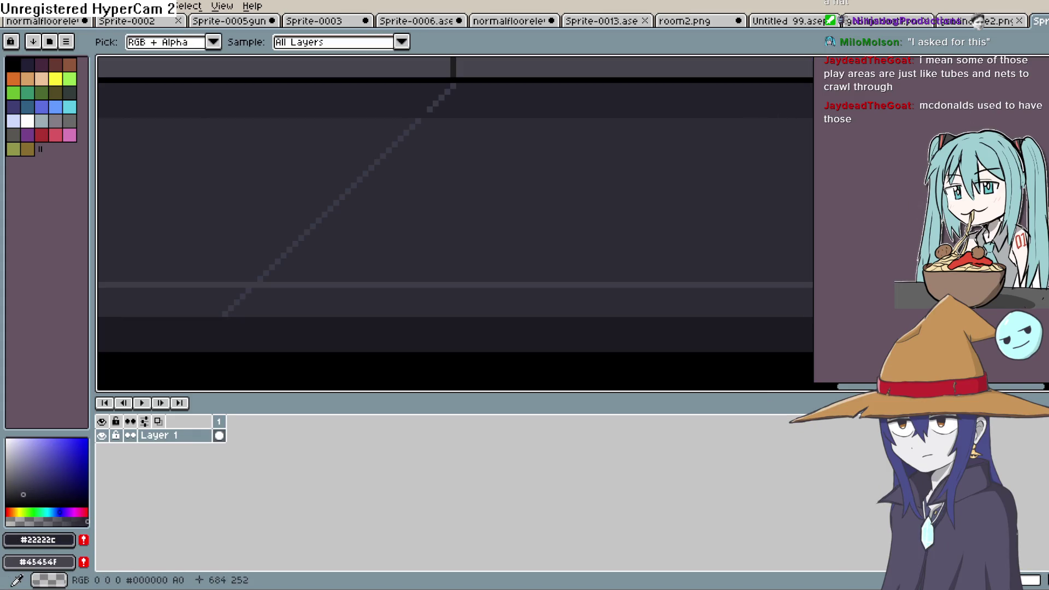
pyautogui.press('g')
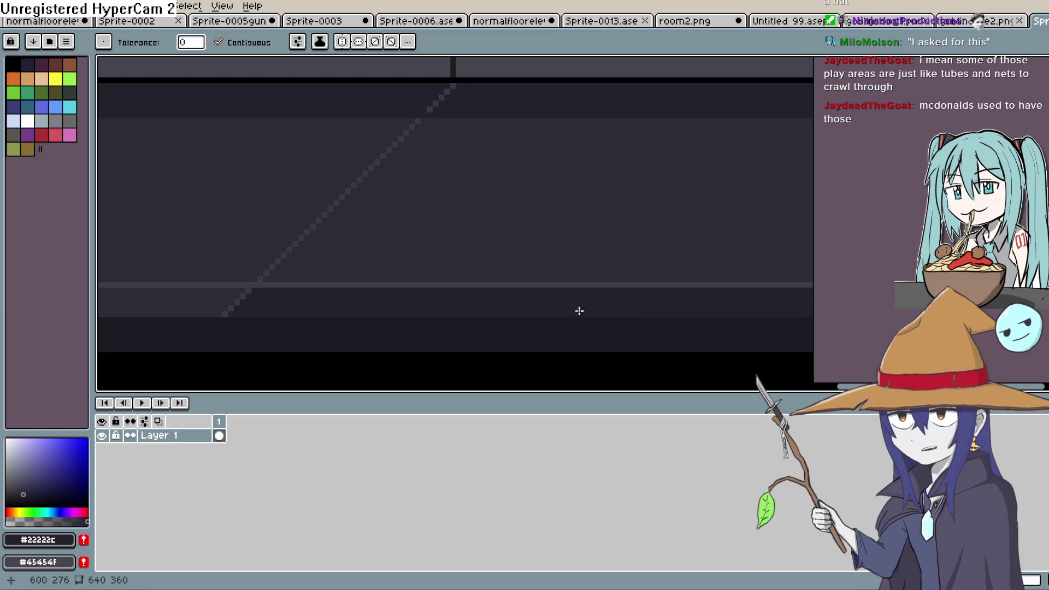
# Extend the diagonal floor line down-left with the Pencil.
pyautogui.moveTo(858, 294); pyautogui.dragTo(886, 291)
pyautogui.scroll(-1, 562, 304)
pyautogui.hscroll(1, 562, 304)
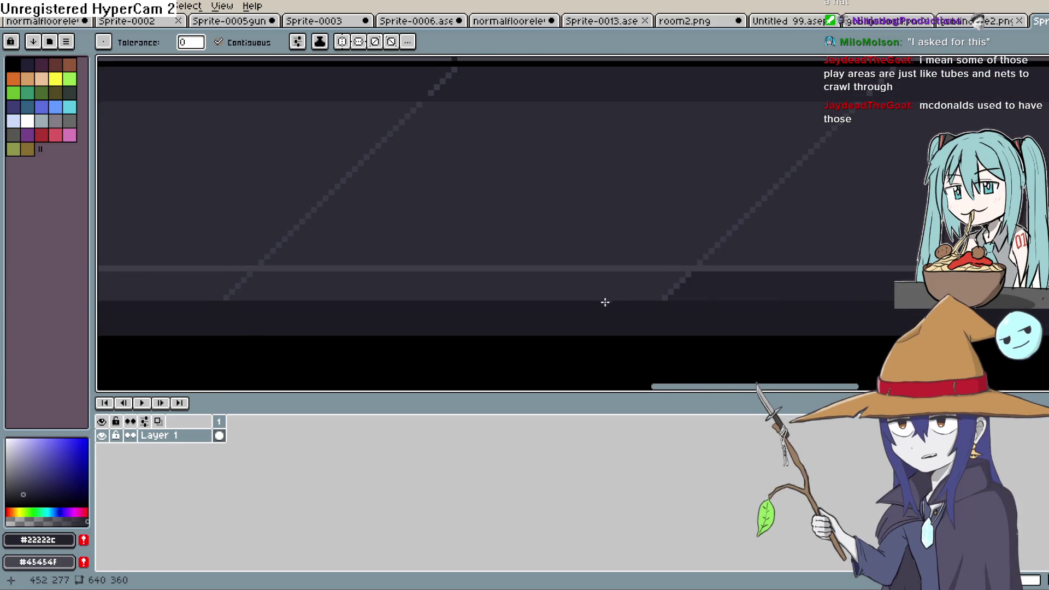
pyautogui.scroll(-1, 749, 283)
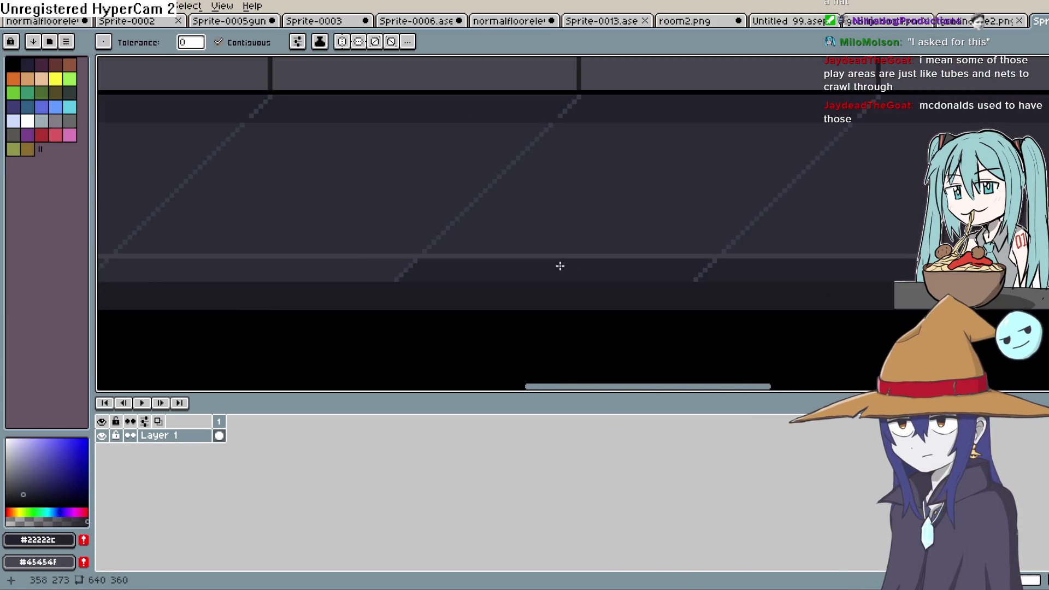
pyautogui.hscroll(-3, 499, 269)
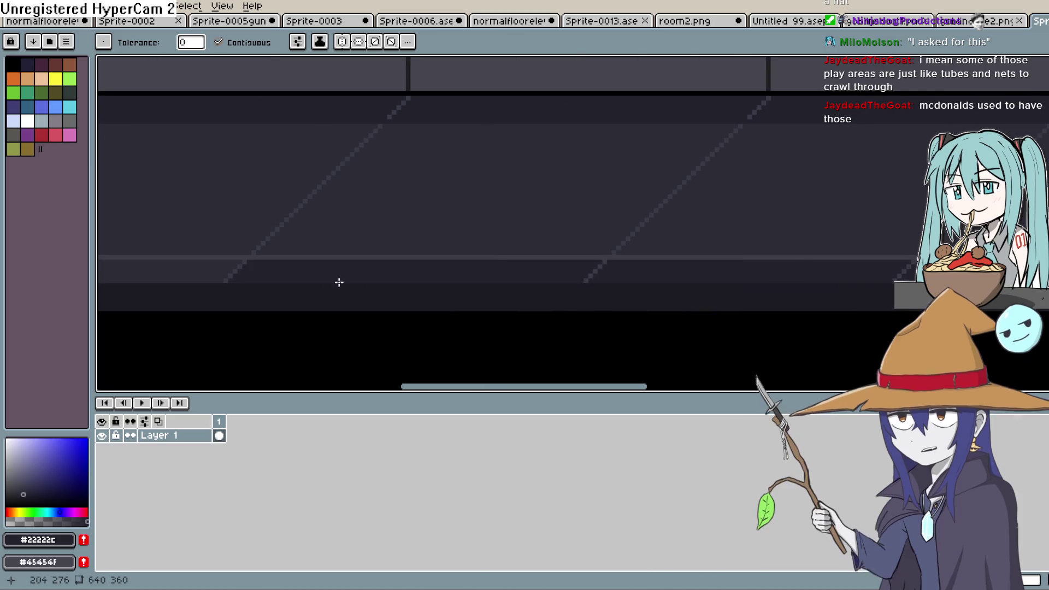
pyautogui.hscroll(-3, 542, 255)
pyautogui.hscroll(-4, 403, 264)
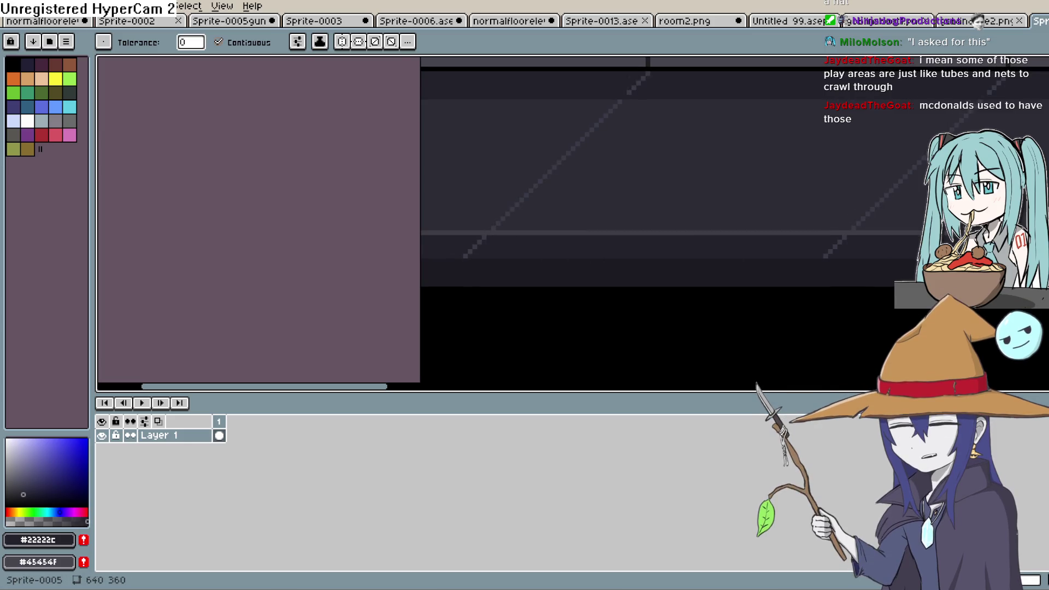
pyautogui.press('b')
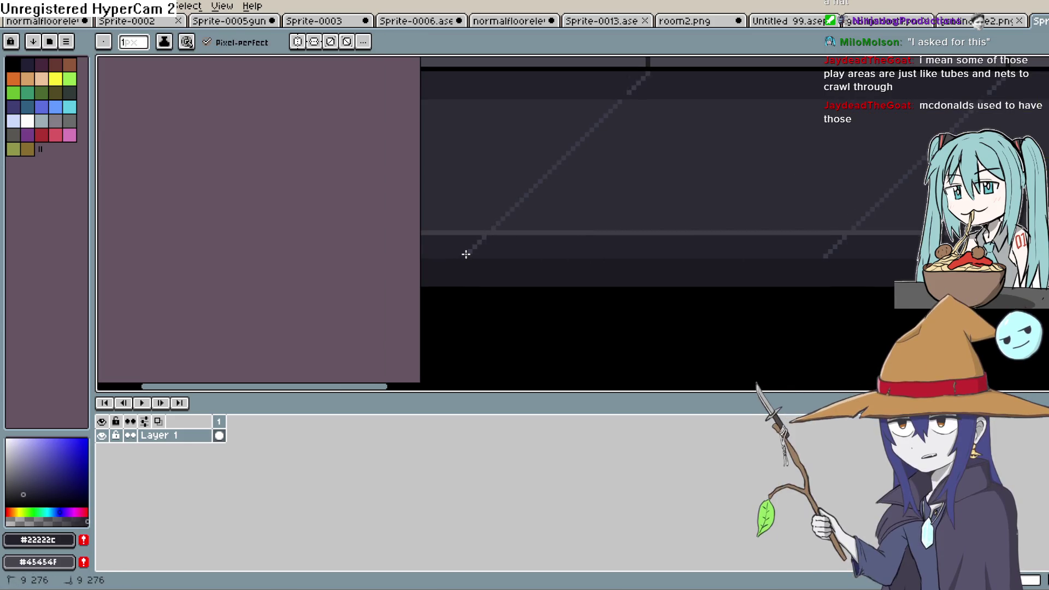
pyautogui.keyDown('shift'); pyautogui.click(479, 241); pyautogui.keyUp('shift')
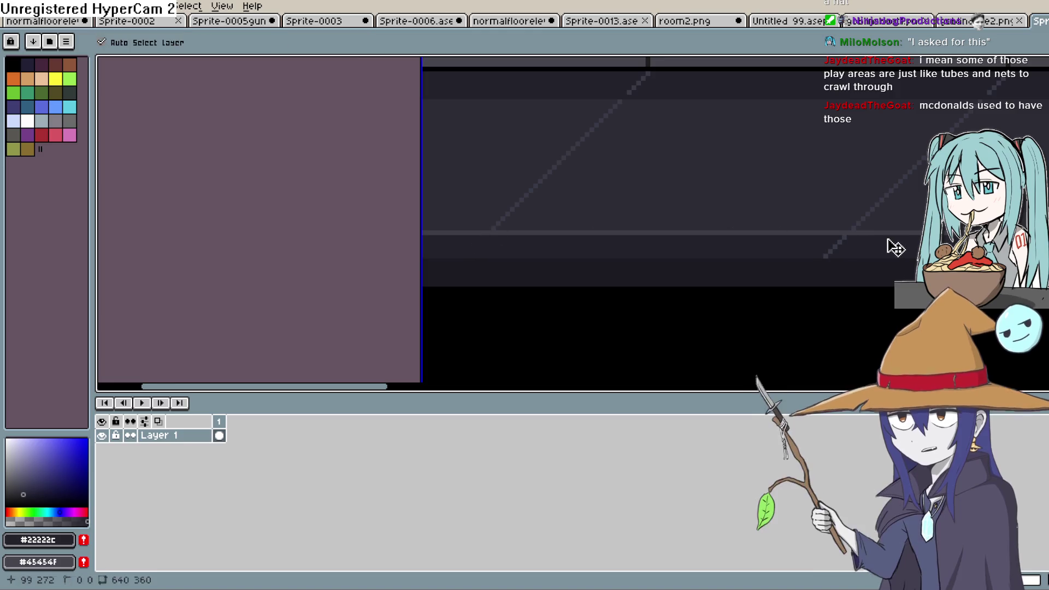
pyautogui.scroll(-4, 896, 239)
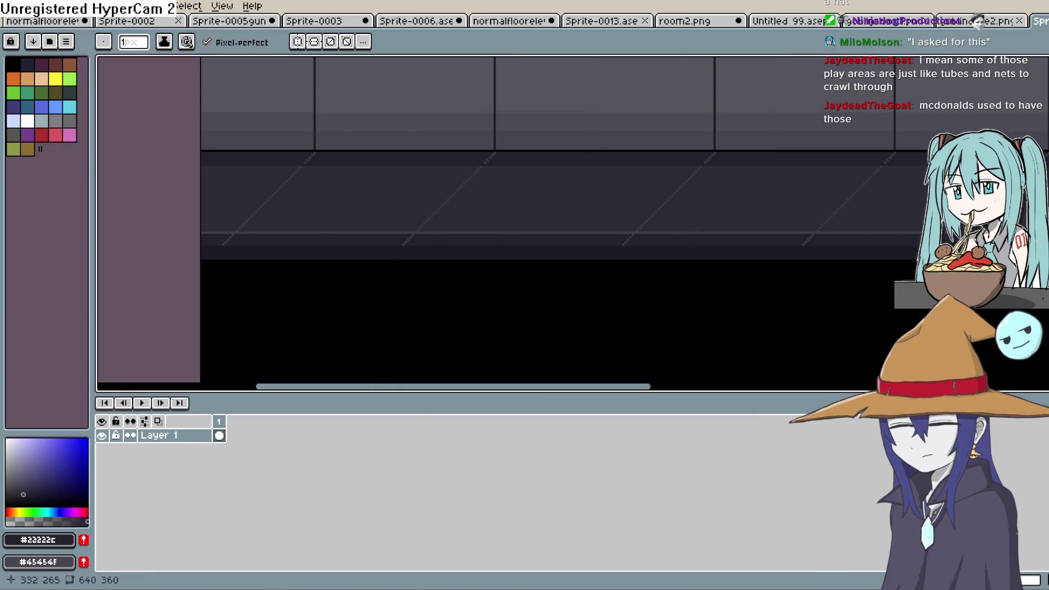
pyautogui.hscroll(8, 648, 230)
# Undo the last paint-bucket fill and frame the whole sprite.
pyautogui.press('v')
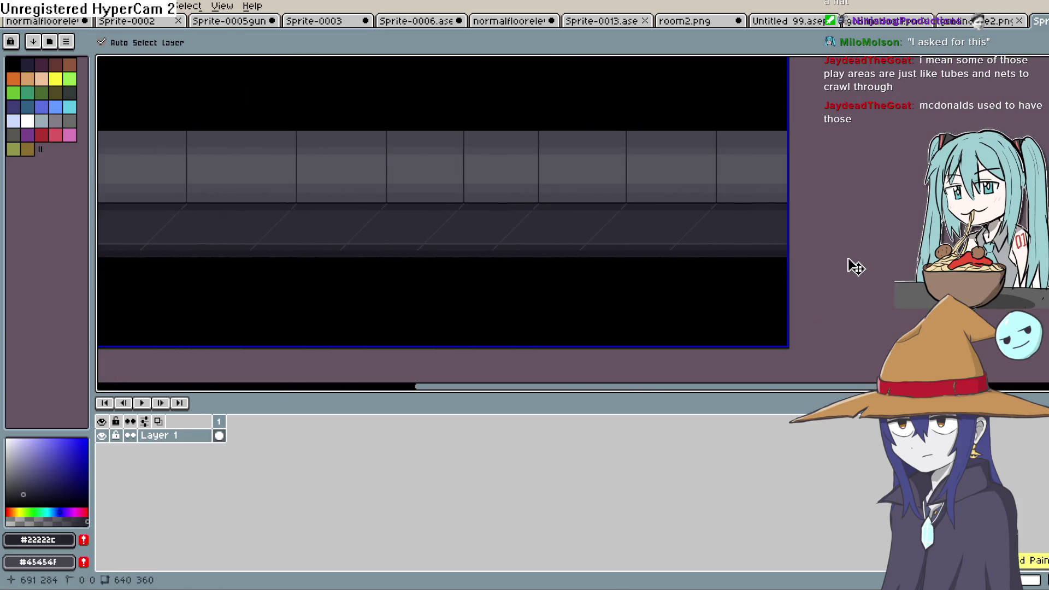
pyautogui.hotkey('ctrl', 'z')
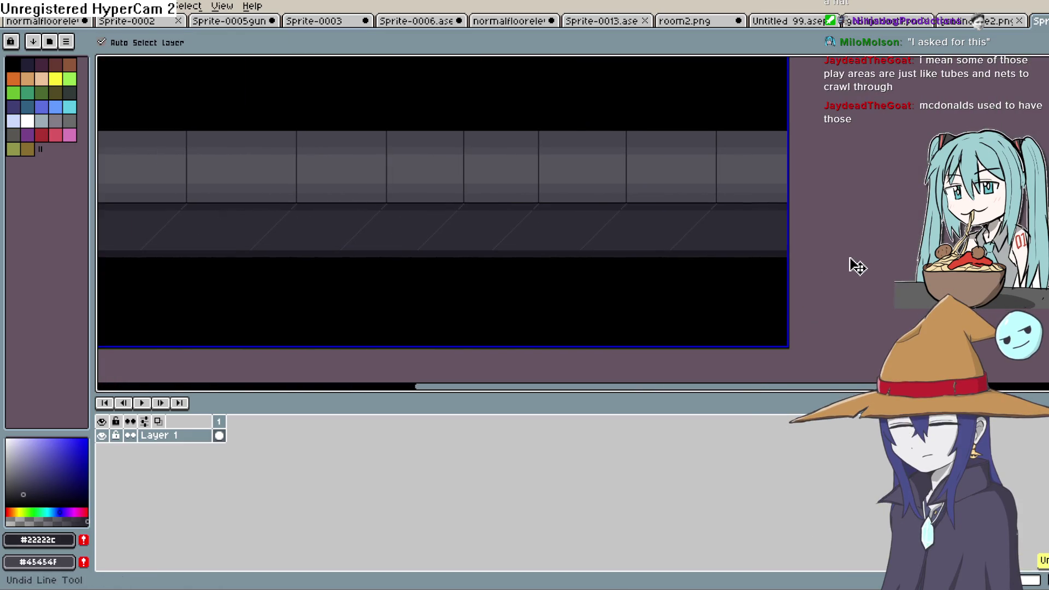
pyautogui.press('b')
pyautogui.moveTo(682, 222)
pyautogui.mouseDown()
pyautogui.moveTo(819, 262)
pyautogui.moveTo(776, 252)
pyautogui.mouseUp()
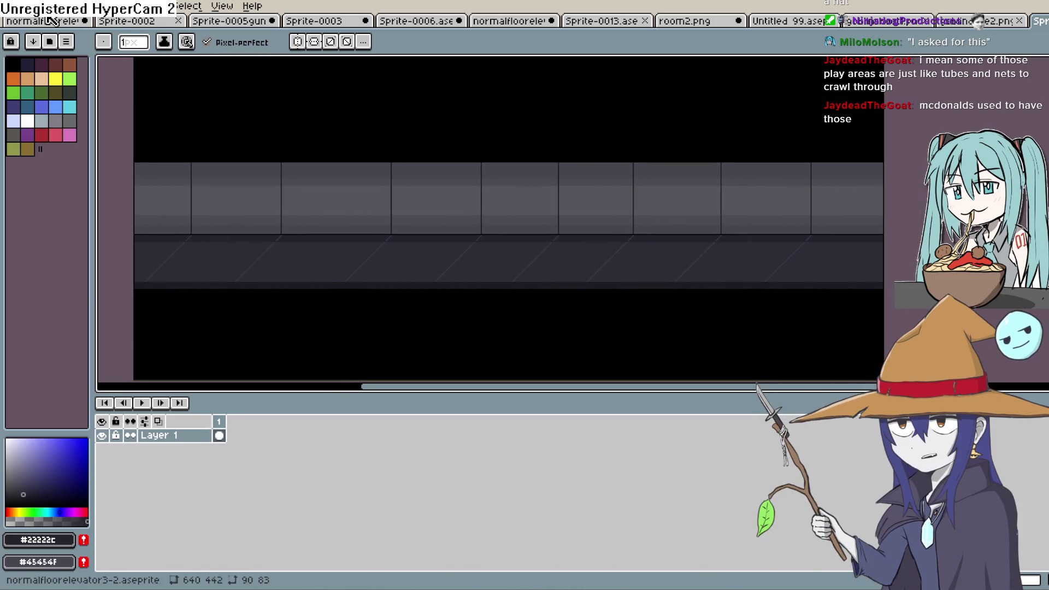
pyautogui.click(11, 5)
# Export the hallway sprite as ventmap.png at 100% size, all frames, visible layers only.
pyautogui.moveTo(36, 5)
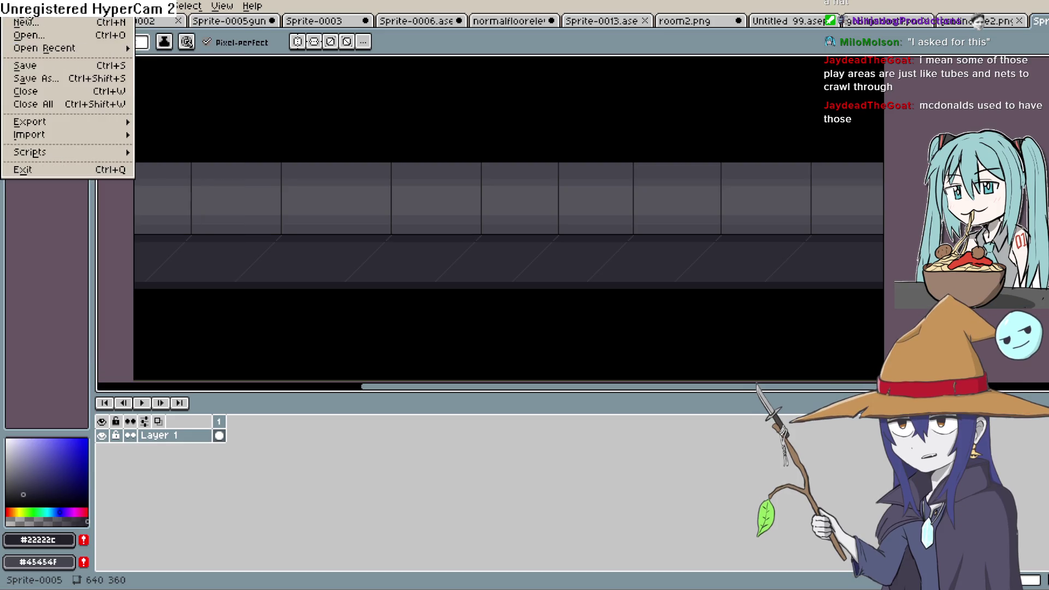
pyautogui.moveTo(49, 121)
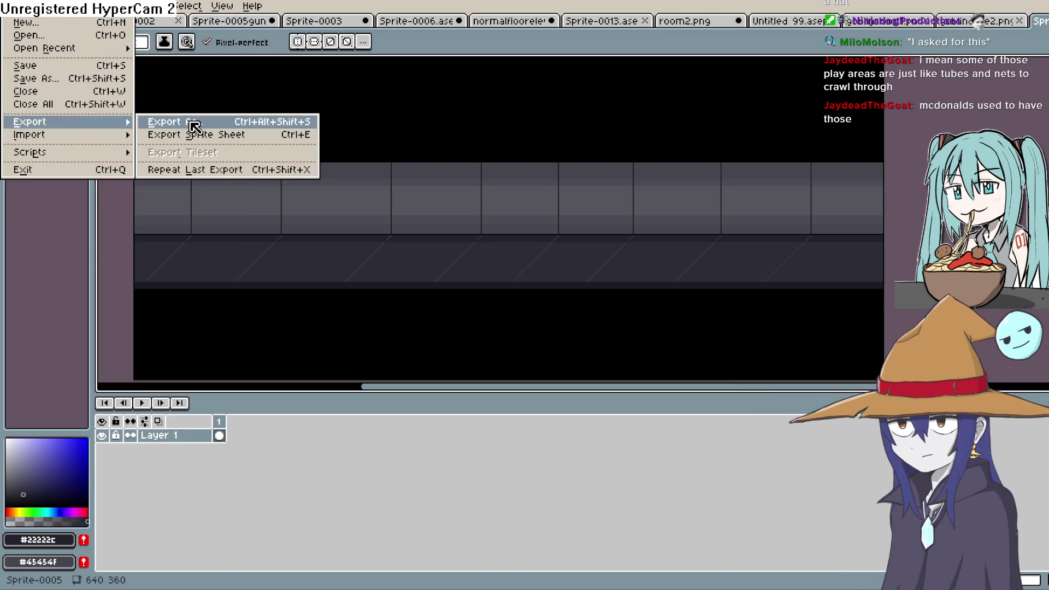
pyautogui.click(193, 122)
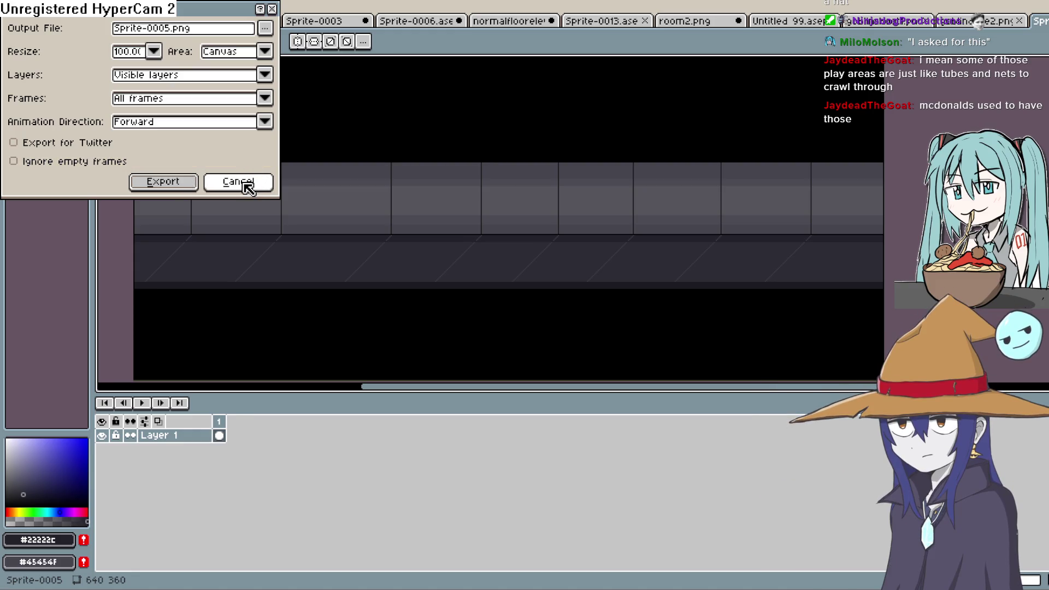
pyautogui.click(265, 28)
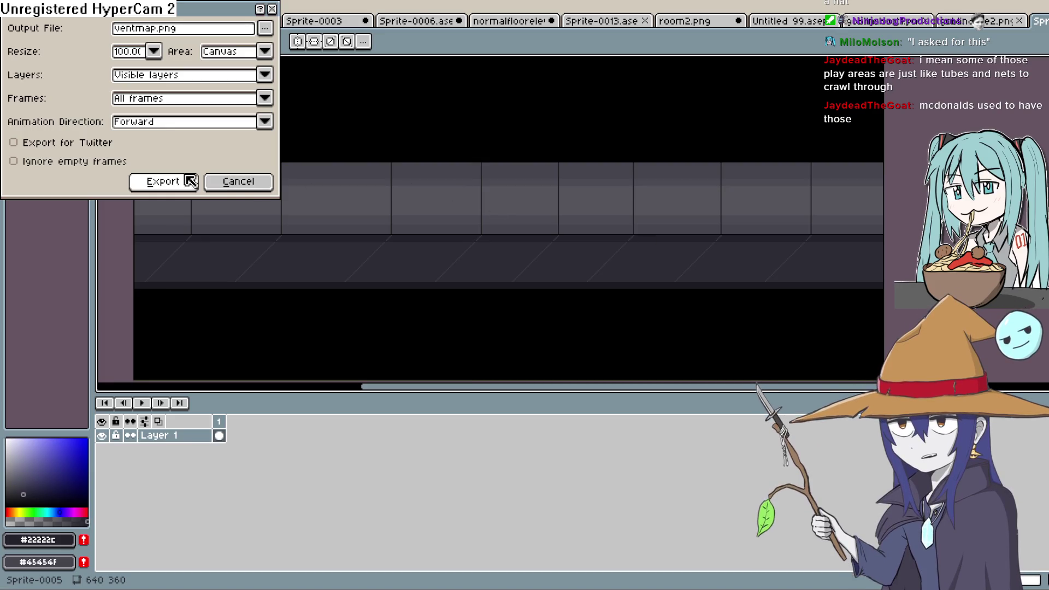
pyautogui.click(164, 181)
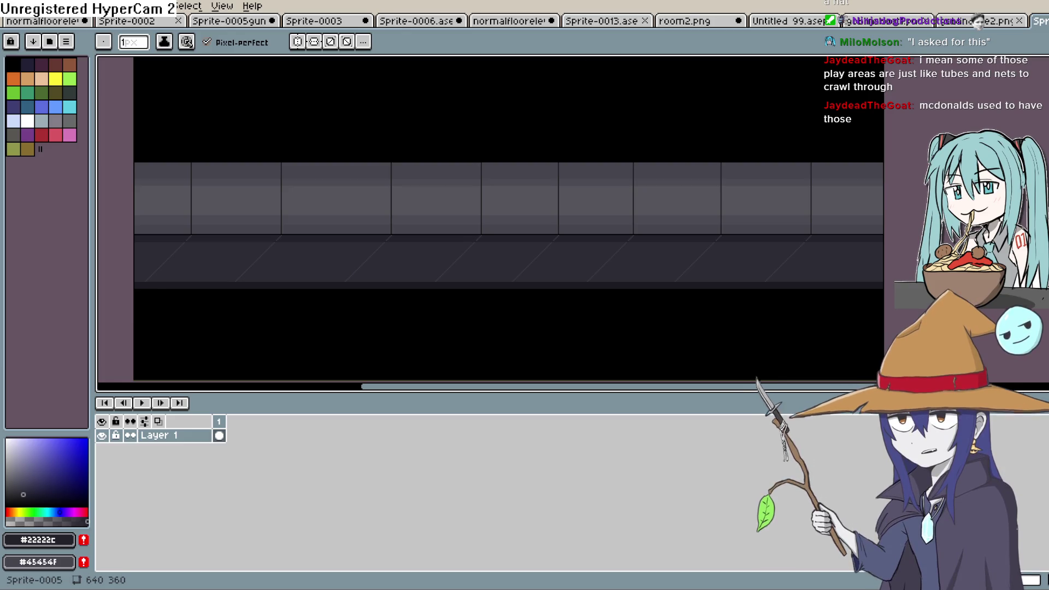
# In the groundfloor2 layout, drag the 99×318 elevator sprite up-left to about -249, -250.
pyautogui.hotkey('alt', 'Tab')
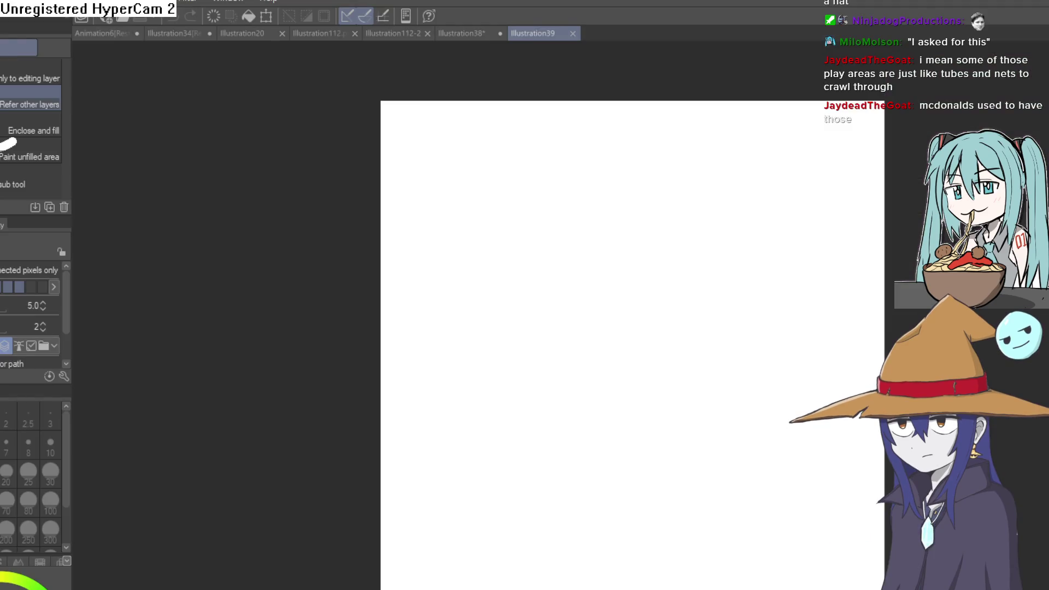
pyautogui.hotkey('alt', 'Tab')
pyautogui.scroll(-2, 407, 411)
pyautogui.hscroll(-5, 546, 300)
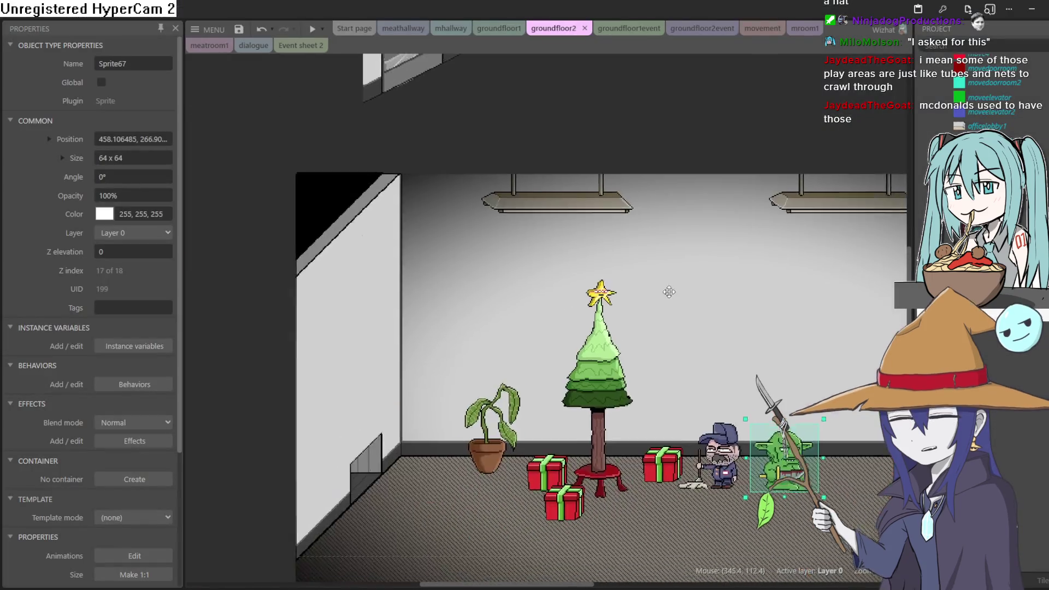
pyautogui.scroll(-4, 592, 250)
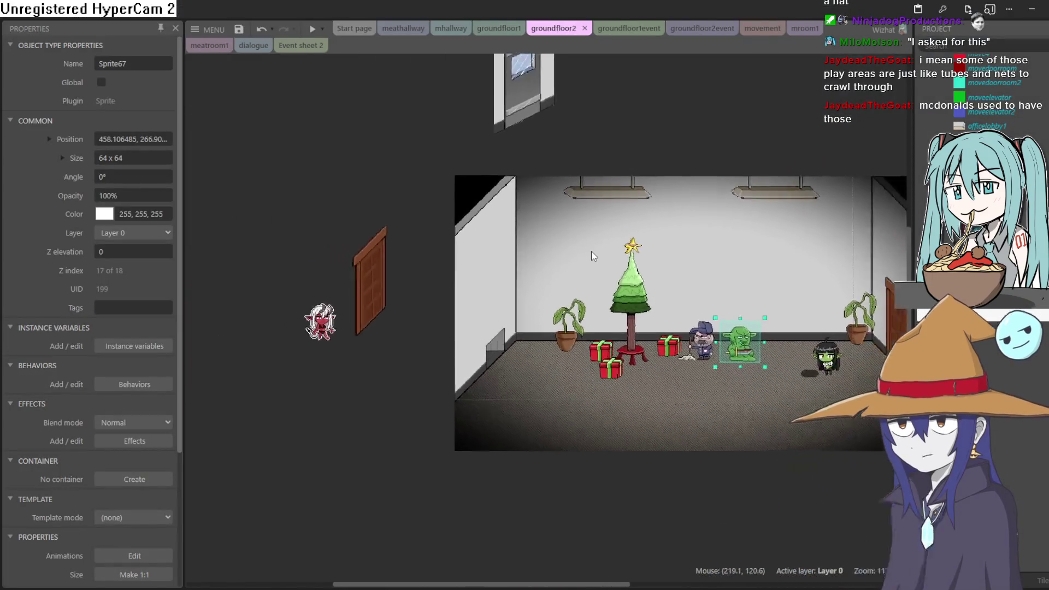
pyautogui.scroll(2, 545, 323)
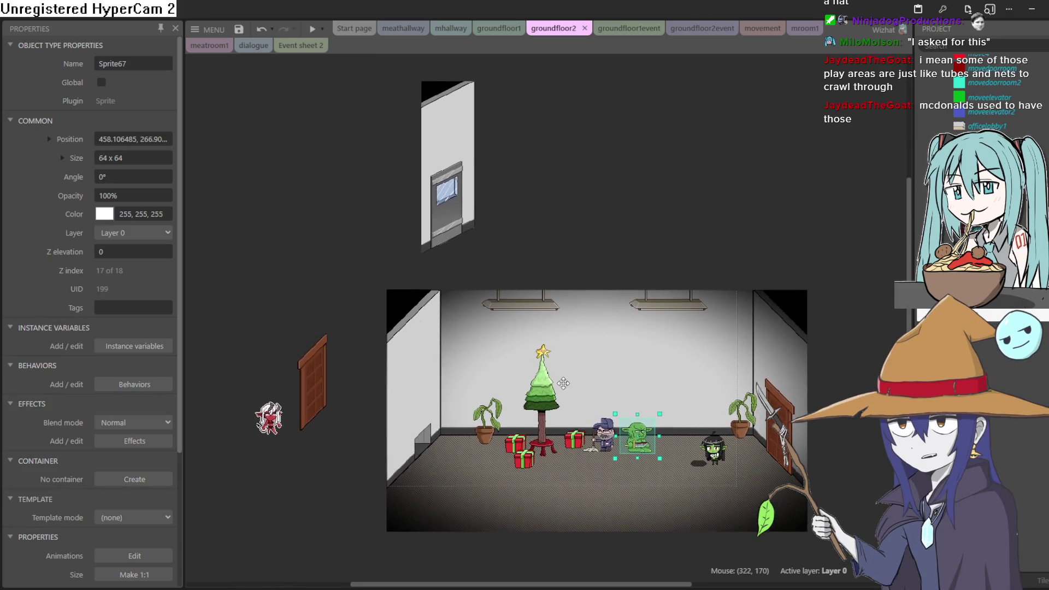
pyautogui.click(470, 249)
pyautogui.moveTo(471, 252)
pyautogui.mouseDown()
pyautogui.moveTo(458, 260)
pyautogui.moveTo(425, 214)
pyautogui.moveTo(342, 195)
pyautogui.moveTo(326, 228)
pyautogui.moveTo(250, 208)
pyautogui.mouseUp()
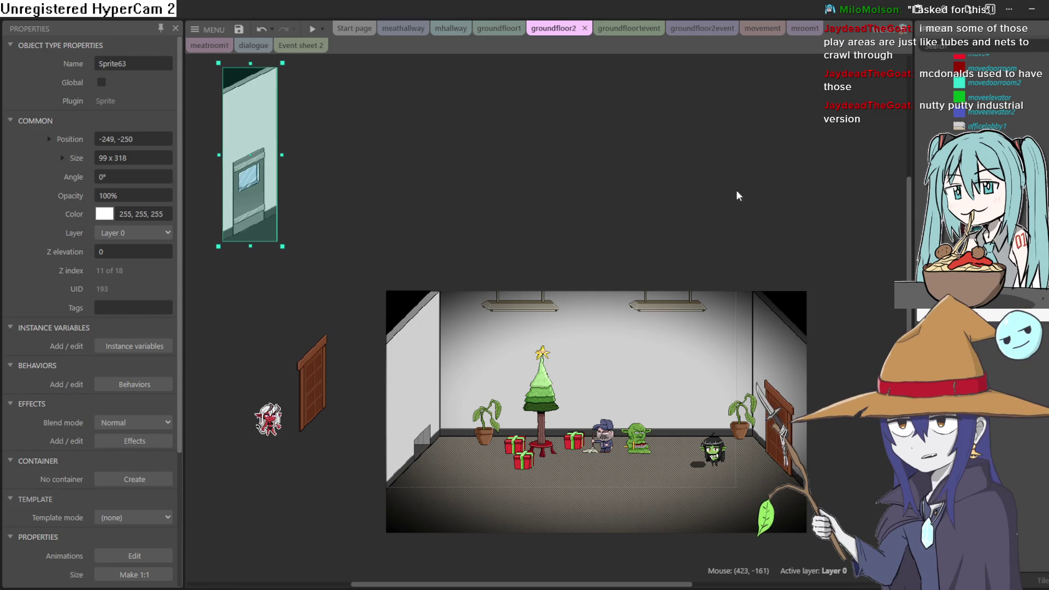
pyautogui.scroll(5, 983, 93)
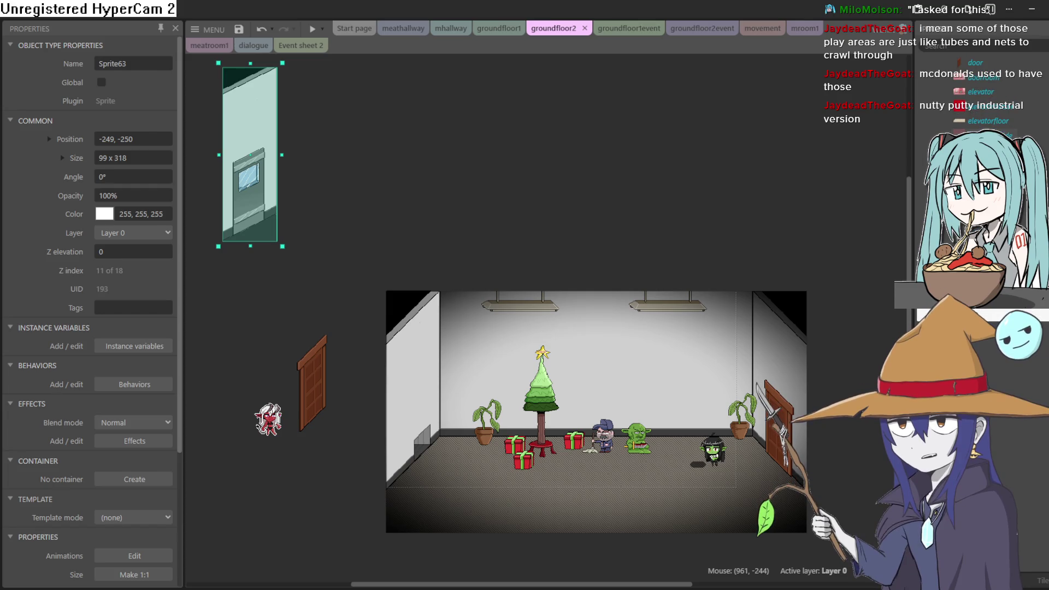
pyautogui.scroll(-5, 986, 93)
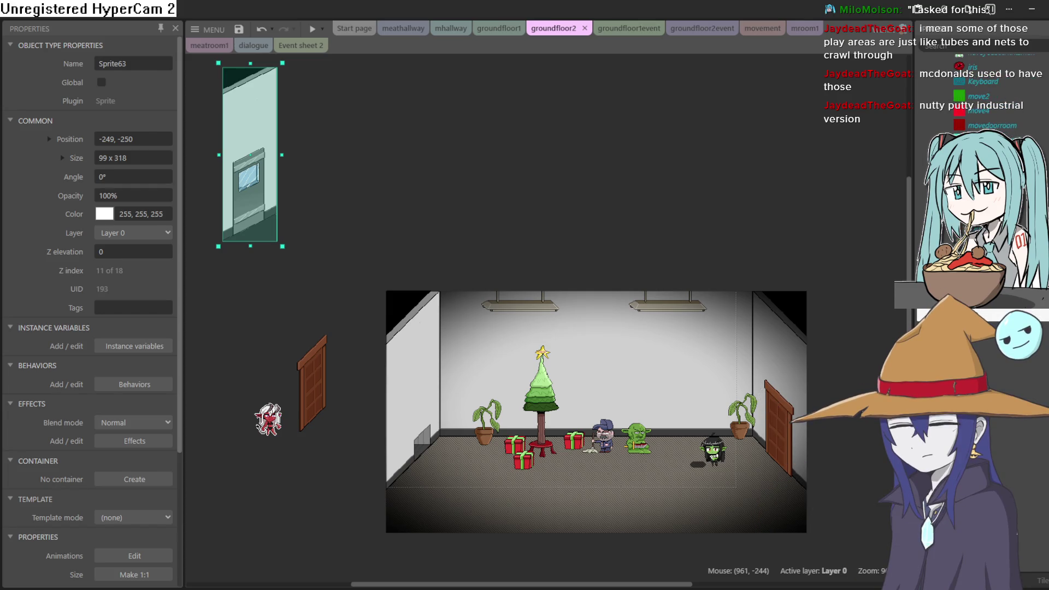
pyautogui.scroll(-3, 983, 93)
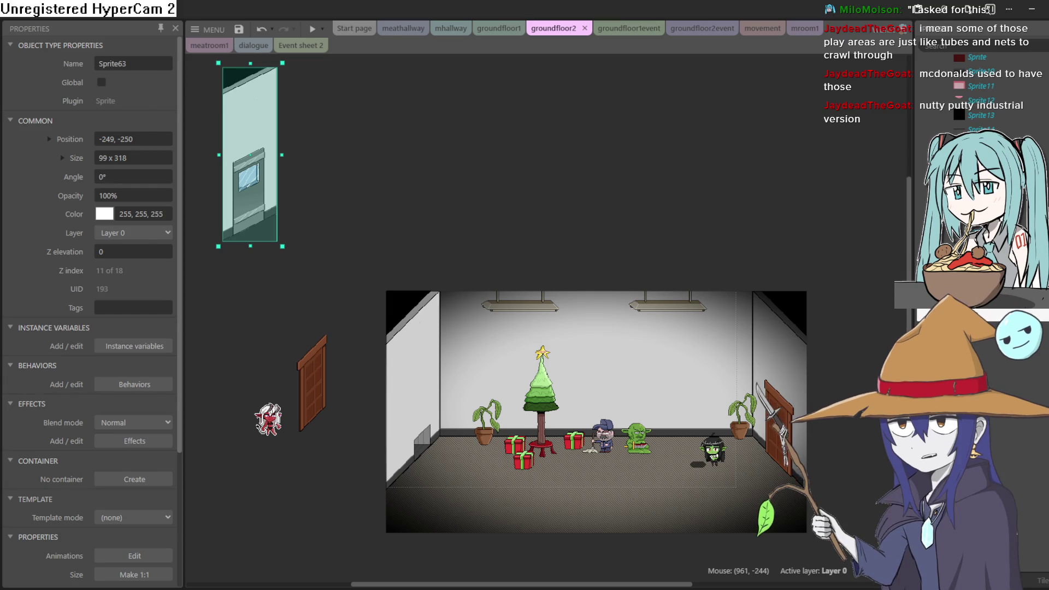
pyautogui.scroll(-2, 983, 93)
pyautogui.scroll(-2, 983, 92)
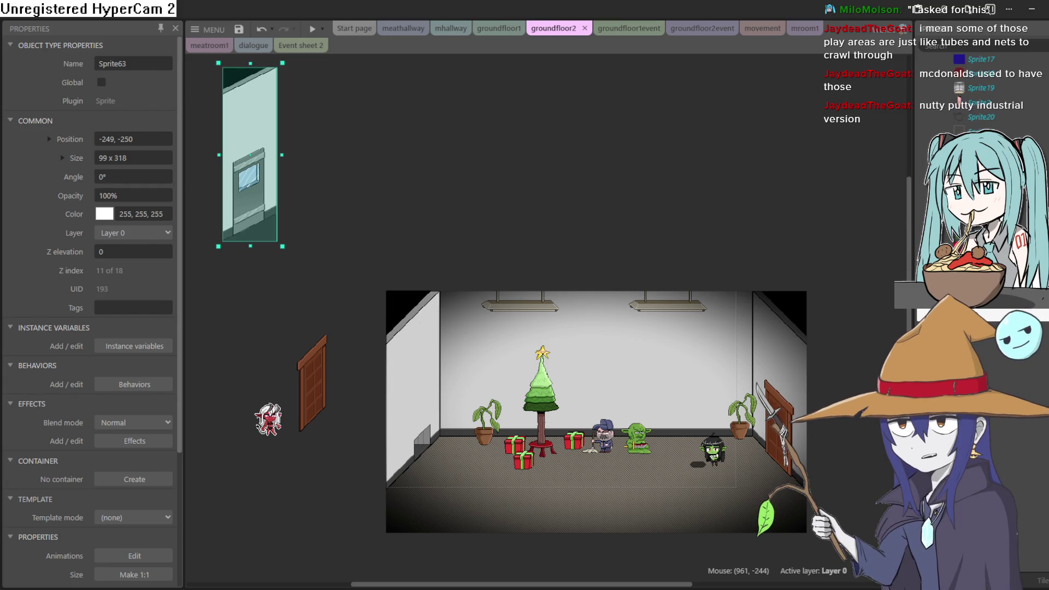
pyautogui.scroll(-3, 983, 92)
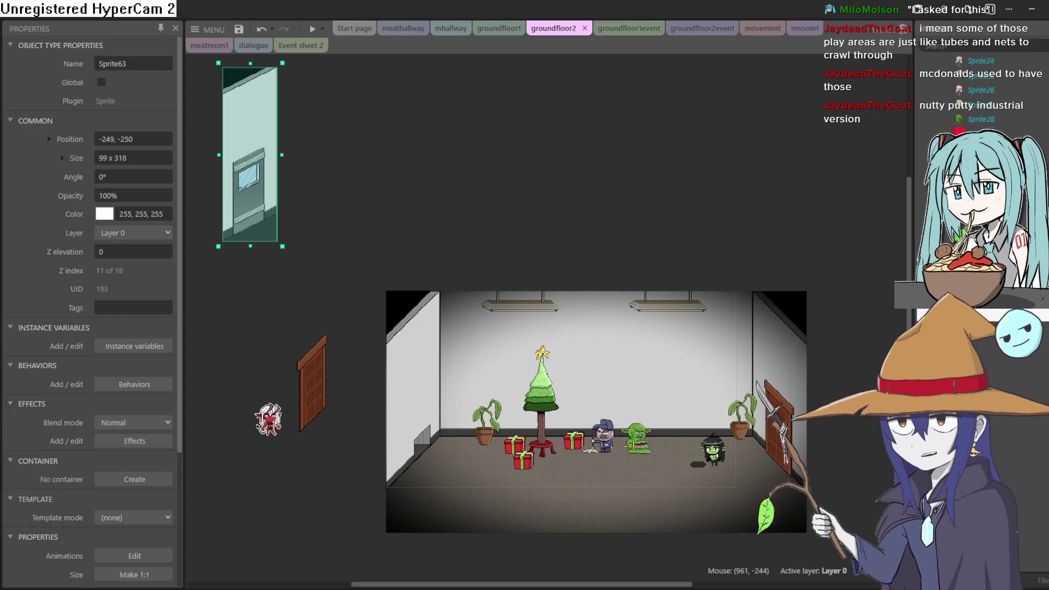
pyautogui.scroll(-5, 983, 92)
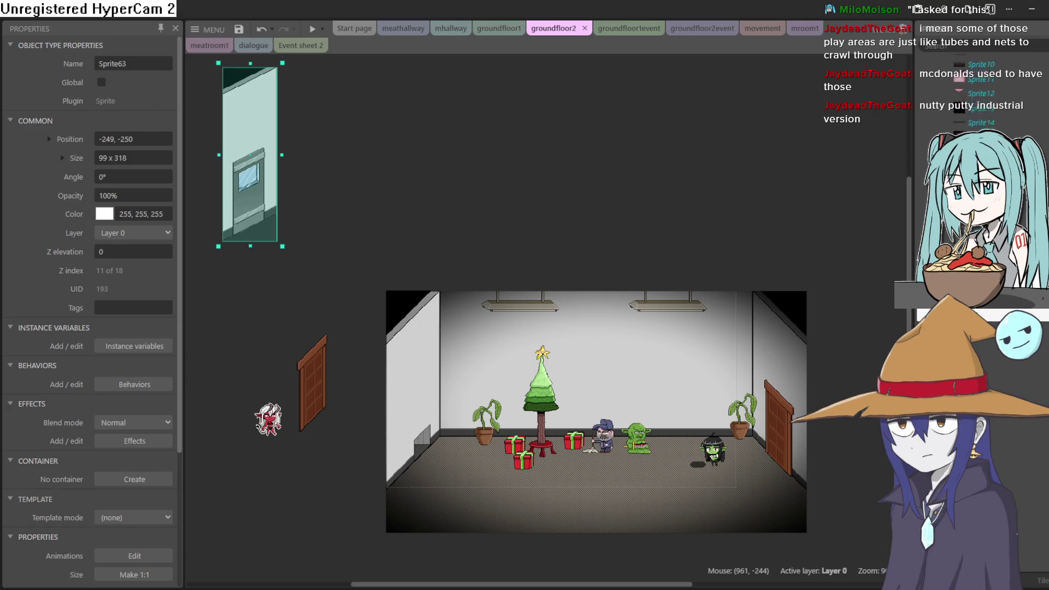
pyautogui.scroll(15, 983, 93)
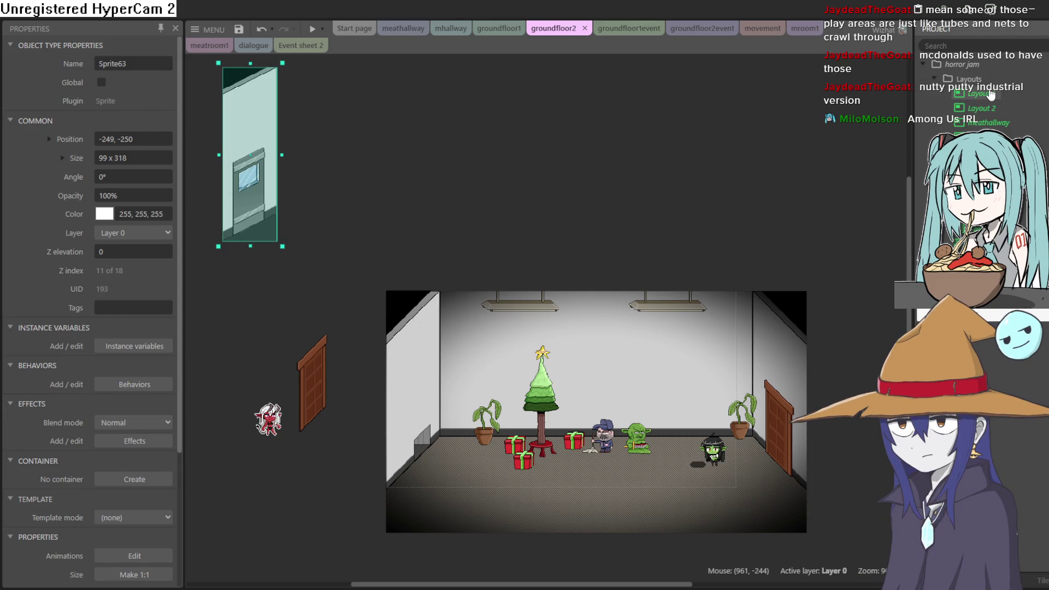
# Add Layout 3 without an event sheet and insert Sprite68 with an empty 250×250 frame.
pyautogui.rightClick(986, 92)
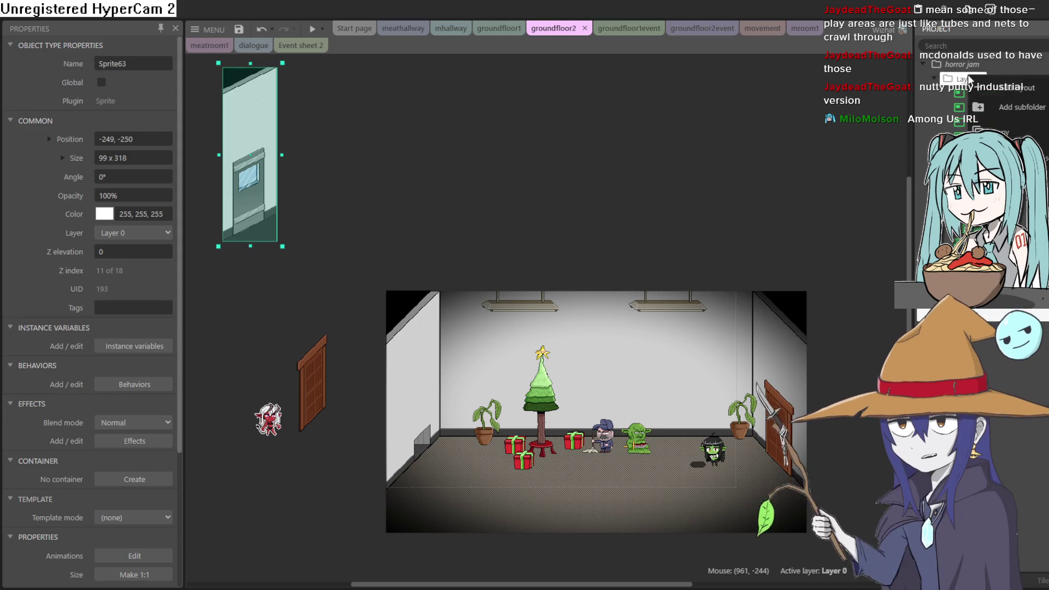
pyautogui.click(982, 90)
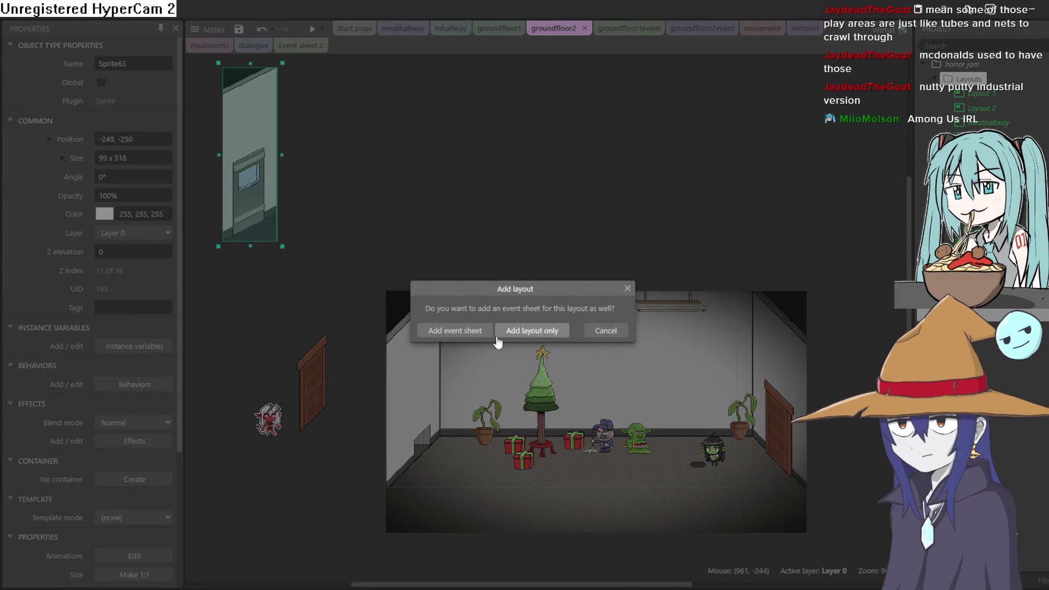
pyautogui.click(471, 333)
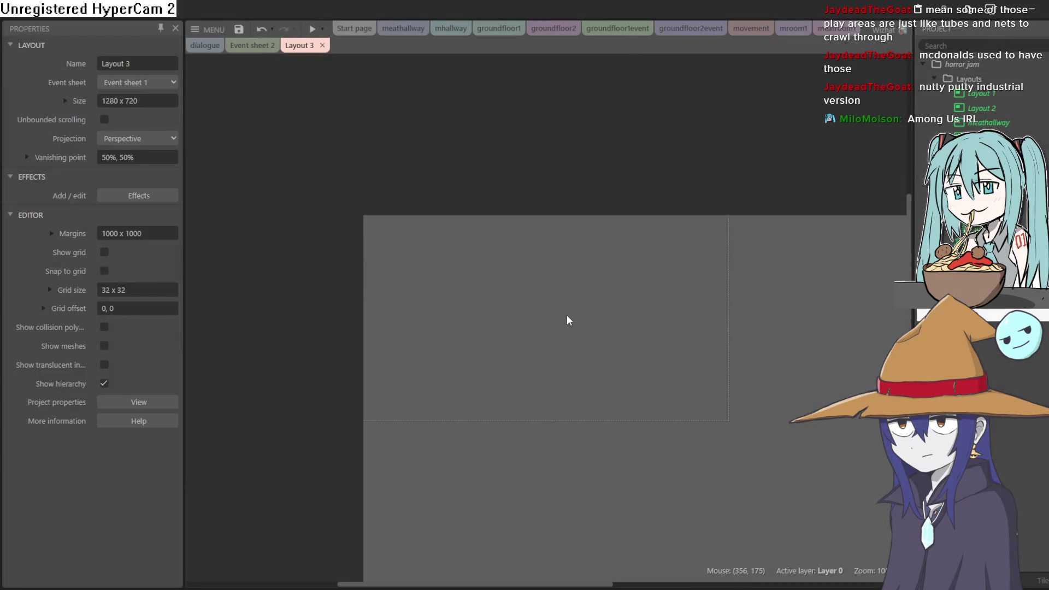
pyautogui.doubleClick(568, 320)
pyautogui.press('Return')
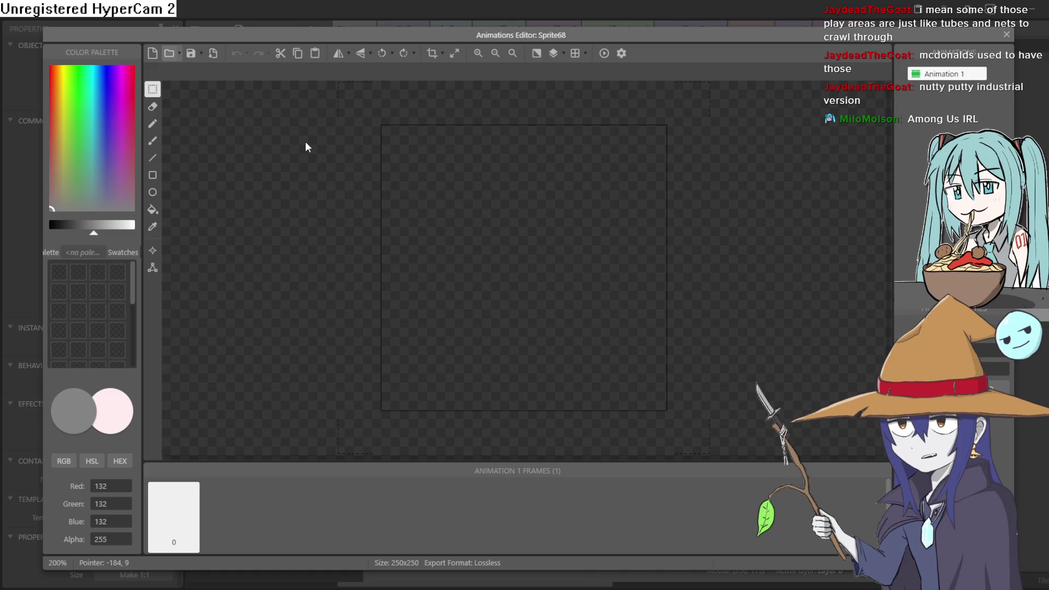
# Paste the 640×360 hallway image into the sprite and close the image editor.
pyautogui.hotkey('ctrl', 'v')
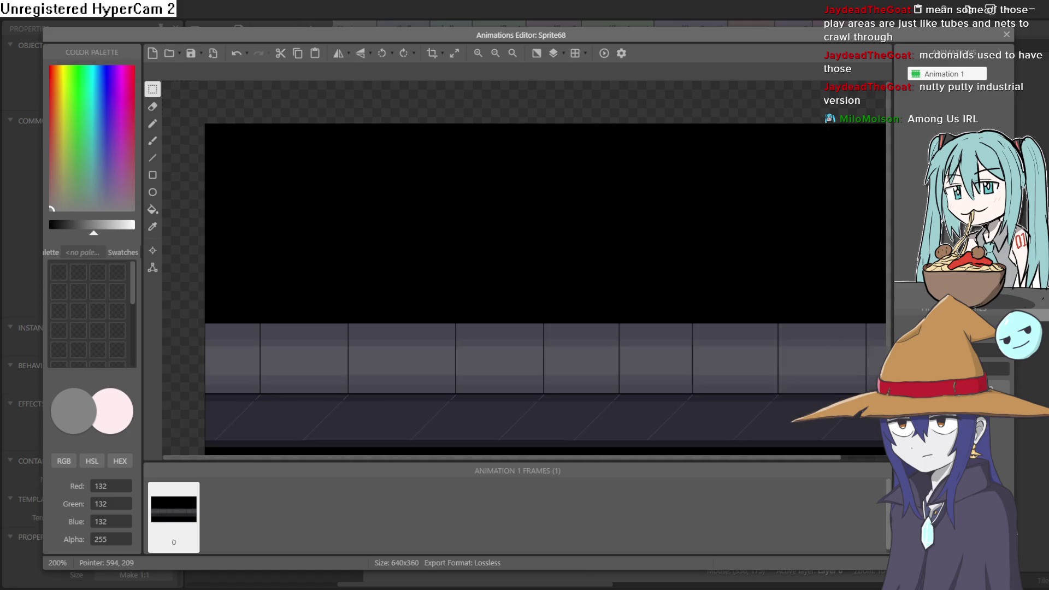
pyautogui.click(1006, 35)
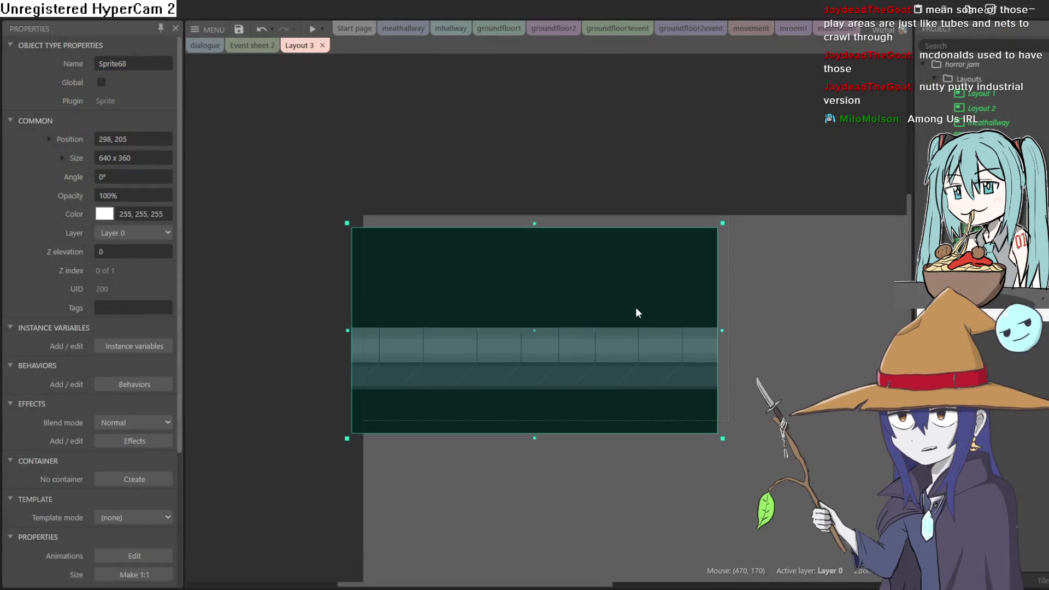
pyautogui.moveTo(645, 298); pyautogui.dragTo(648, 296)
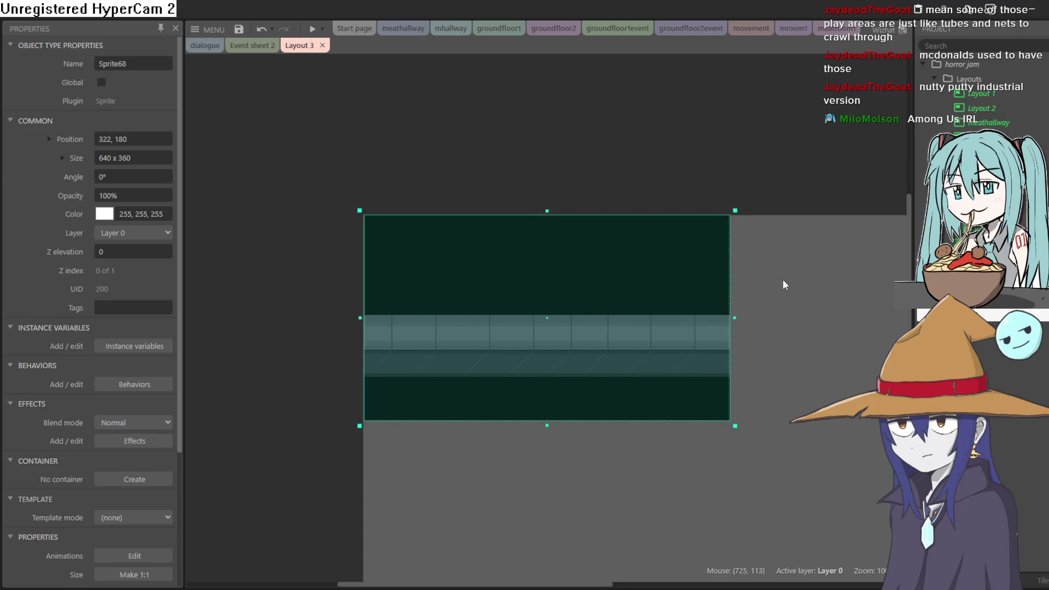
pyautogui.click(784, 280)
# Align the hallway sprite to the layout's top-left corner at 320, 180.
pyautogui.scroll(5, 695, 358)
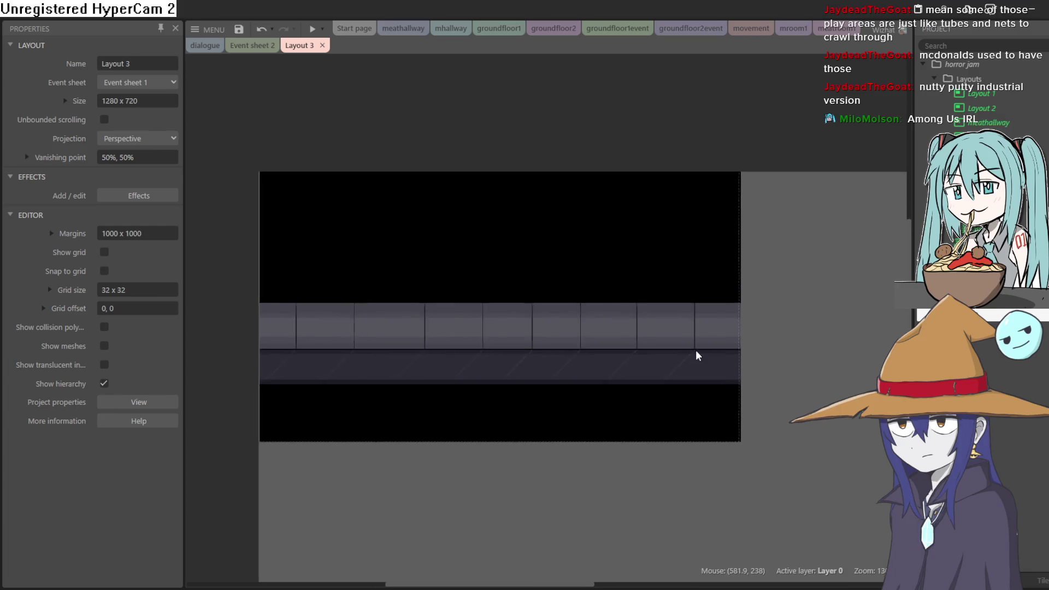
pyautogui.click(688, 356)
pyautogui.moveTo(686, 353); pyautogui.dragTo(692, 353)
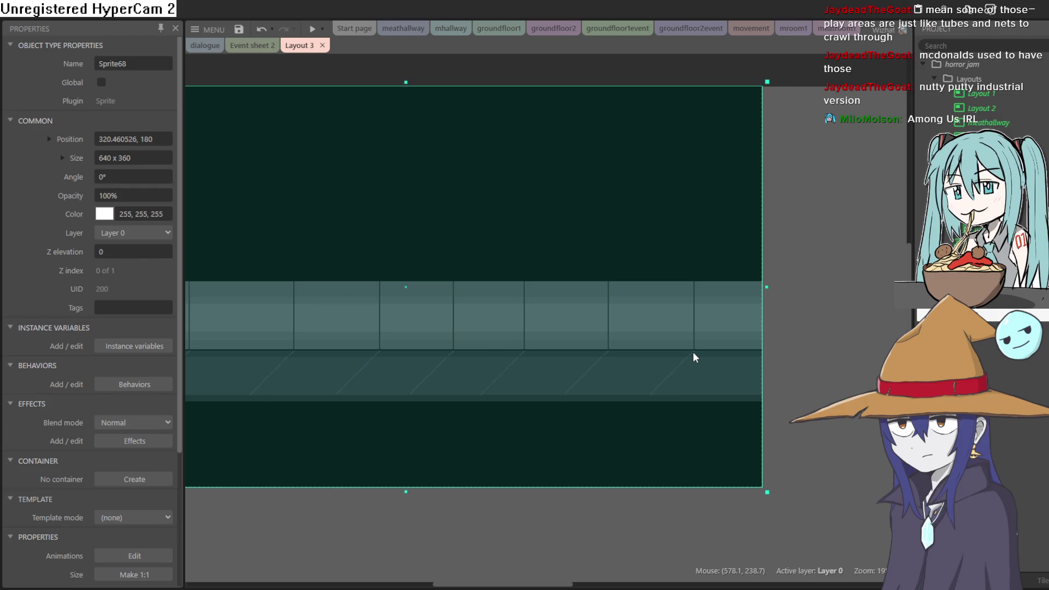
pyautogui.hscroll(-5, 897, 312)
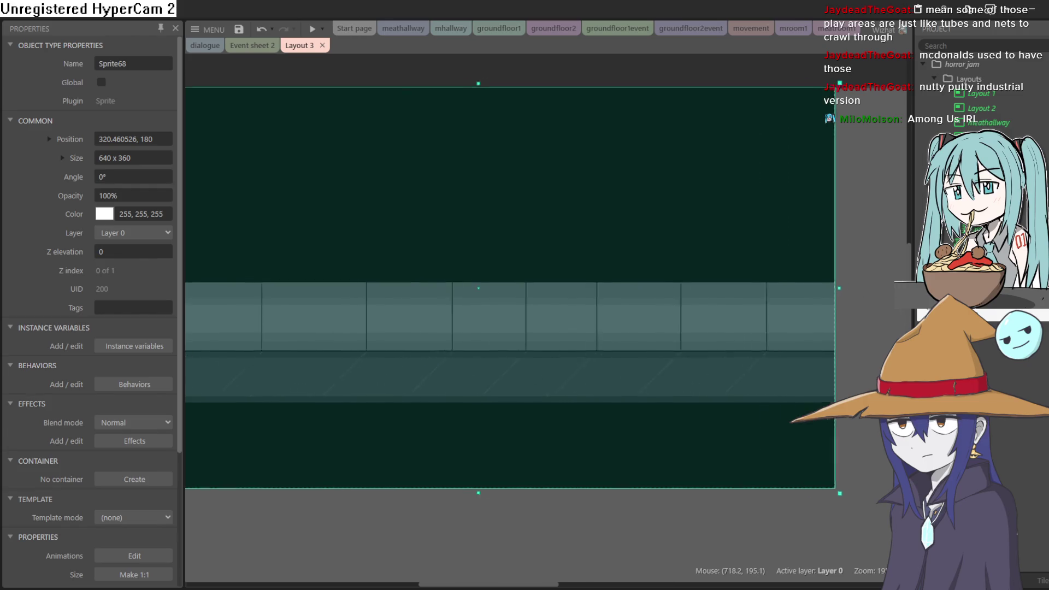
pyautogui.click(282, 340)
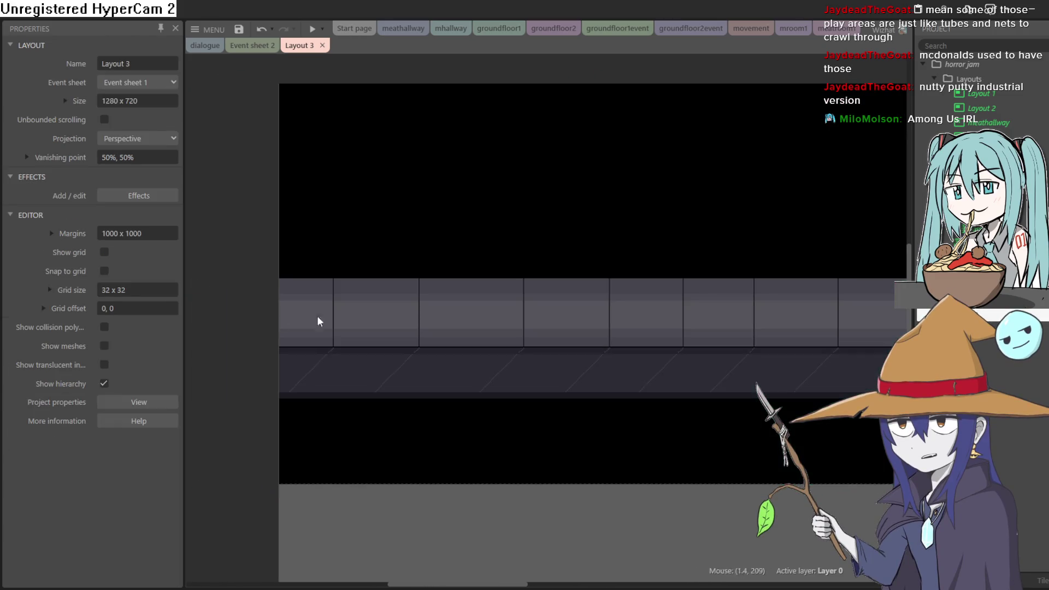
pyautogui.scroll(-1, 424, 325)
pyautogui.hscroll(1, 423, 326)
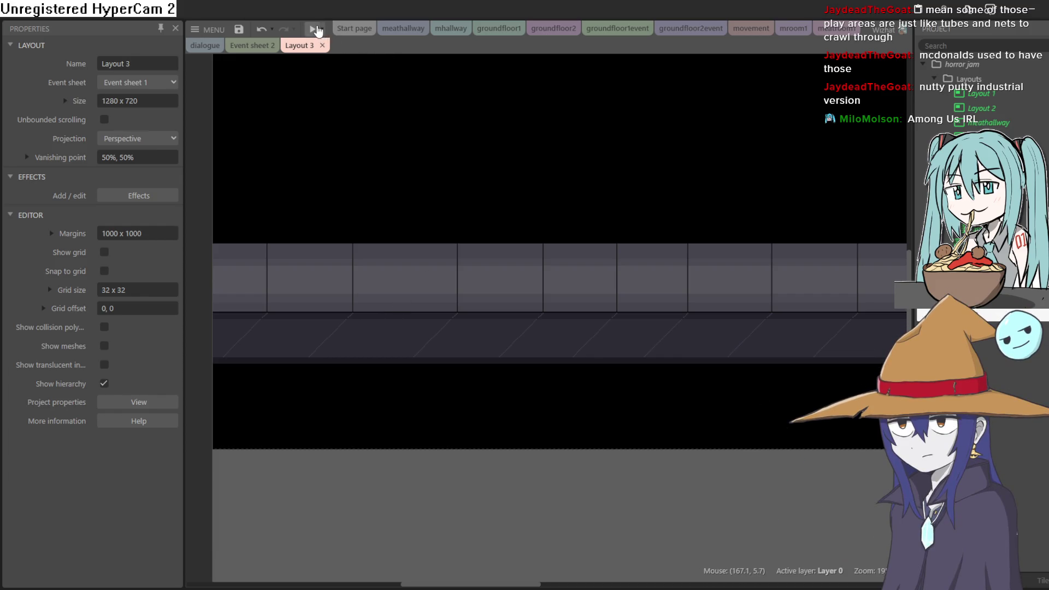
pyautogui.moveTo(593, 189)
pyautogui.mouseDown()
pyautogui.moveTo(604, 206)
pyautogui.moveTo(391, 199)
pyautogui.moveTo(624, 215)
pyautogui.moveTo(716, 203)
pyautogui.moveTo(565, 216)
pyautogui.mouseUp()
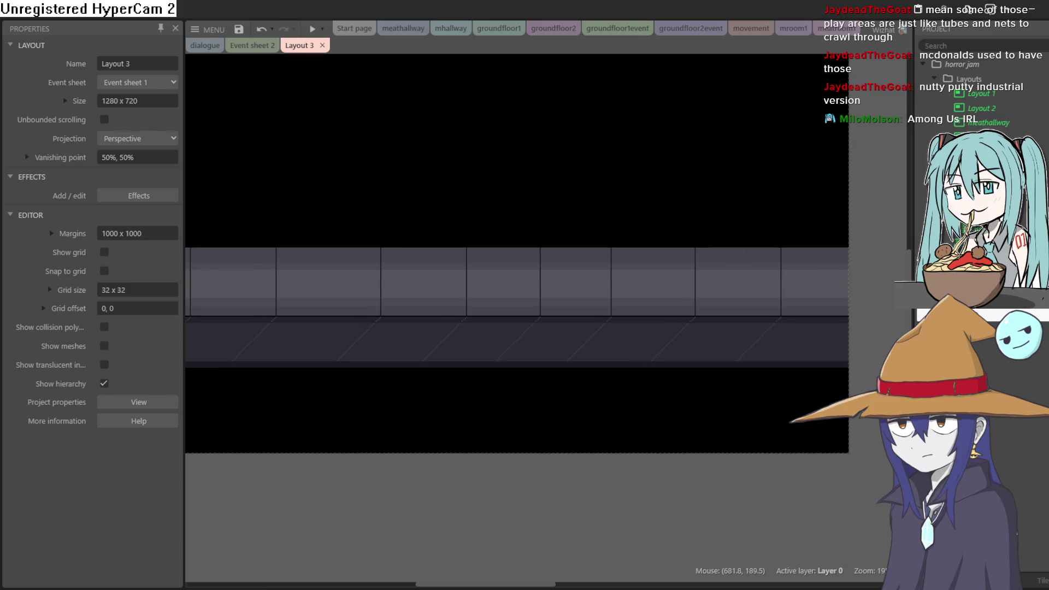
pyautogui.scroll(-5, 977, 93)
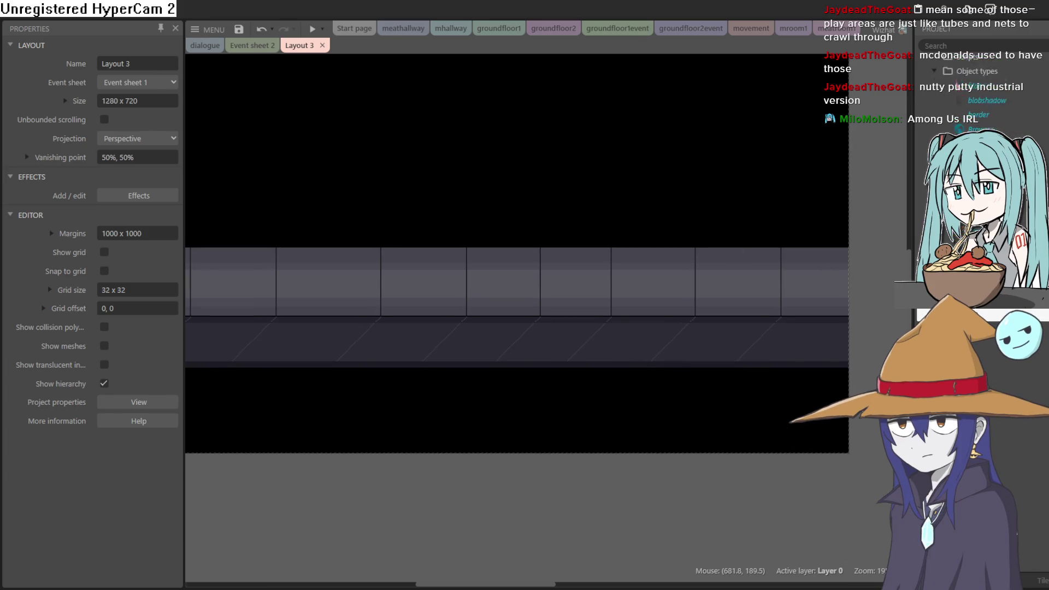
pyautogui.scroll(-3, 978, 93)
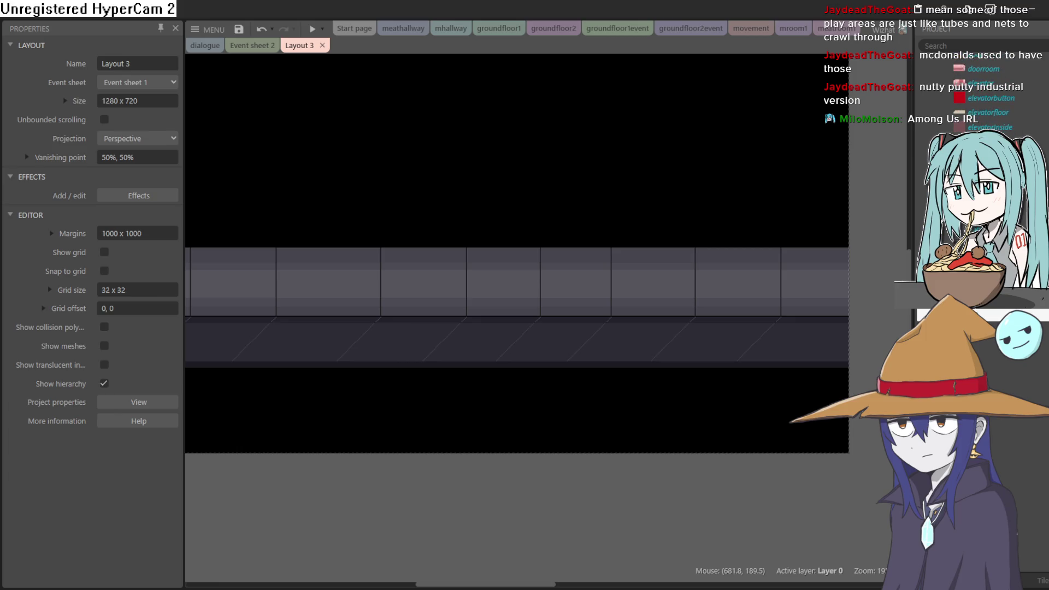
# Drag a goblin from Object types onto the right end of the hallway.
pyautogui.moveTo(977, 156)
pyautogui.mouseDown()
pyautogui.moveTo(812, 215)
pyautogui.moveTo(784, 300)
pyautogui.moveTo(815, 300)
pyautogui.mouseUp()
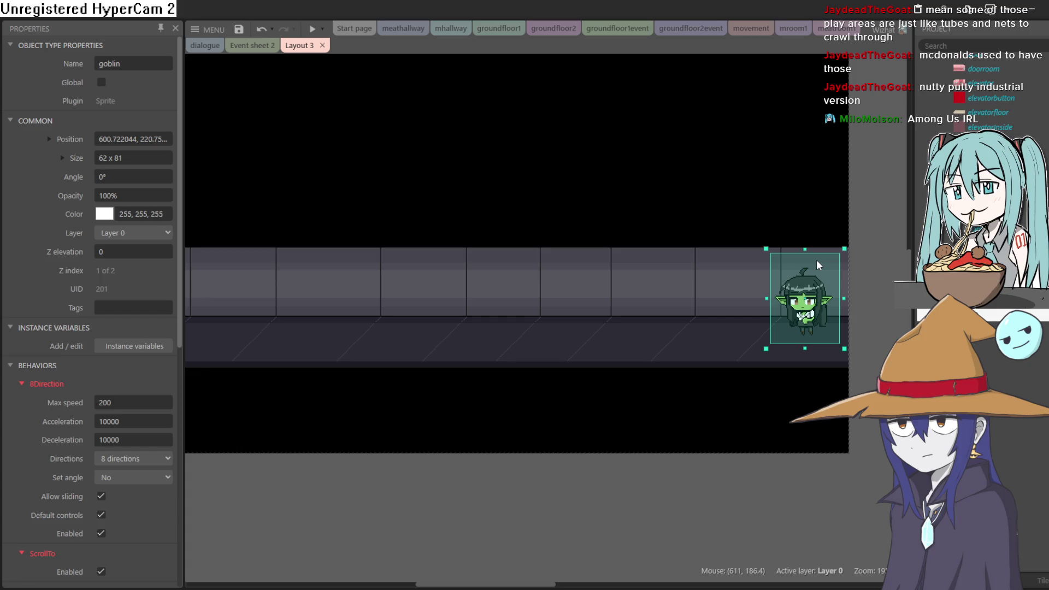
pyautogui.scroll(5, 961, 98)
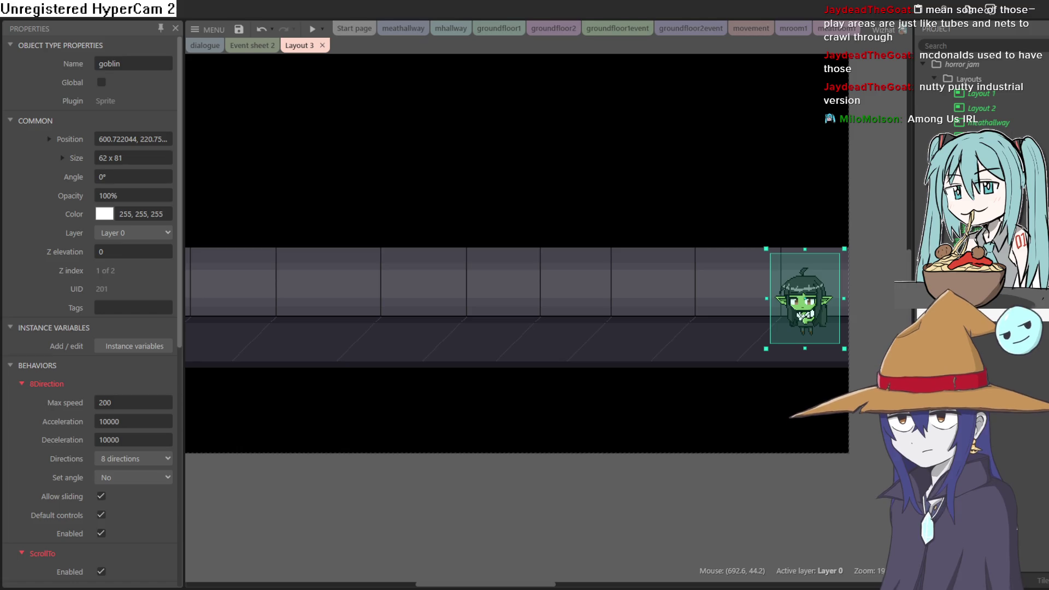
pyautogui.rightClick(989, 308)
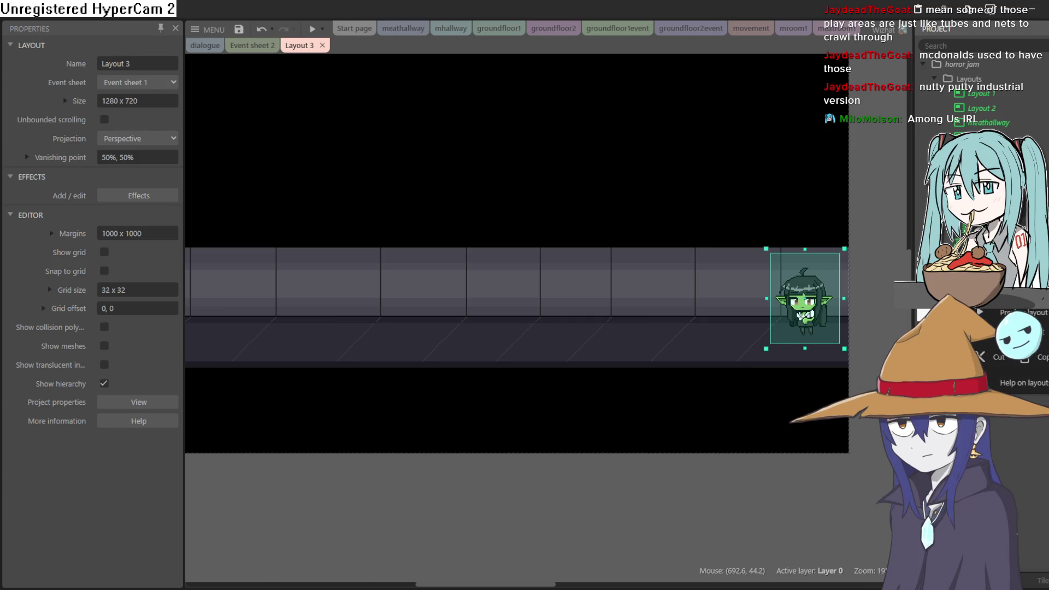
# Rename Layout 3 to vent and link it to a new ventevent event sheet.
pyautogui.press('Escape')
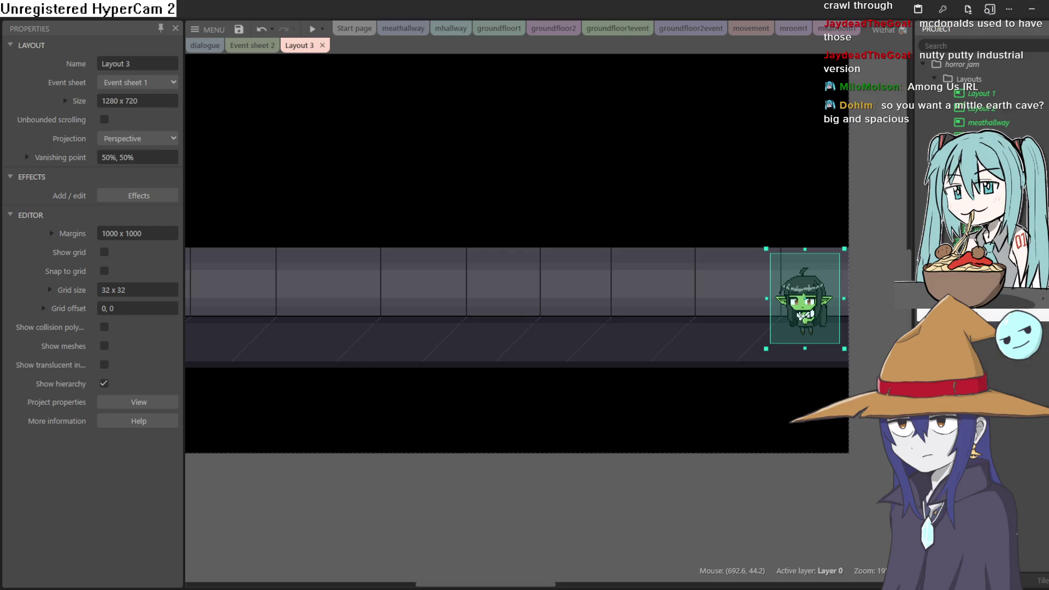
pyautogui.write('vent')
pyautogui.press('Return')
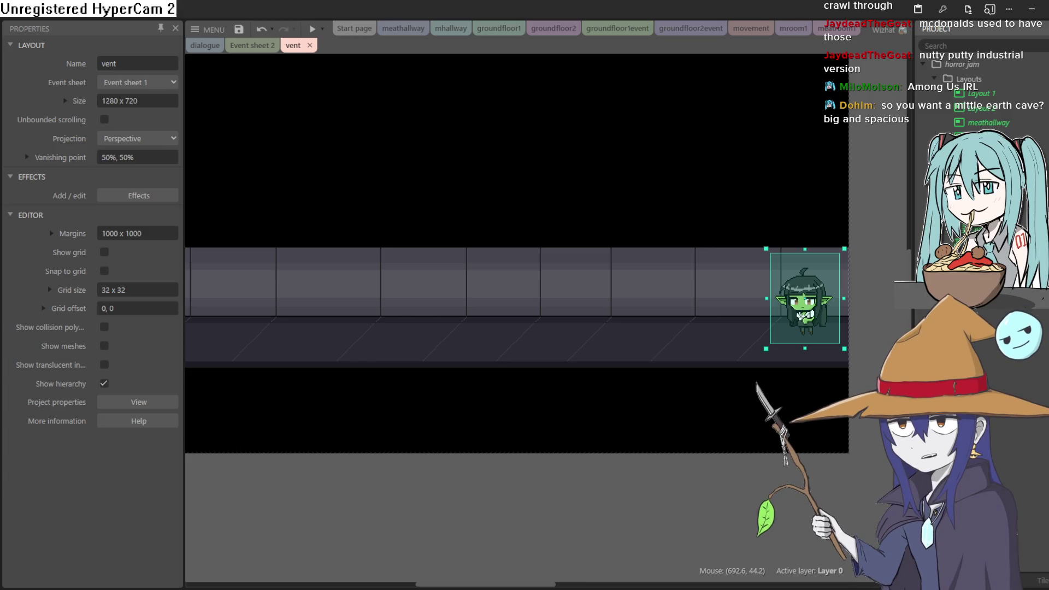
pyautogui.scroll(-5, 983, 98)
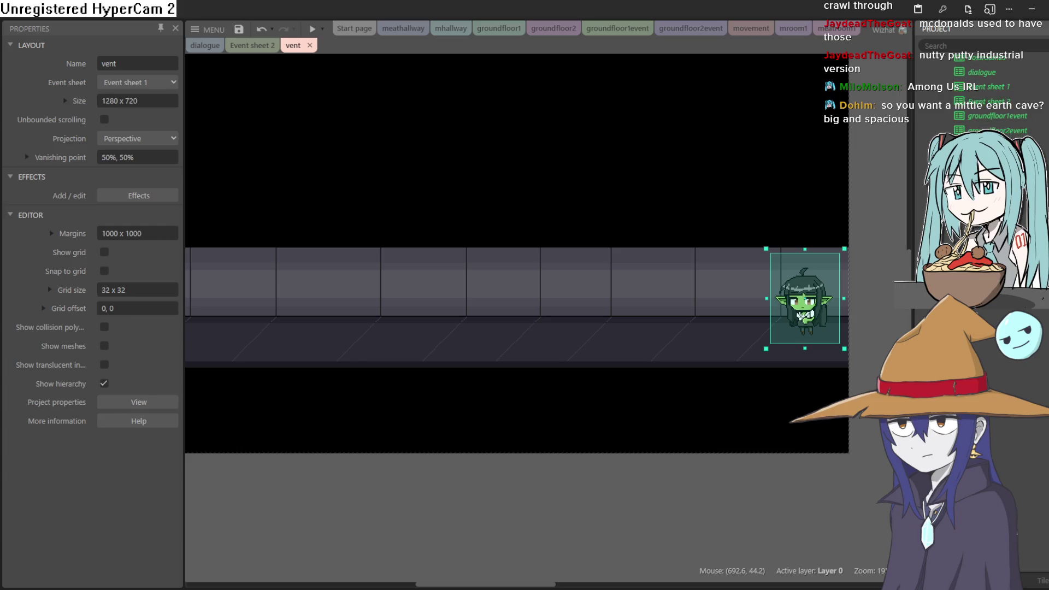
pyautogui.scroll(3, 983, 93)
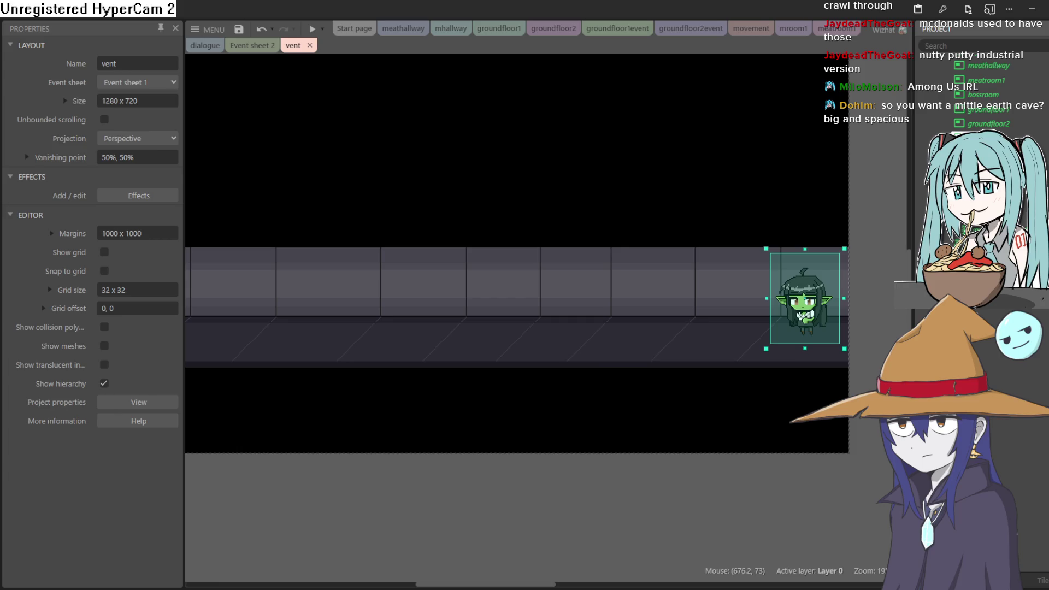
pyautogui.rightClick(978, 201)
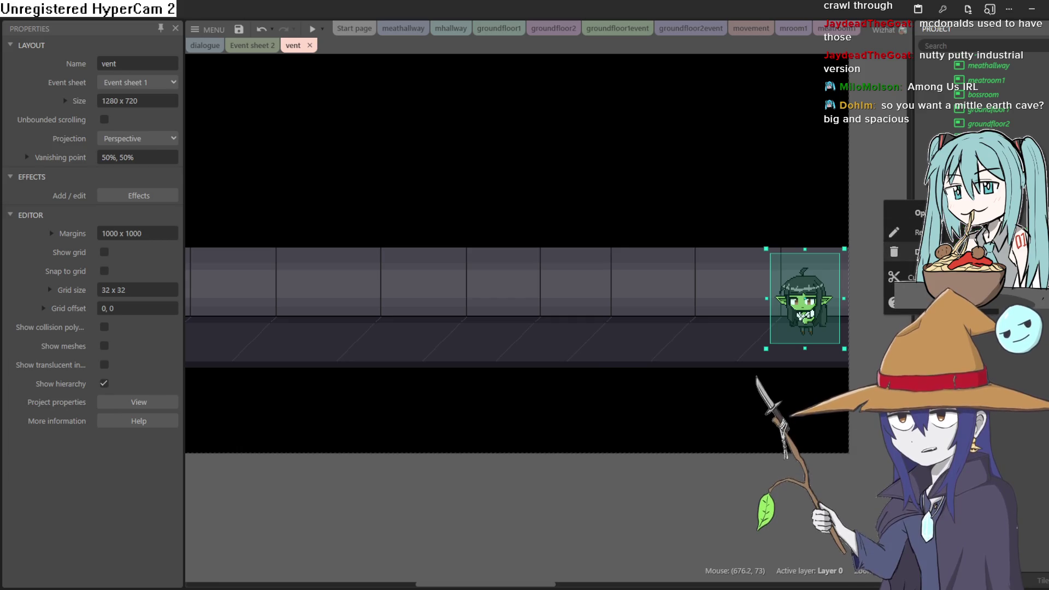
pyautogui.press('Escape')
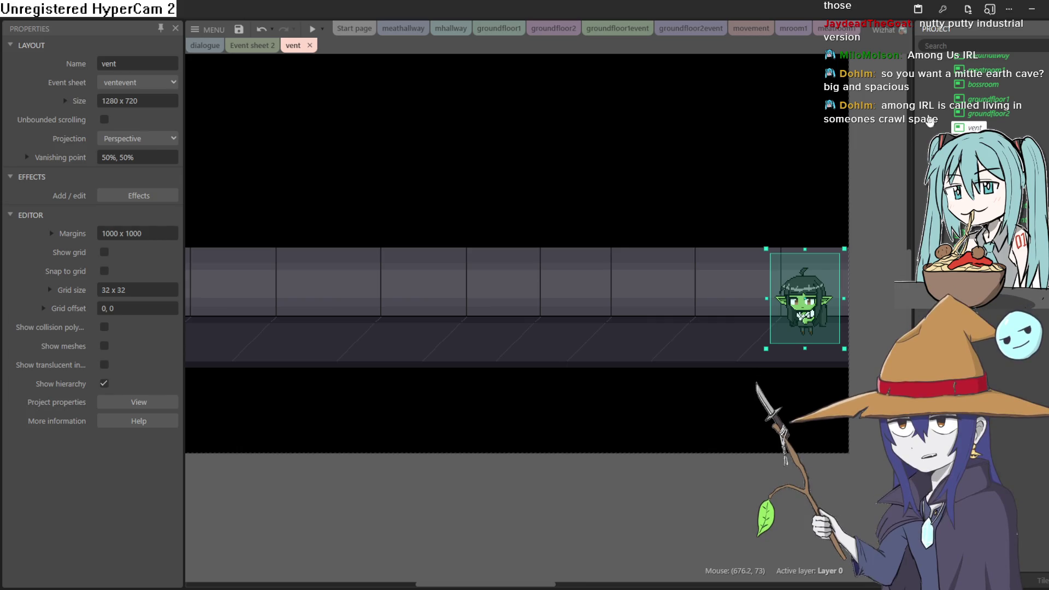
# Untick the goblin's ScrollTo Enabled property, then open the empty ventevent sheet.
pyautogui.click(313, 25)
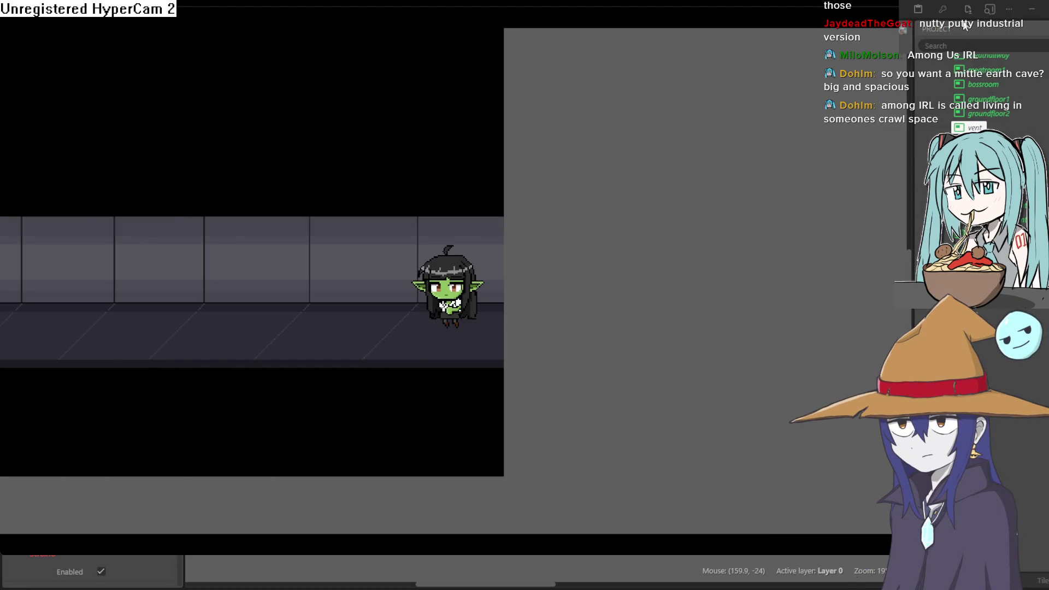
pyautogui.click(965, 25)
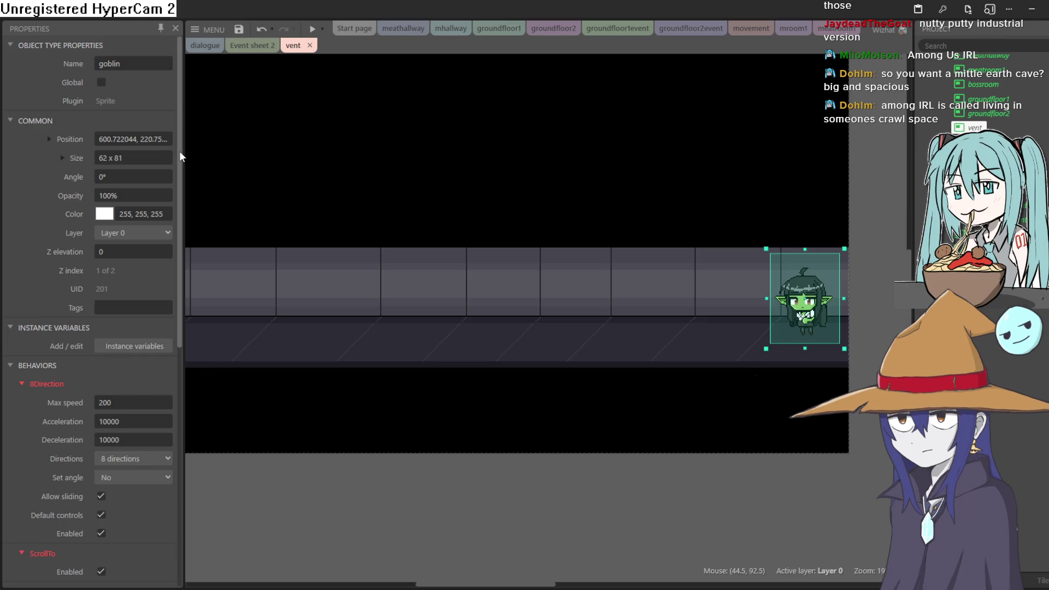
pyautogui.moveTo(180, 154); pyautogui.dragTo(181, 270)
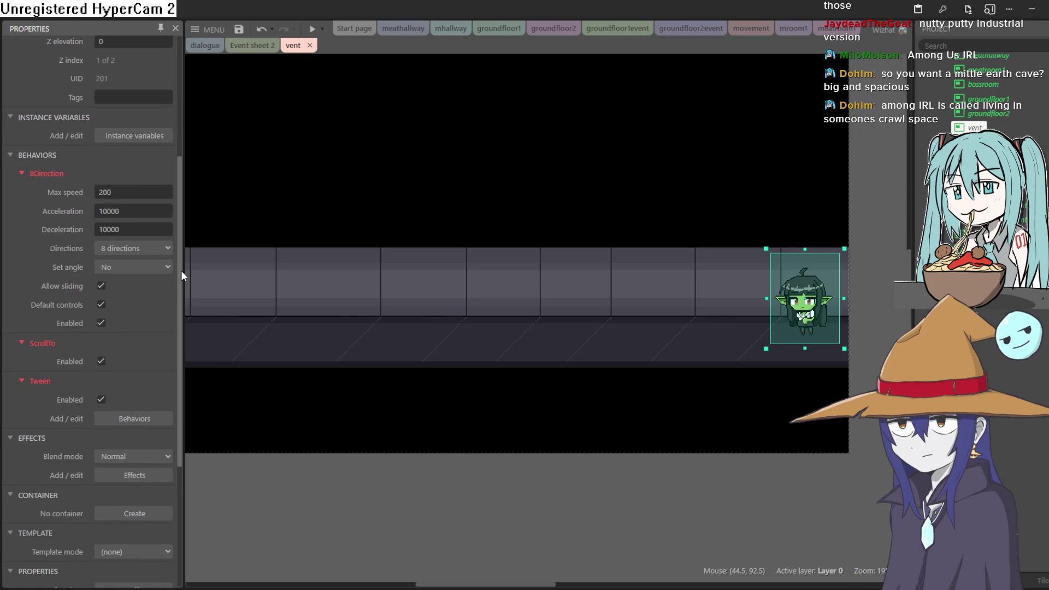
pyautogui.click(101, 360)
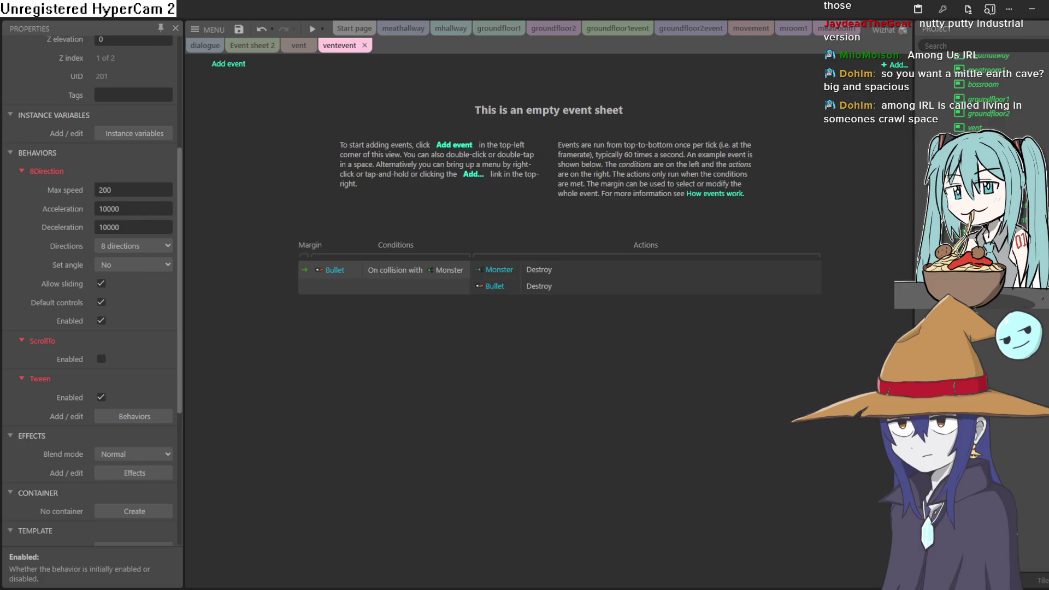
pyautogui.doubleClick(977, 158)
pyautogui.click(896, 65)
pyautogui.moveTo(901, 240)
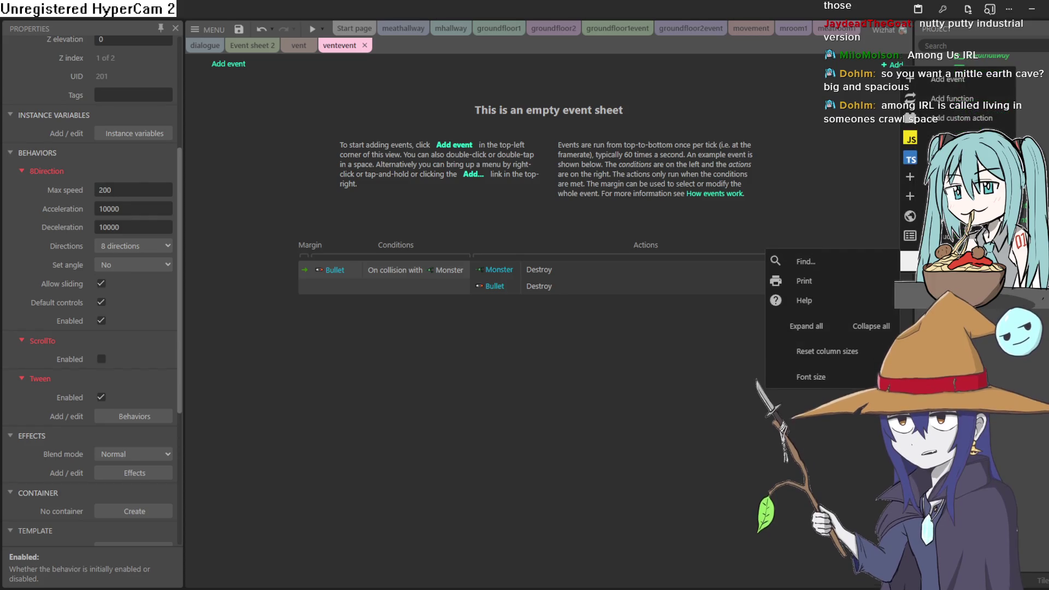
pyautogui.click(909, 236)
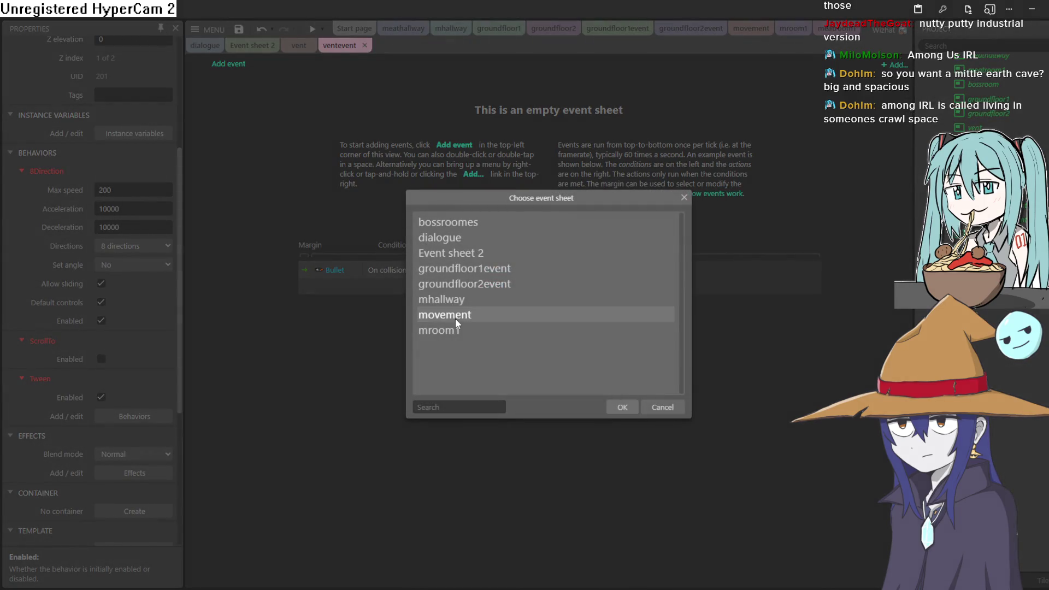
pyautogui.doubleClick(457, 317)
pyautogui.click(298, 45)
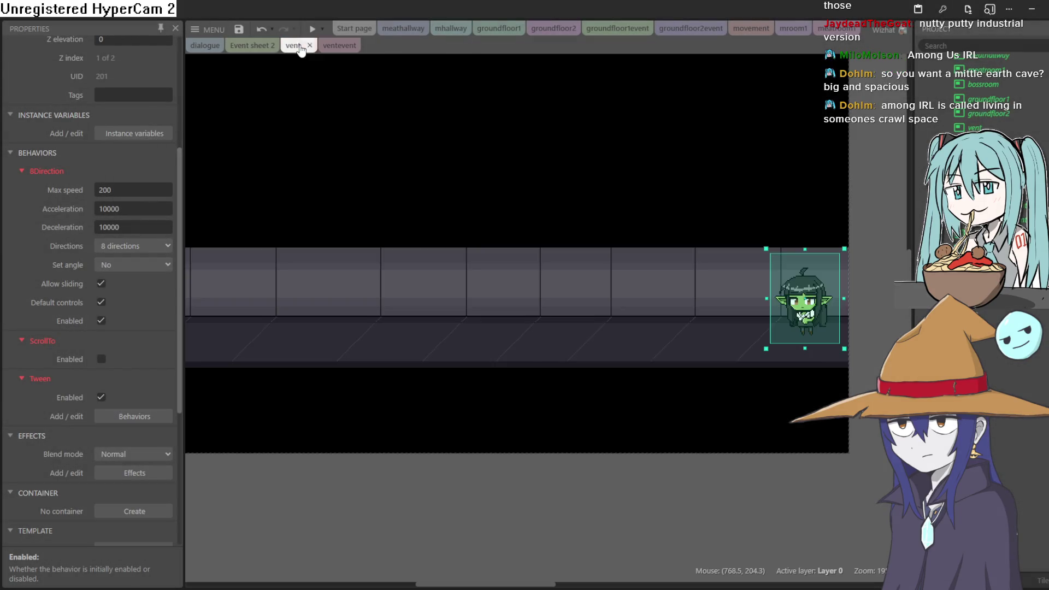
pyautogui.click(313, 31)
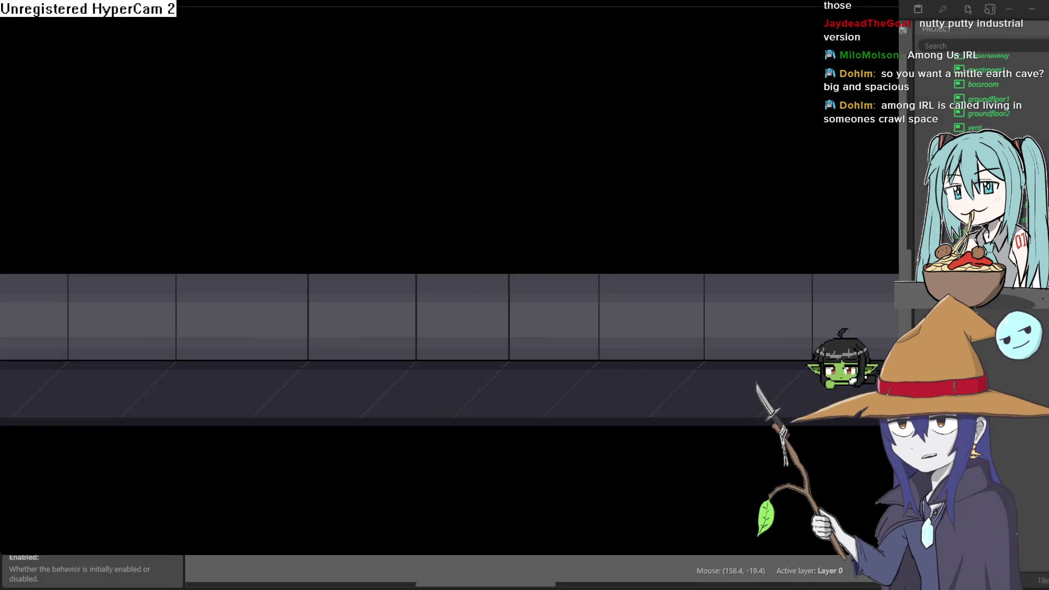
pyautogui.press('Left')
pyautogui.press('Left')
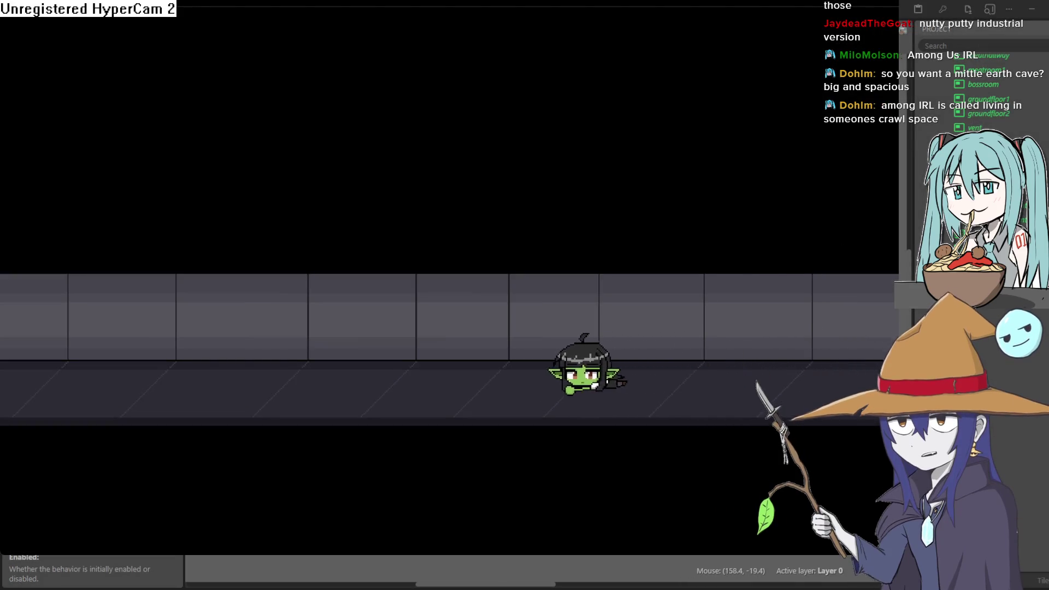
pyautogui.press('Left')
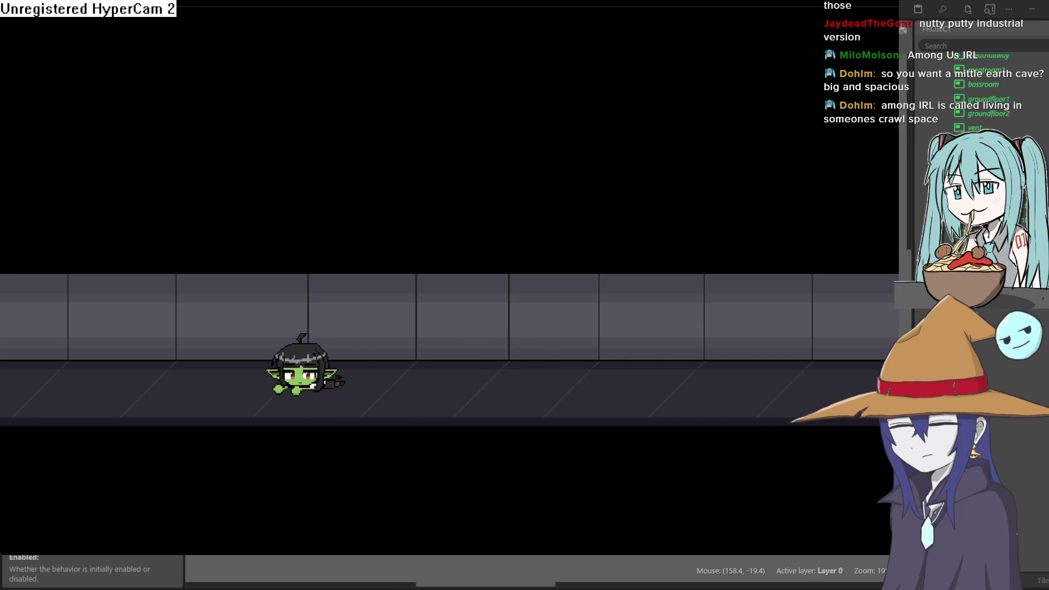
pyautogui.press('Left')
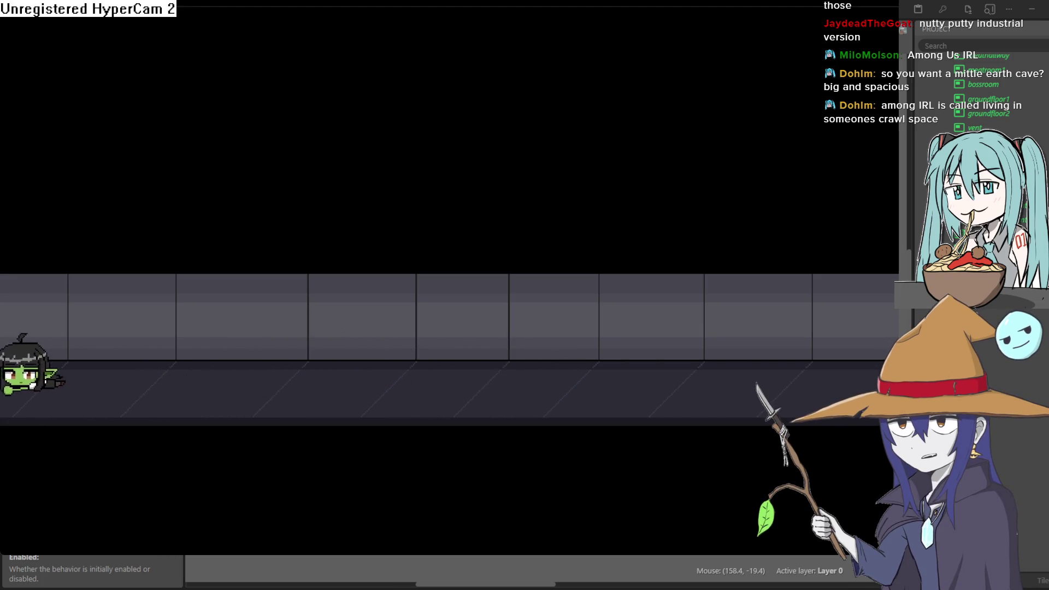
pyautogui.press('Right')
pyautogui.press('Right')
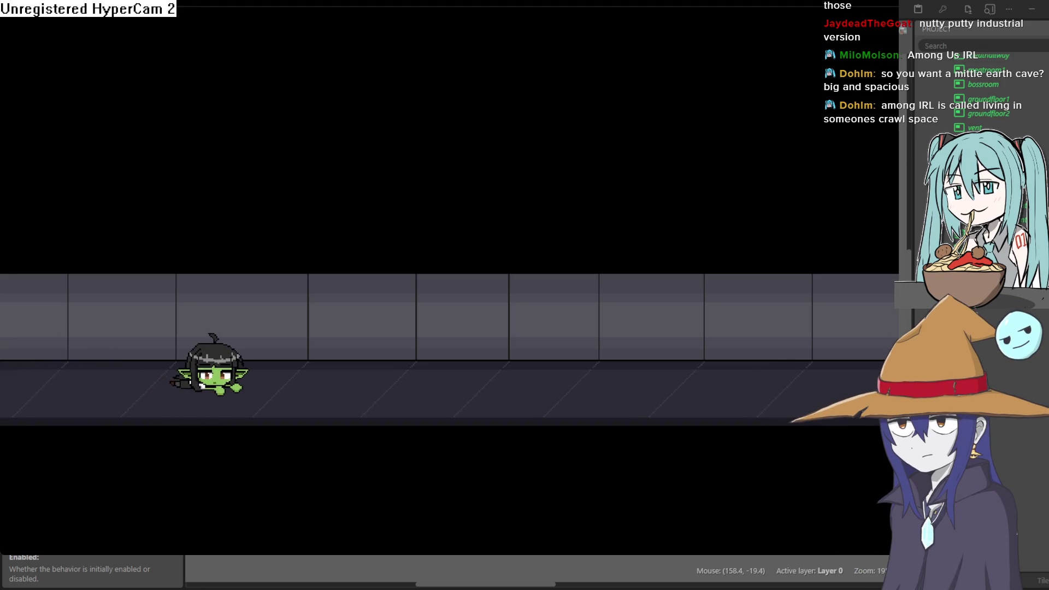
pyautogui.press('Right')
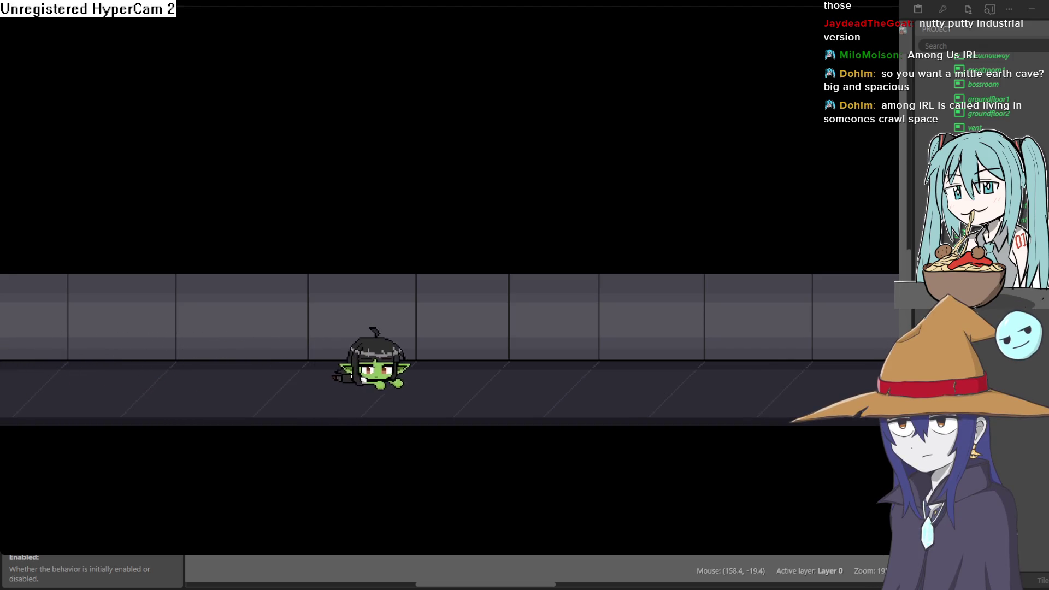
pyautogui.press('Right')
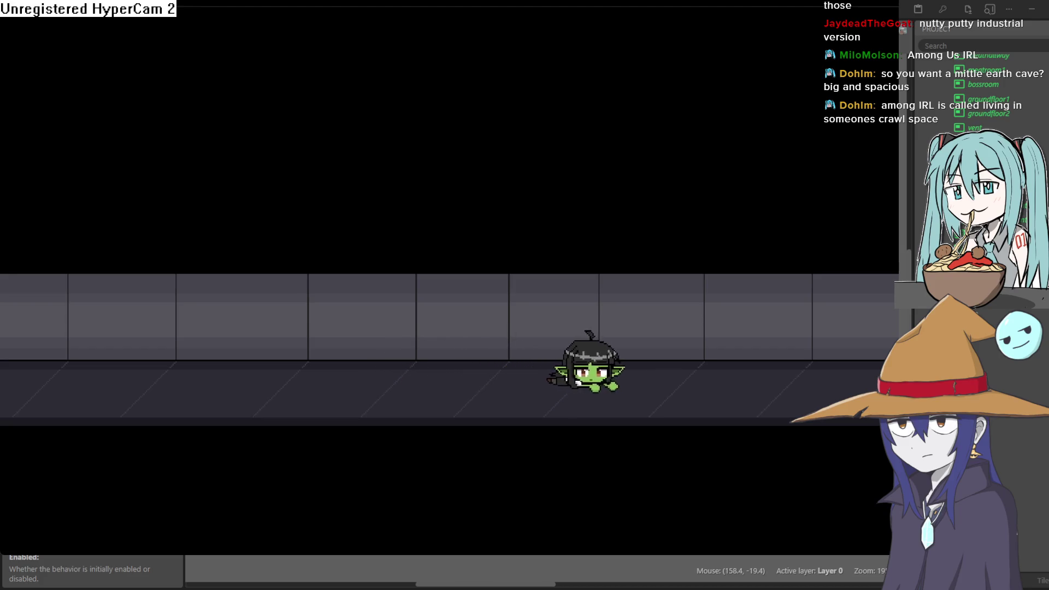
pyautogui.press('Right')
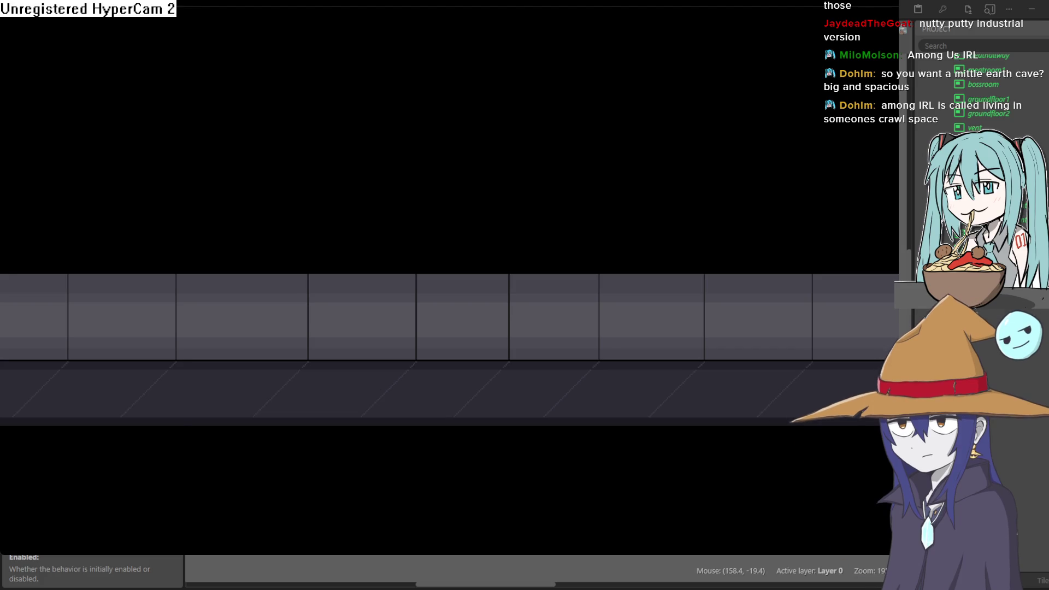
pyautogui.hotkey('alt', 'F4')
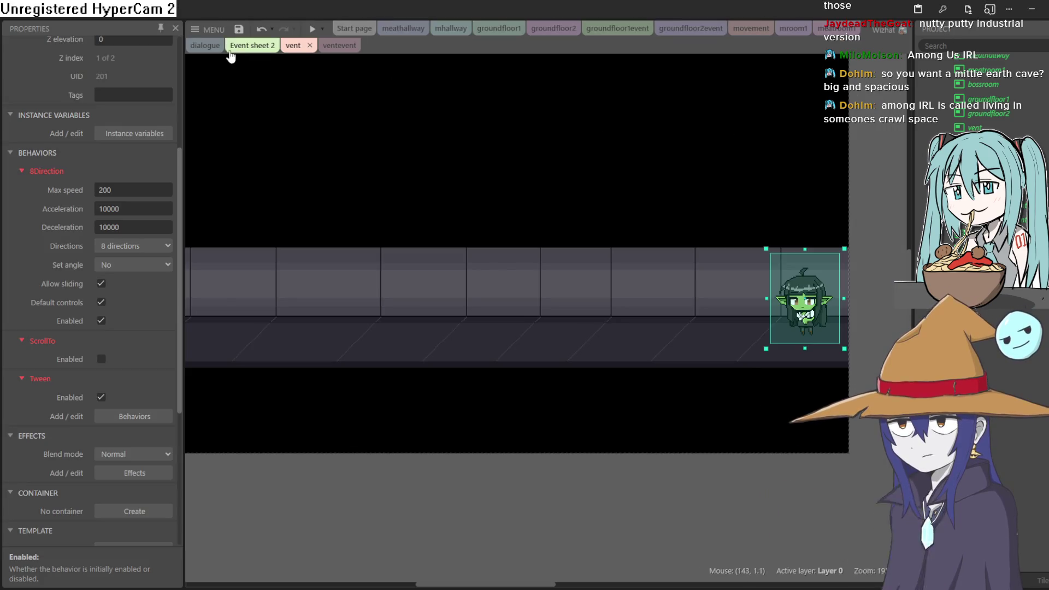
pyautogui.click(234, 46)
# Cycle through the layout and event sheet tabs to reach the groundfloor2 layout.
pyautogui.click(836, 27)
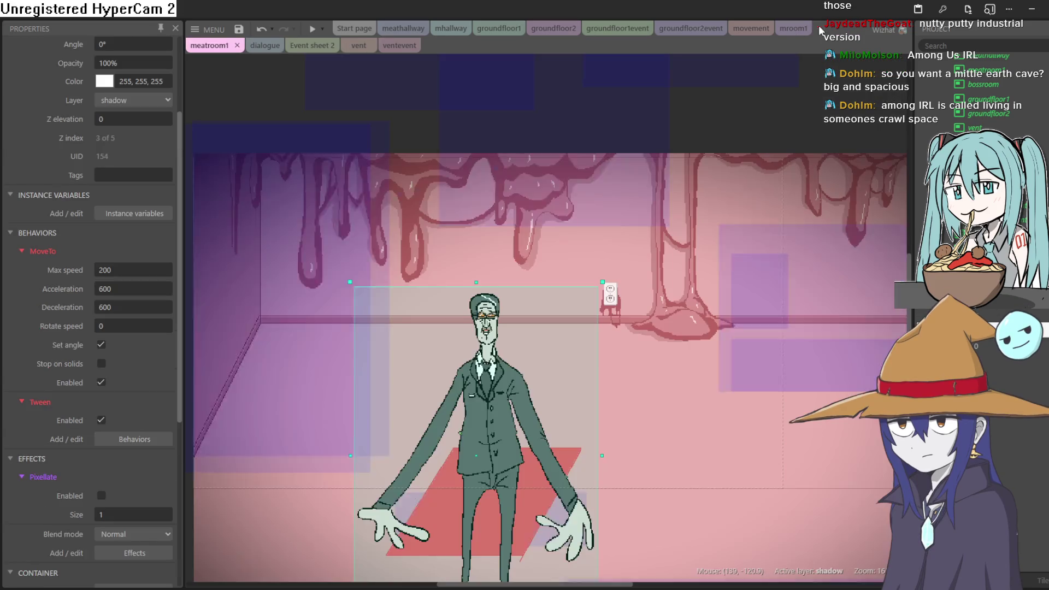
pyautogui.click(793, 28)
pyautogui.click(403, 31)
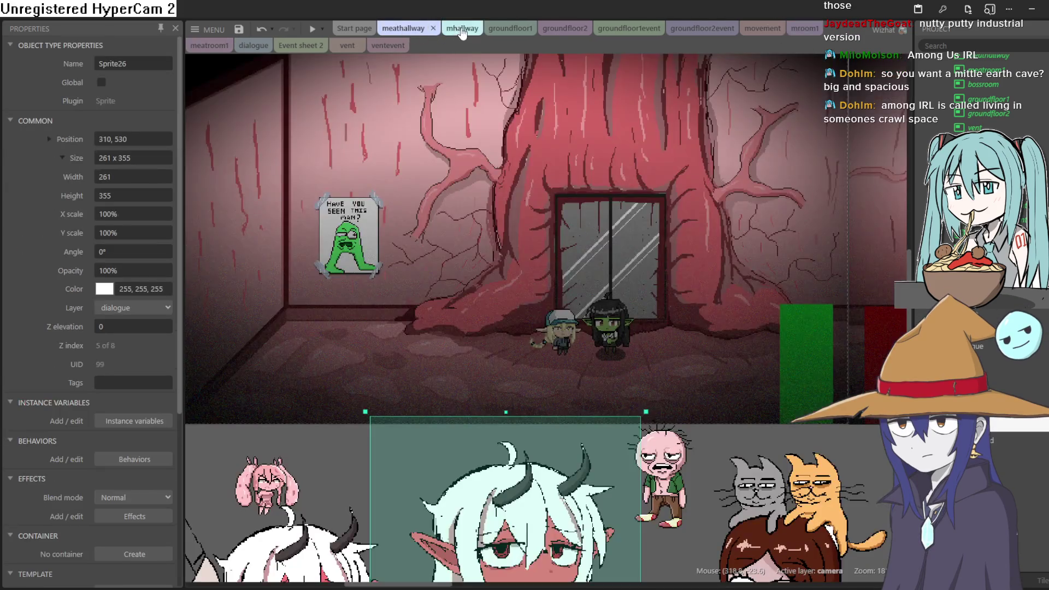
pyautogui.click(458, 30)
pyautogui.click(499, 28)
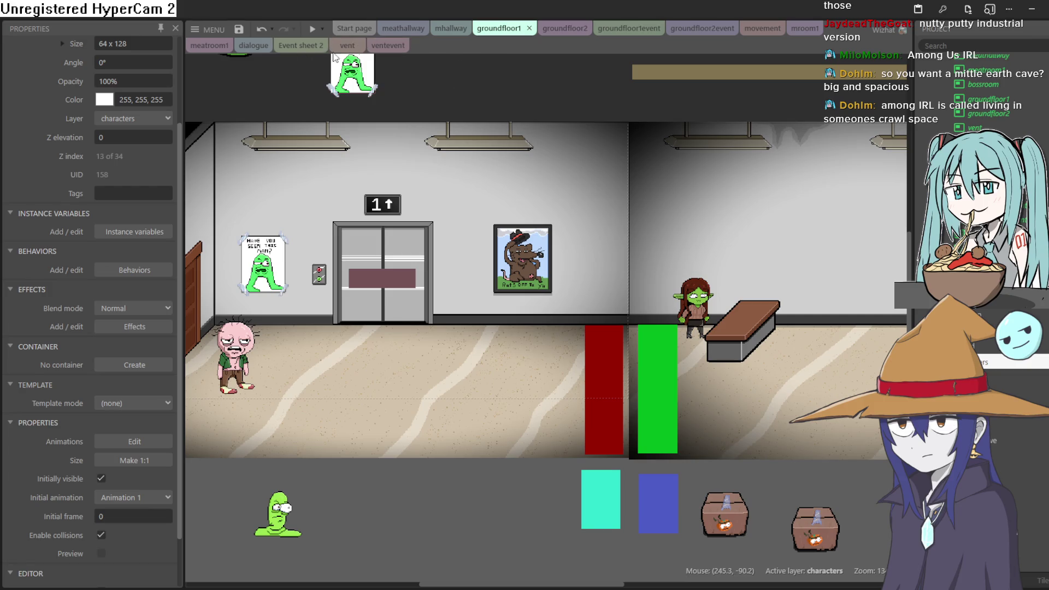
pyautogui.click(292, 46)
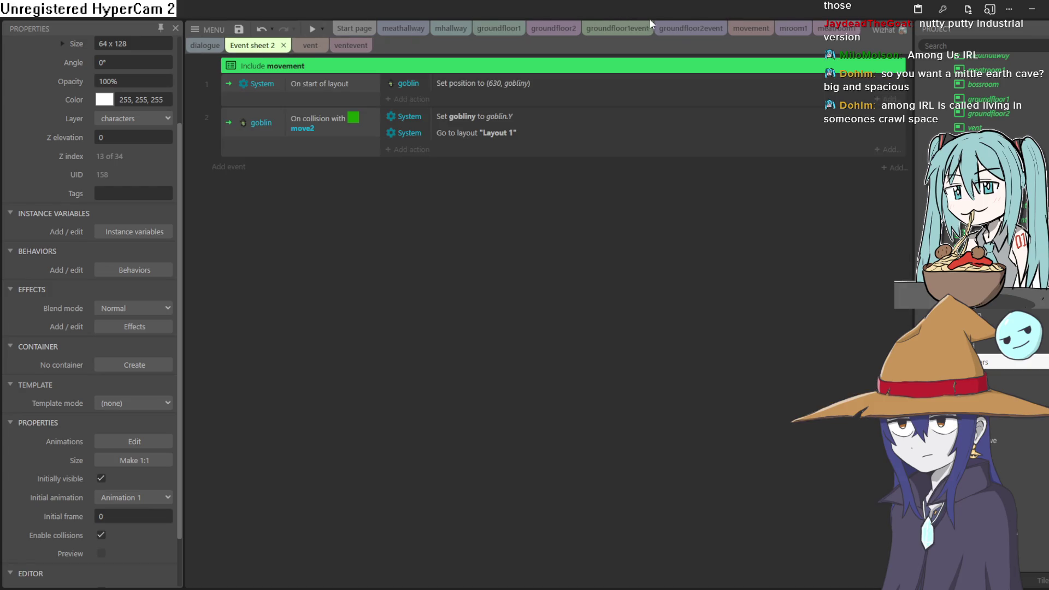
pyautogui.click(691, 28)
pyautogui.click(761, 27)
pyautogui.click(623, 30)
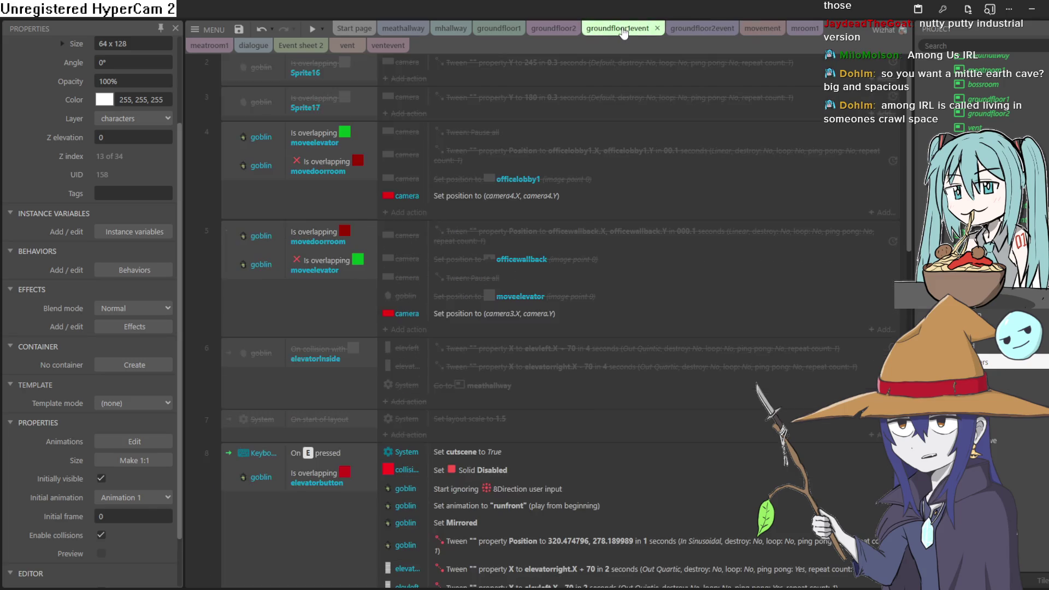
pyautogui.click(553, 29)
# Zoom in on the Christmas tree room and start a new object type, Sprite69.
pyautogui.scroll(-3, 492, 246)
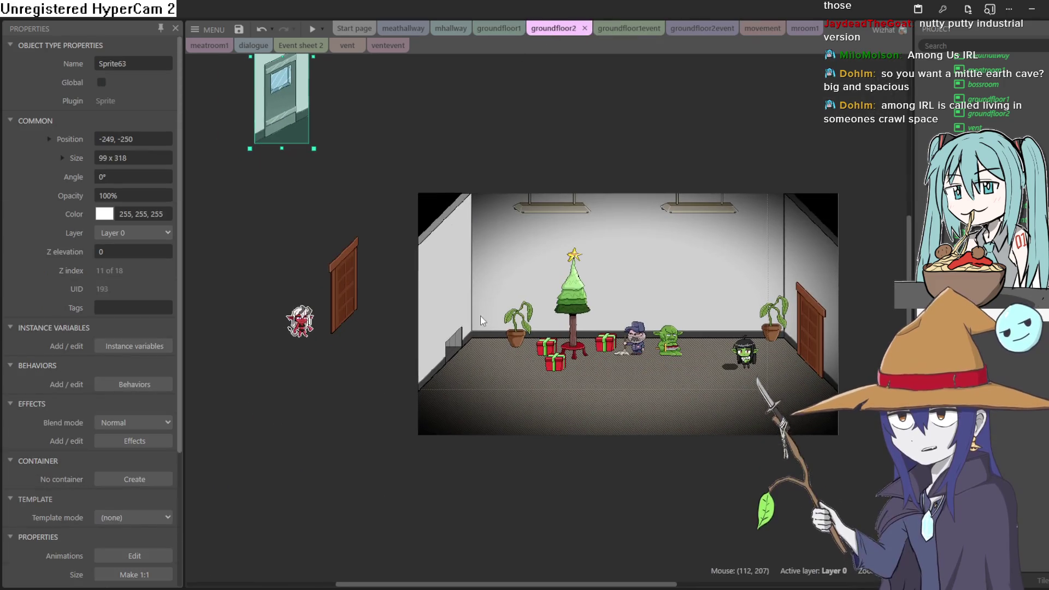
pyautogui.scroll(3, 482, 321)
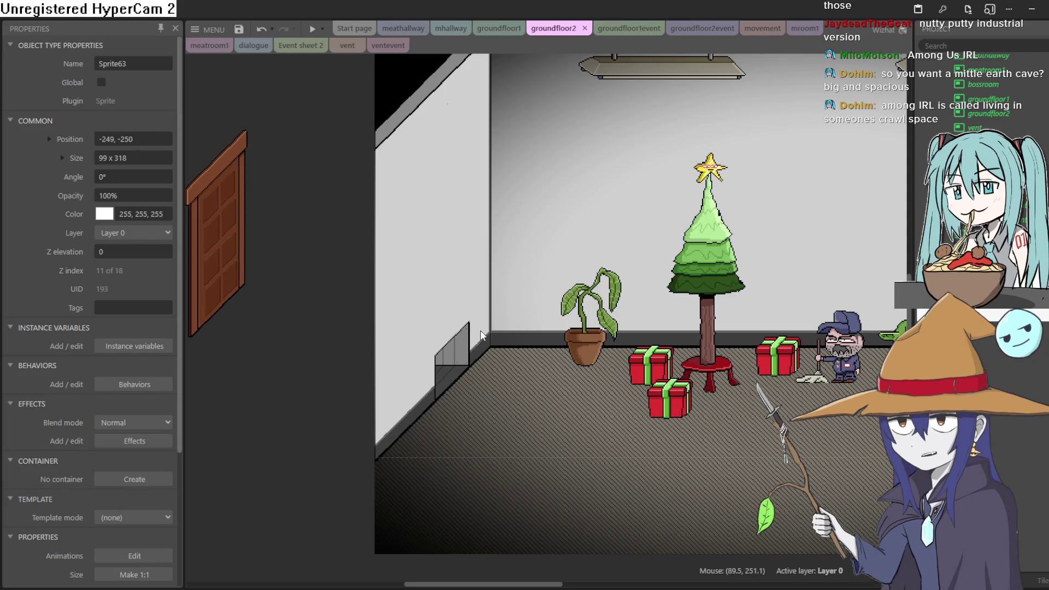
pyautogui.click(290, 386)
pyautogui.doubleClick(290, 386)
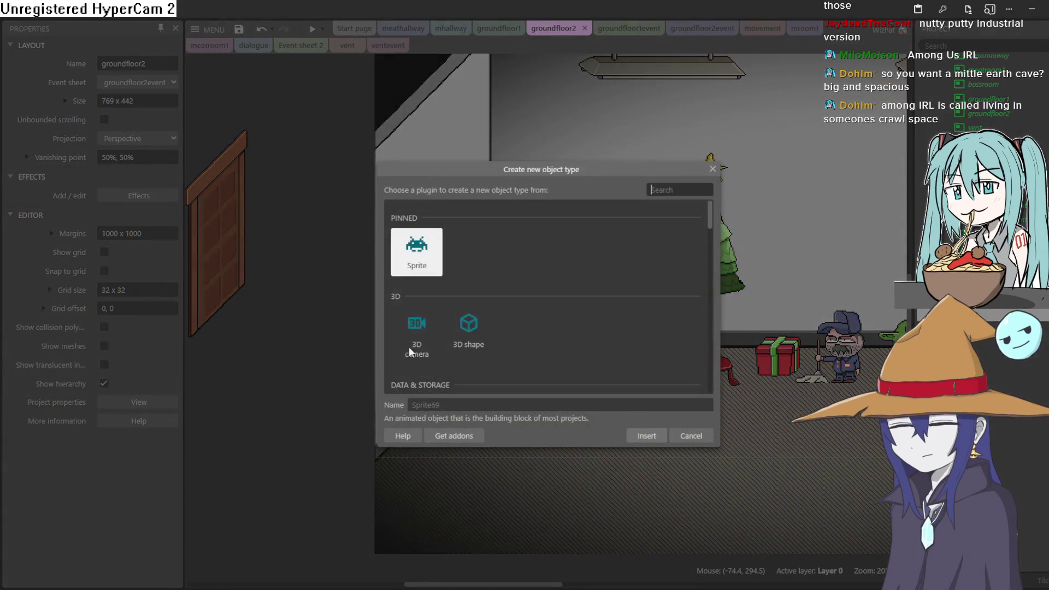
# Insert Sprite69, fill its canvas bright blue, and narrow it to about 174×250 at the left.
pyautogui.click(646, 433)
pyautogui.click(314, 351)
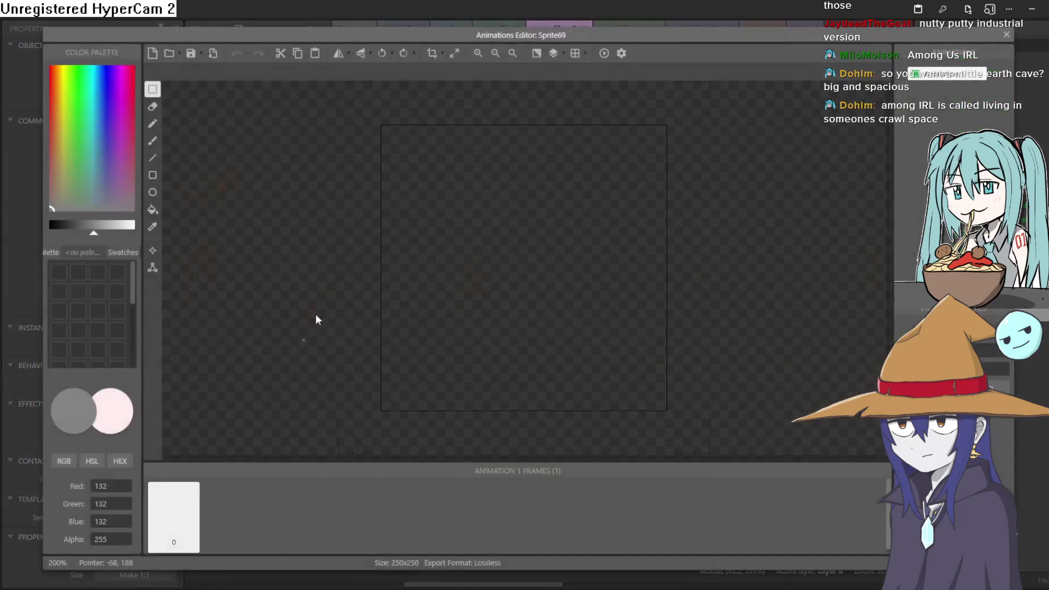
pyautogui.moveTo(124, 111); pyautogui.dragTo(99, 74)
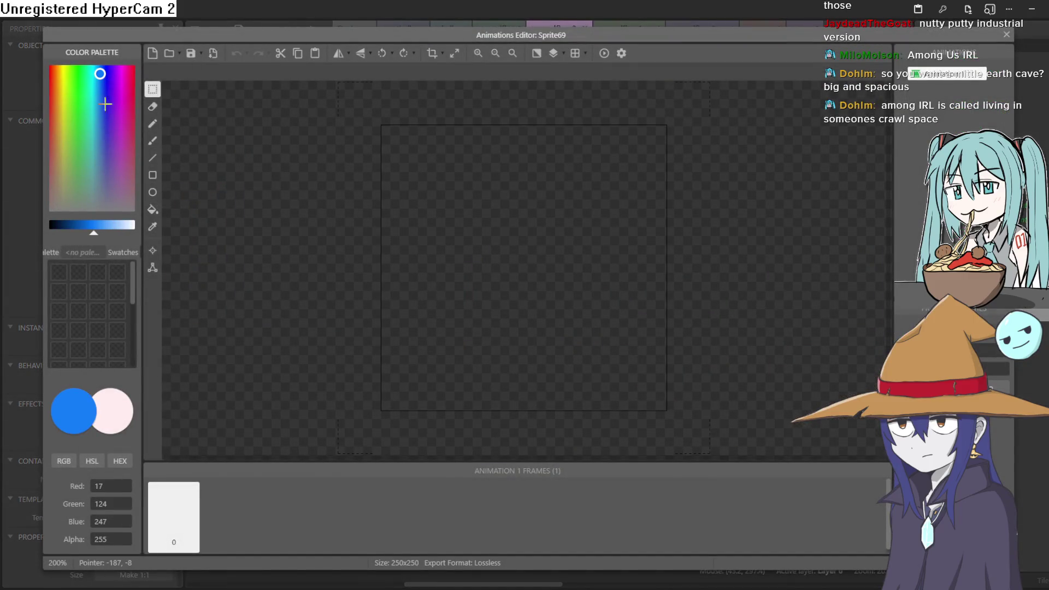
pyautogui.click(152, 210)
pyautogui.click(454, 244)
pyautogui.click(1007, 34)
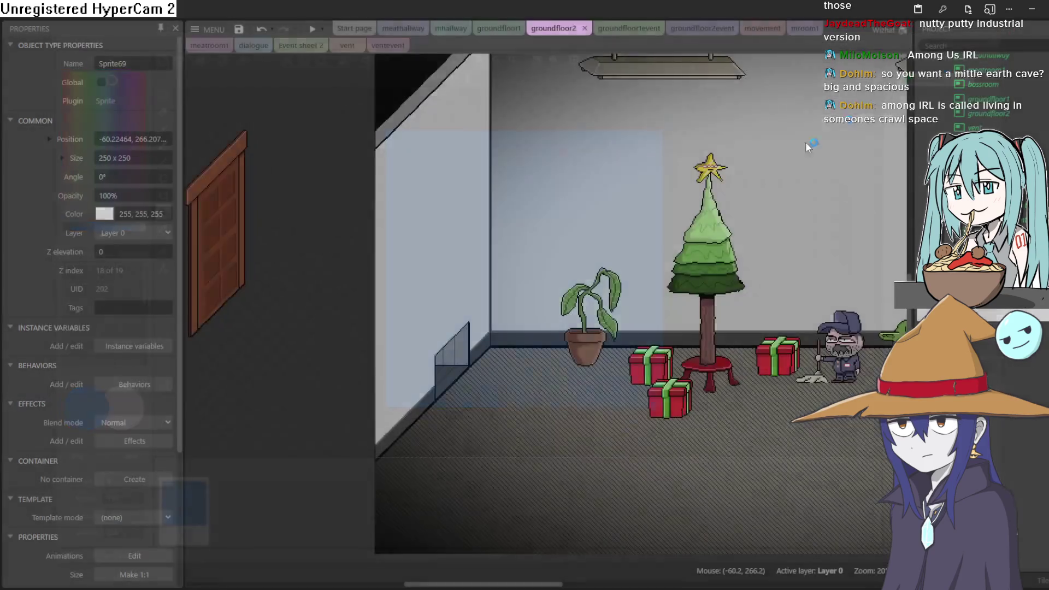
pyautogui.moveTo(453, 352); pyautogui.dragTo(369, 362)
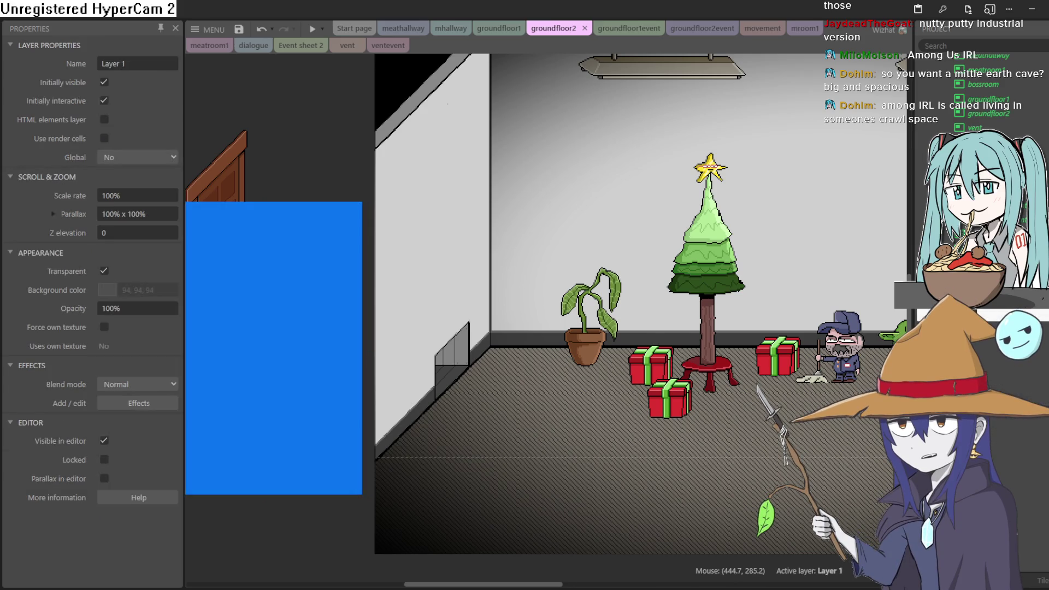
# Rename Layer 1 to 'move' and shift the blue rectangle up and right toward the wall.
pyautogui.click(988, 352)
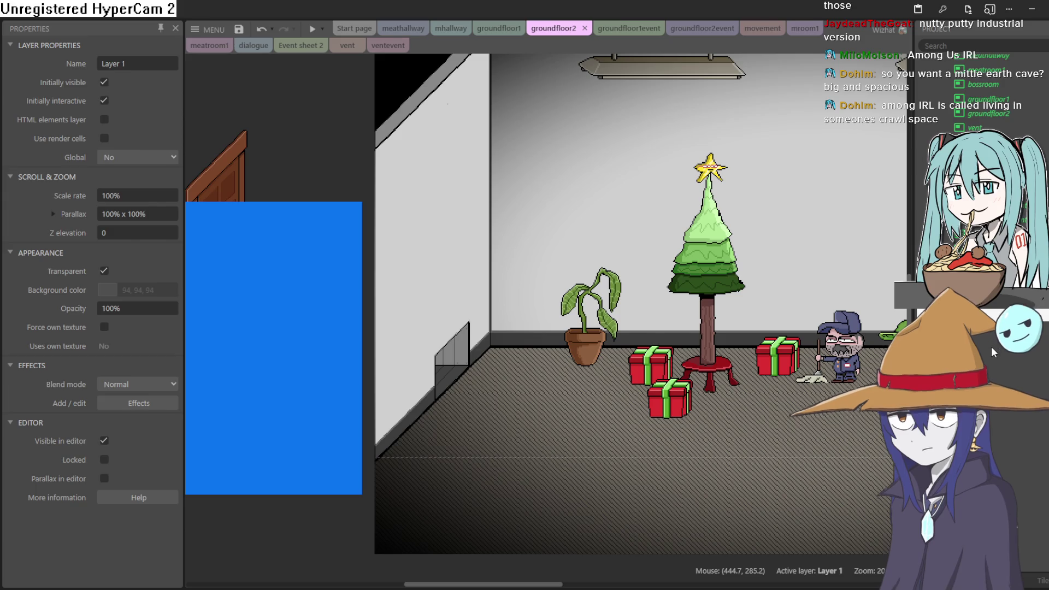
pyautogui.write('move')
pyautogui.press('Return')
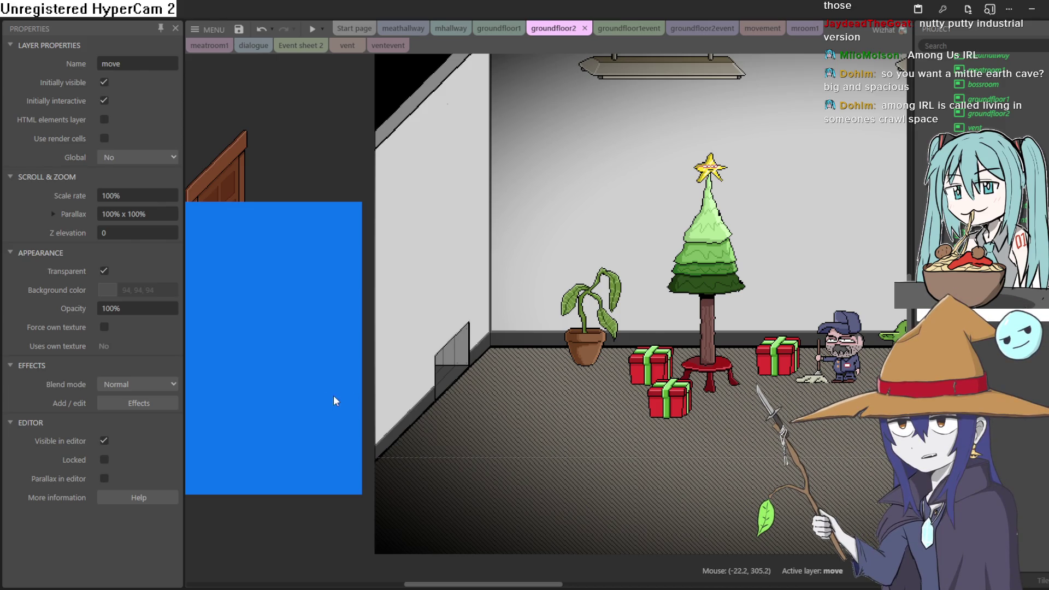
pyautogui.moveTo(335, 398)
pyautogui.mouseDown()
pyautogui.moveTo(417, 403)
pyautogui.moveTo(404, 286)
pyautogui.moveTo(355, 307)
pyautogui.mouseUp()
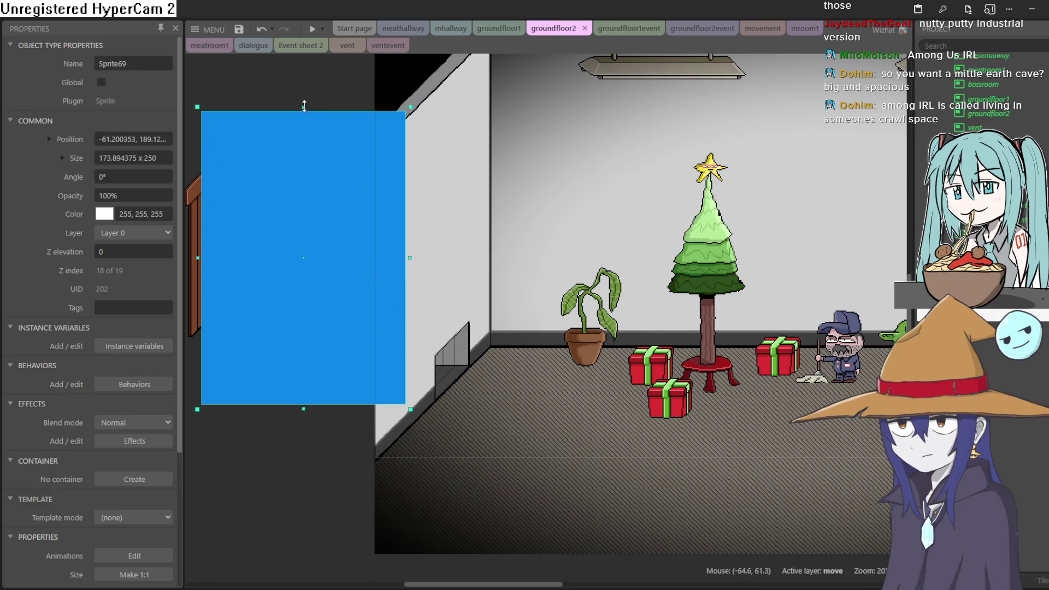
# Resize Sprite69 into a narrow 82×131 block at position -15, 249 beside the vent.
pyautogui.moveTo(304, 105)
pyautogui.mouseDown()
pyautogui.moveTo(328, 307)
pyautogui.moveTo(330, 288)
pyautogui.moveTo(306, 273)
pyautogui.moveTo(312, 266)
pyautogui.mouseUp()
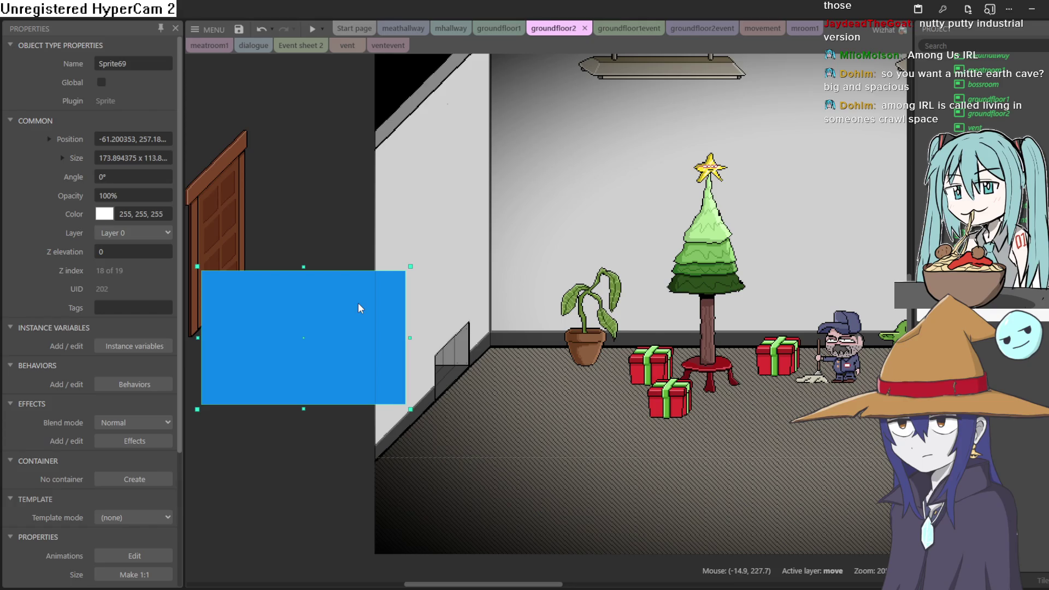
pyautogui.doubleClick(322, 293)
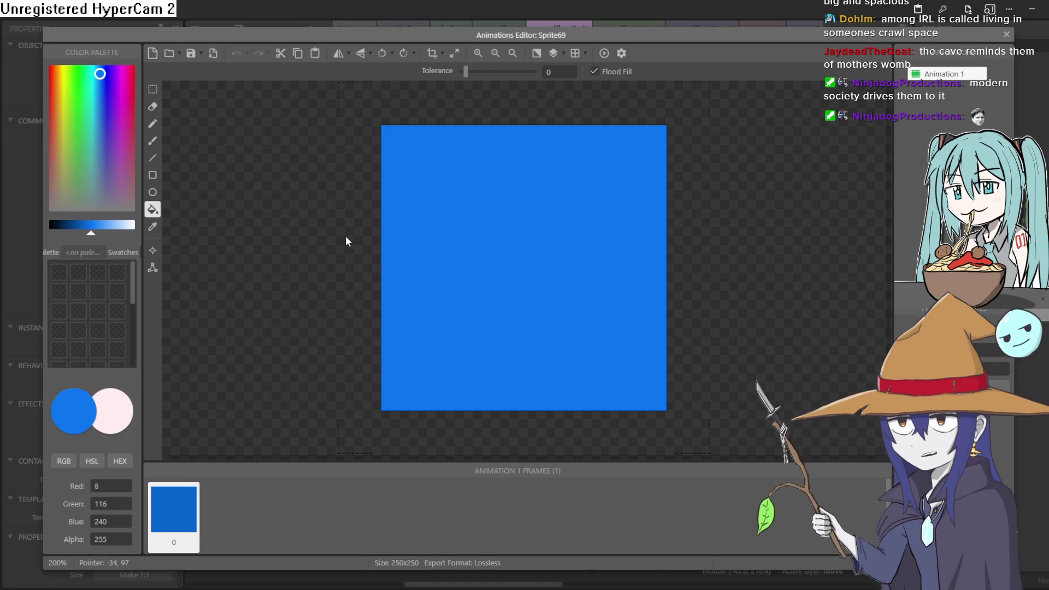
pyautogui.click(1005, 36)
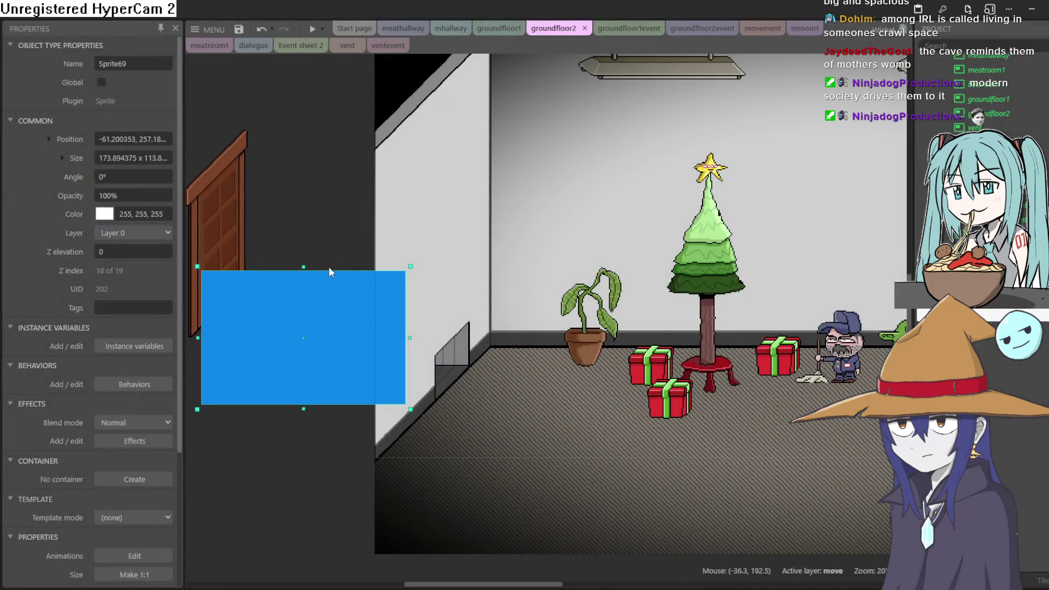
pyautogui.moveTo(307, 267); pyautogui.dragTo(314, 247)
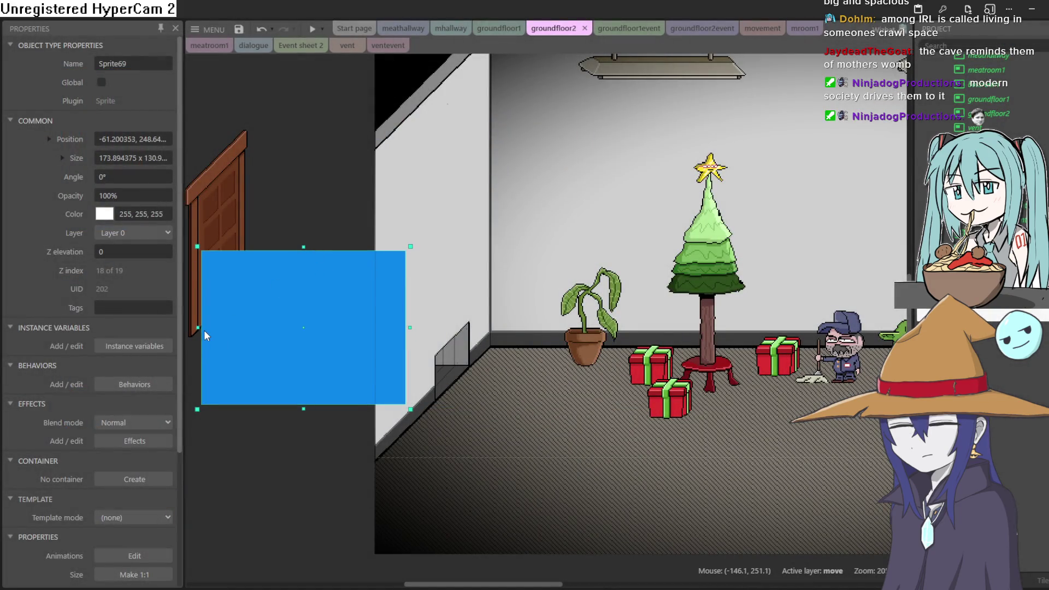
pyautogui.moveTo(204, 327)
pyautogui.mouseDown()
pyautogui.moveTo(326, 322)
pyautogui.moveTo(306, 317)
pyautogui.mouseUp()
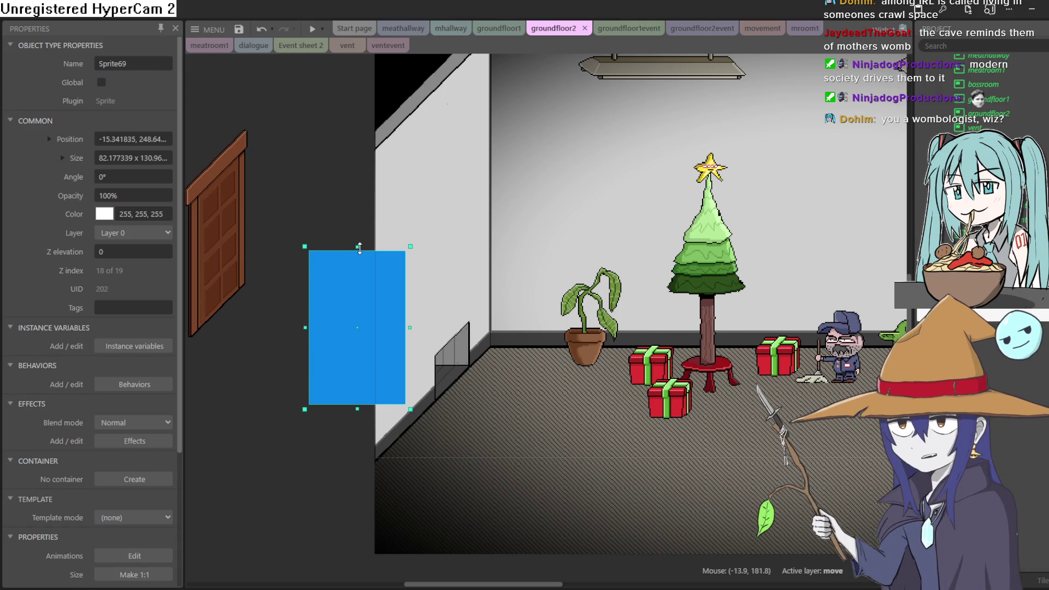
pyautogui.moveTo(350, 247)
pyautogui.mouseDown()
pyautogui.moveTo(351, 296)
pyautogui.moveTo(359, 267)
pyautogui.mouseUp()
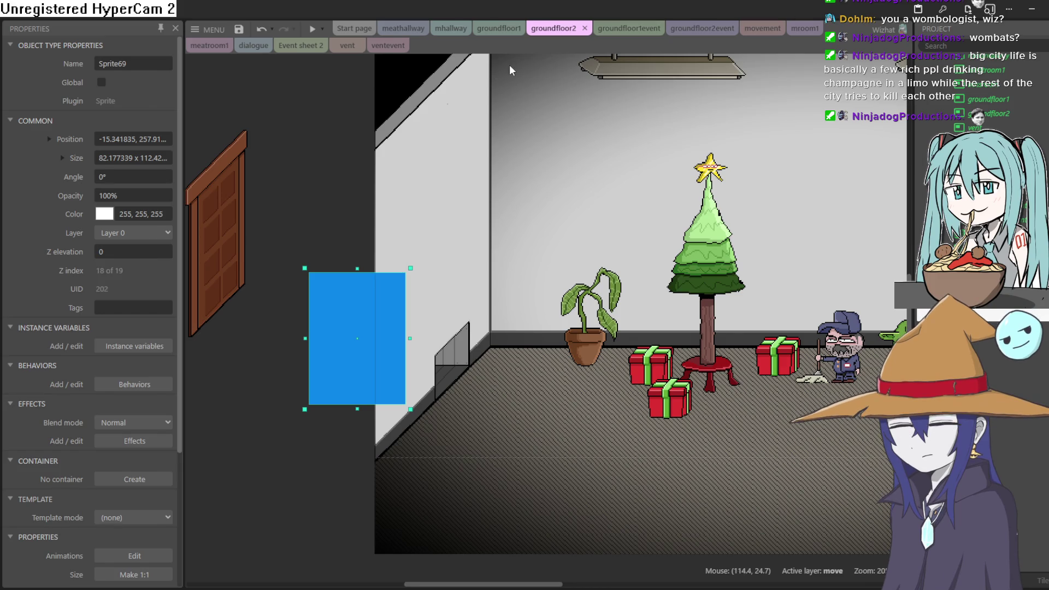
# Flip to groundfloor1 and back, then show Event sheet 2 with the goblin's collision-with-move2 event.
pyautogui.click(500, 34)
pyautogui.click(558, 34)
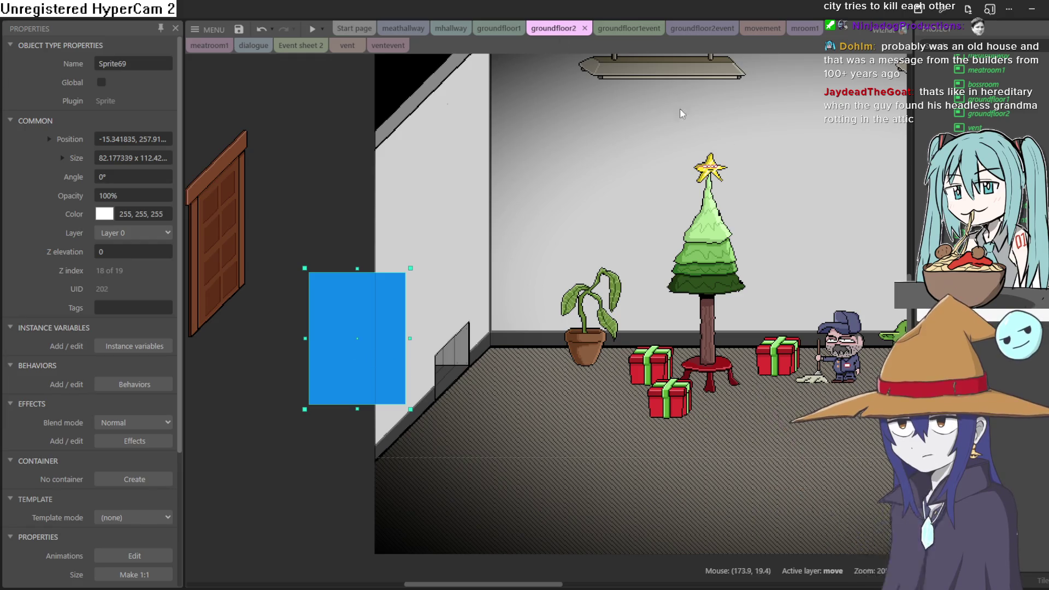
pyautogui.click(302, 48)
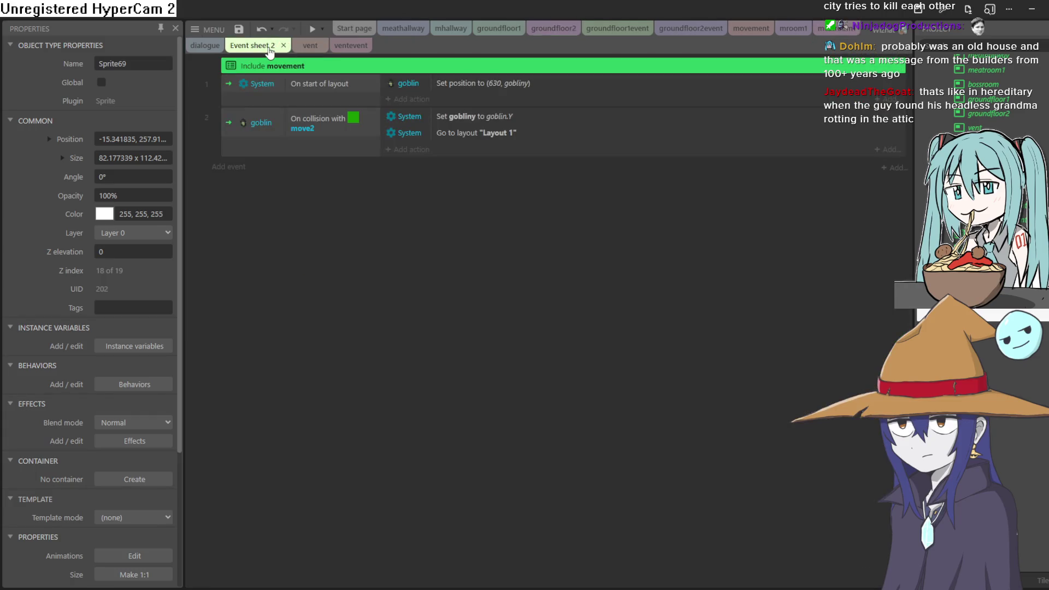
# Look through the dialogue, vent and meathallway tabs, ending on the groundfloor2event sheet.
pyautogui.click(211, 52)
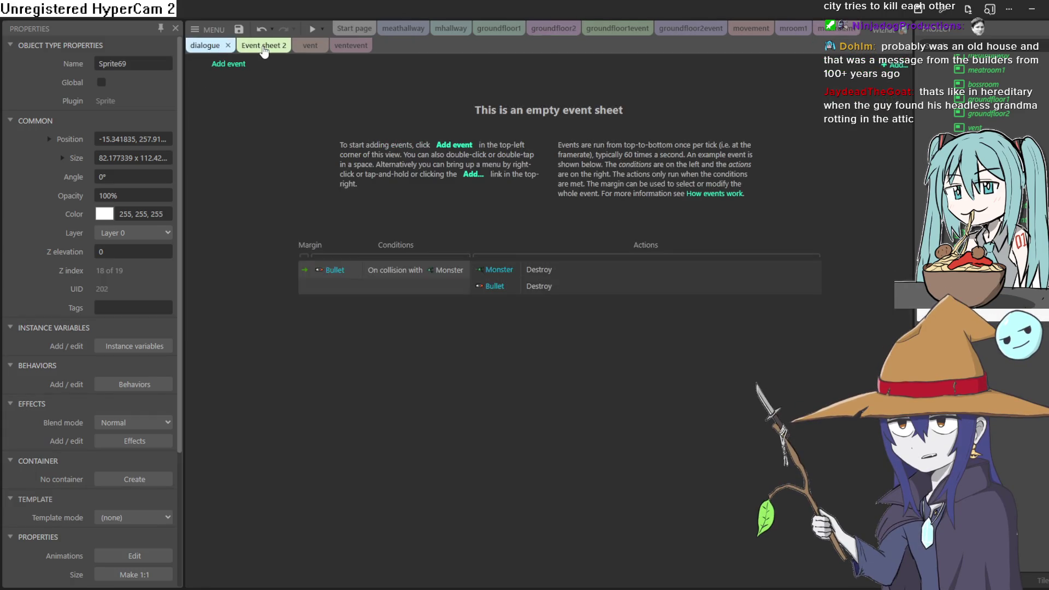
pyautogui.click(254, 46)
pyautogui.click(299, 47)
pyautogui.click(341, 50)
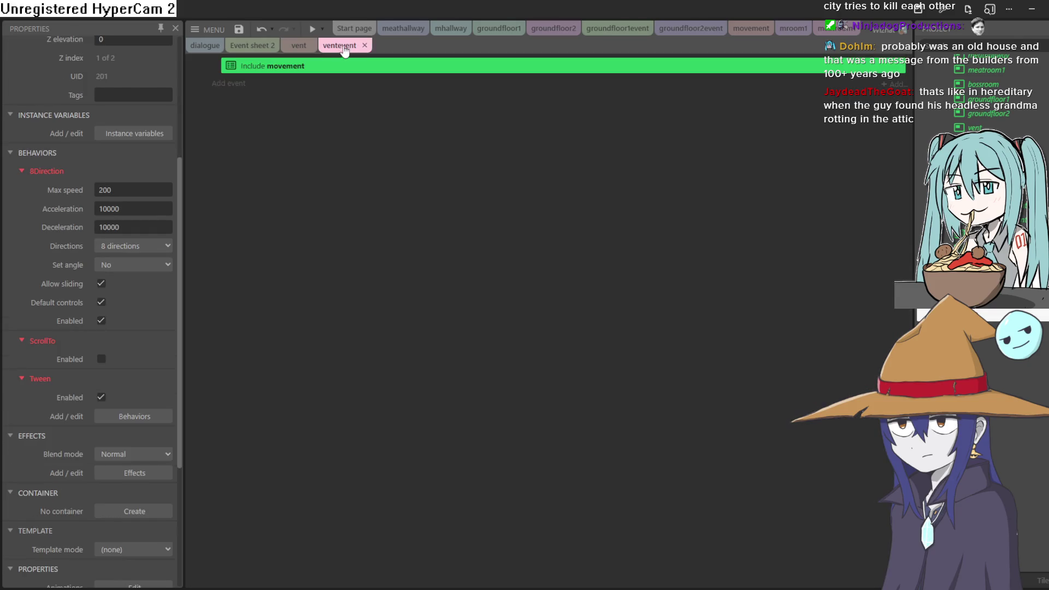
pyautogui.click(407, 28)
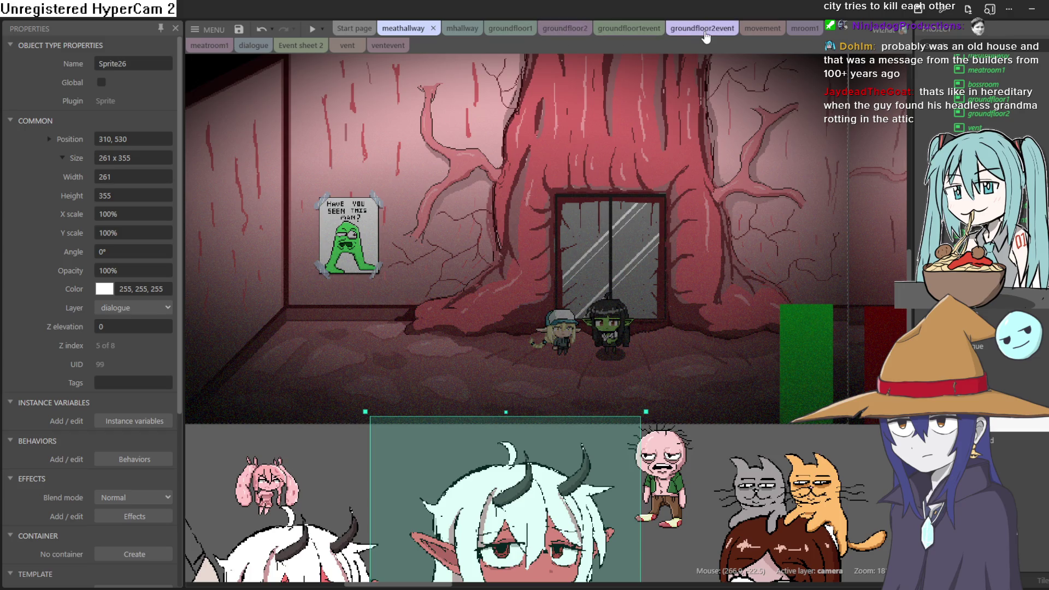
pyautogui.click(683, 34)
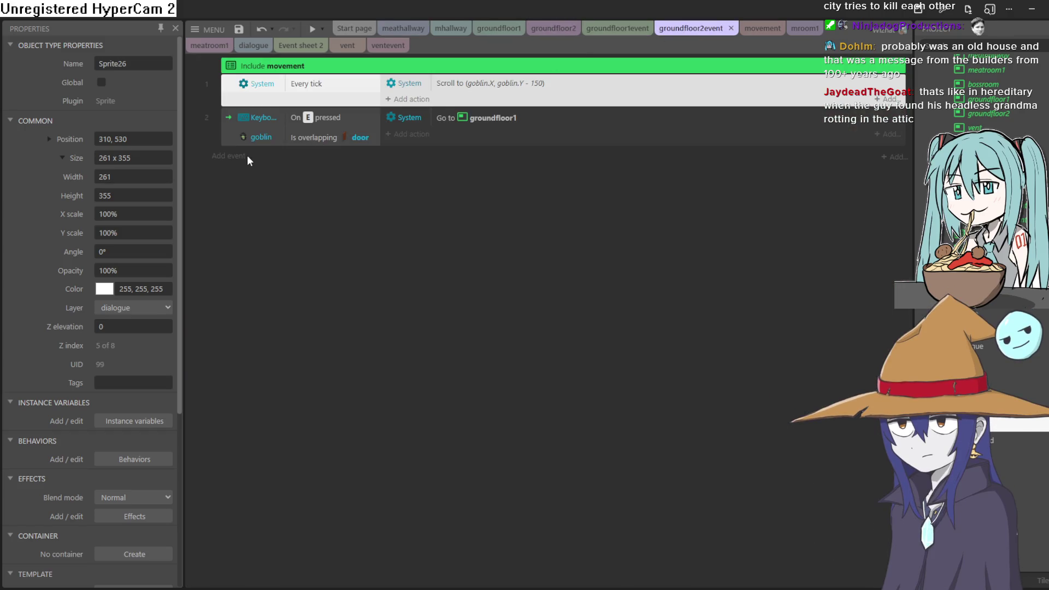
# Add a goblin 'On collision with another object' event targeting Sprite69.
pyautogui.click(247, 156)
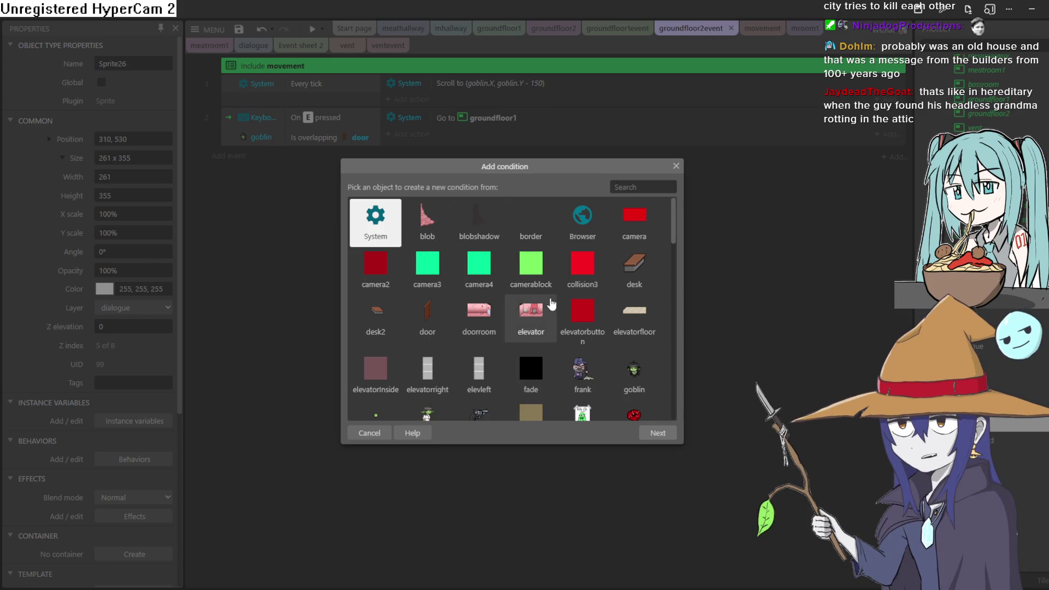
pyautogui.scroll(-1, 601, 306)
pyautogui.doubleClick(633, 311)
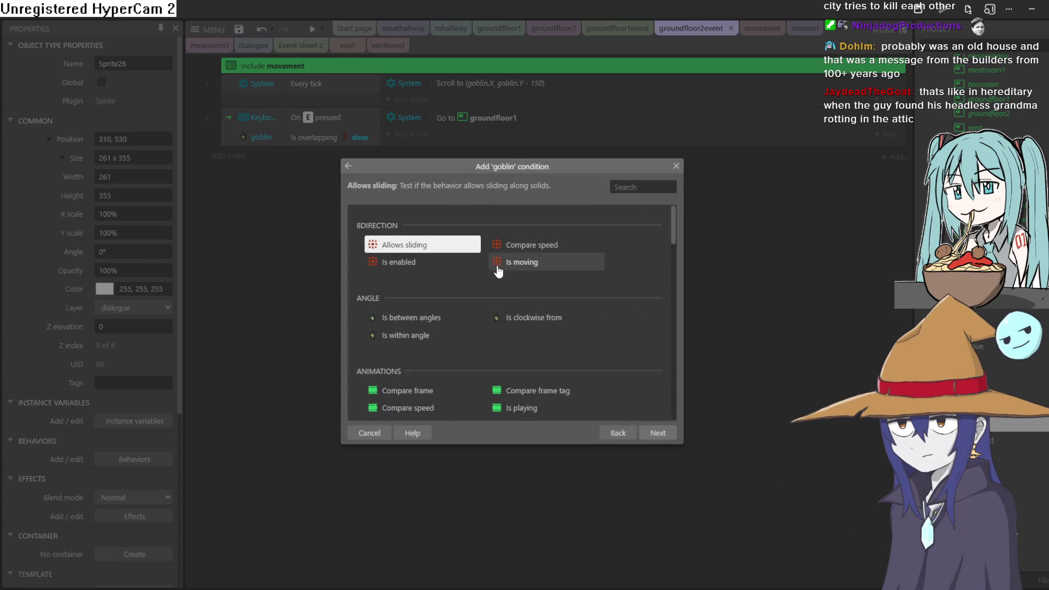
pyautogui.scroll(-3, 504, 300)
pyautogui.scroll(-1, 494, 304)
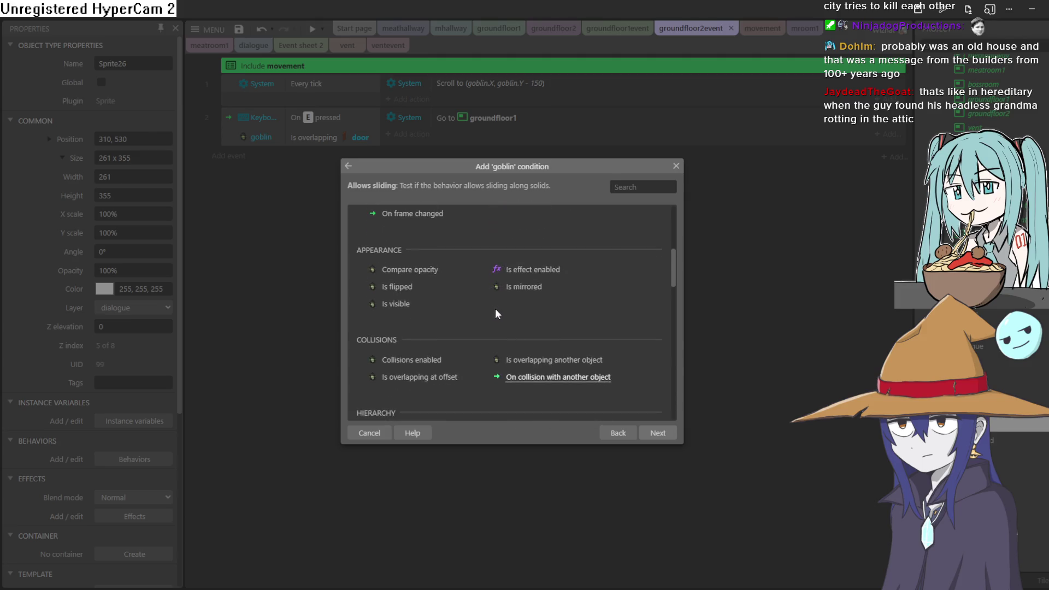
pyautogui.scroll(-2, 494, 308)
pyautogui.click(577, 267)
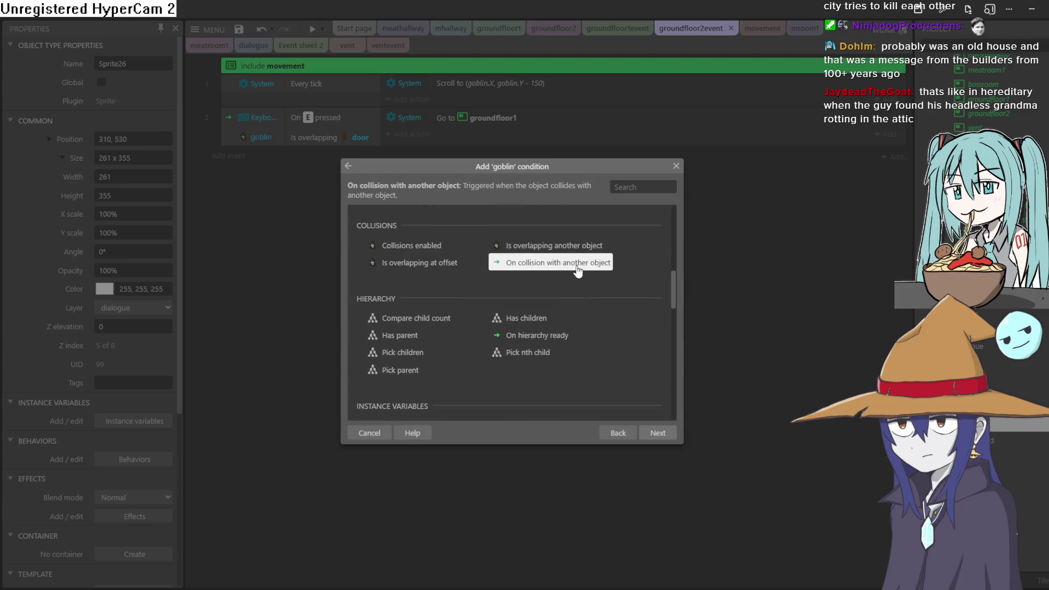
pyautogui.doubleClick(577, 267)
pyautogui.click(576, 288)
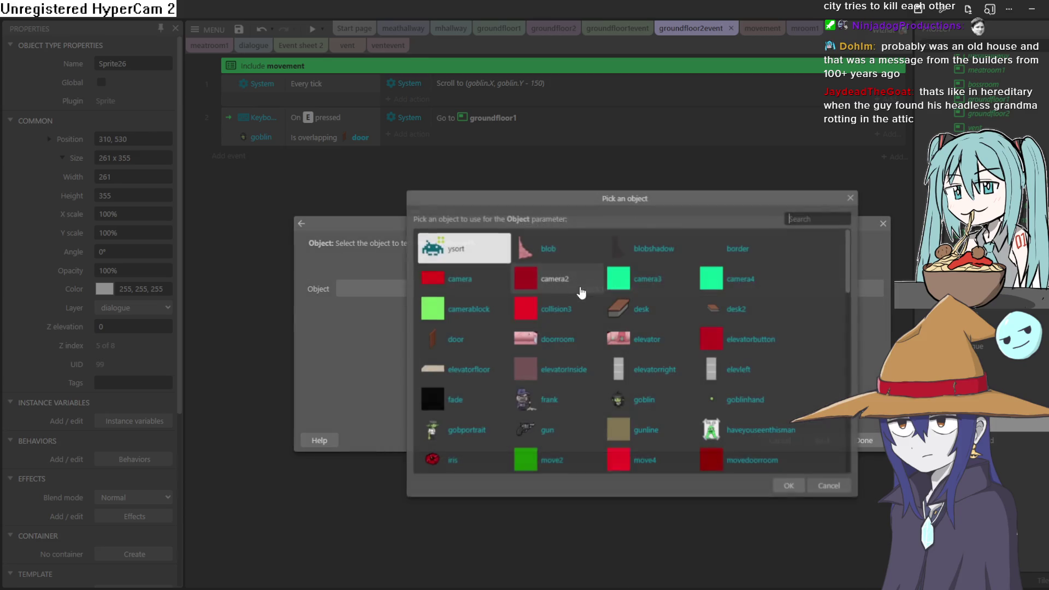
pyautogui.moveTo(849, 273)
pyautogui.mouseDown()
pyautogui.moveTo(844, 441)
pyautogui.moveTo(781, 438)
pyautogui.mouseUp()
pyautogui.doubleClick(730, 365)
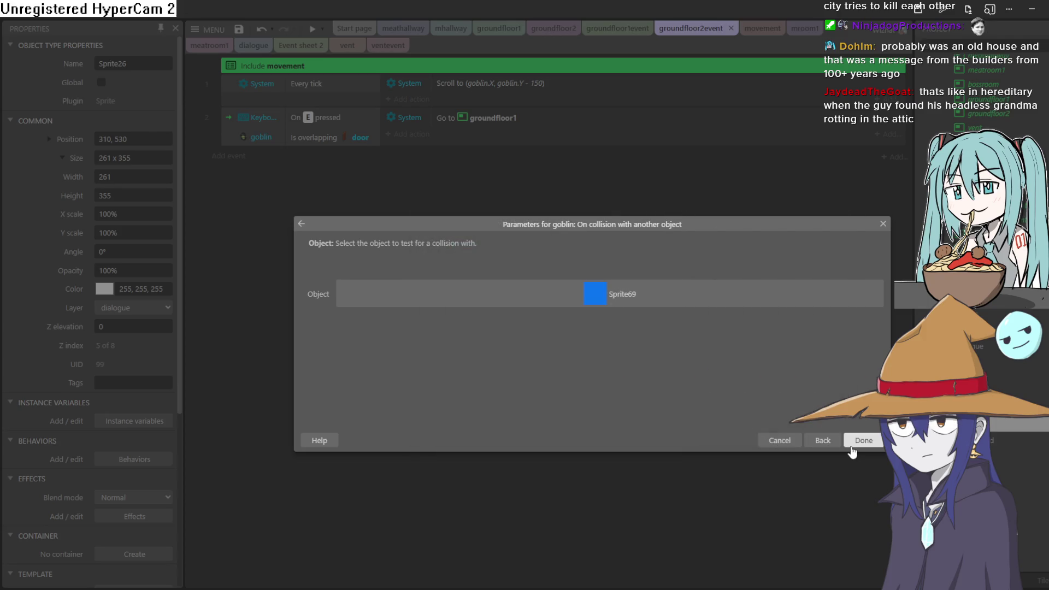
pyautogui.click(851, 447)
# Give that event the System action 'Go to layout' with vent as the target.
pyautogui.click(413, 157)
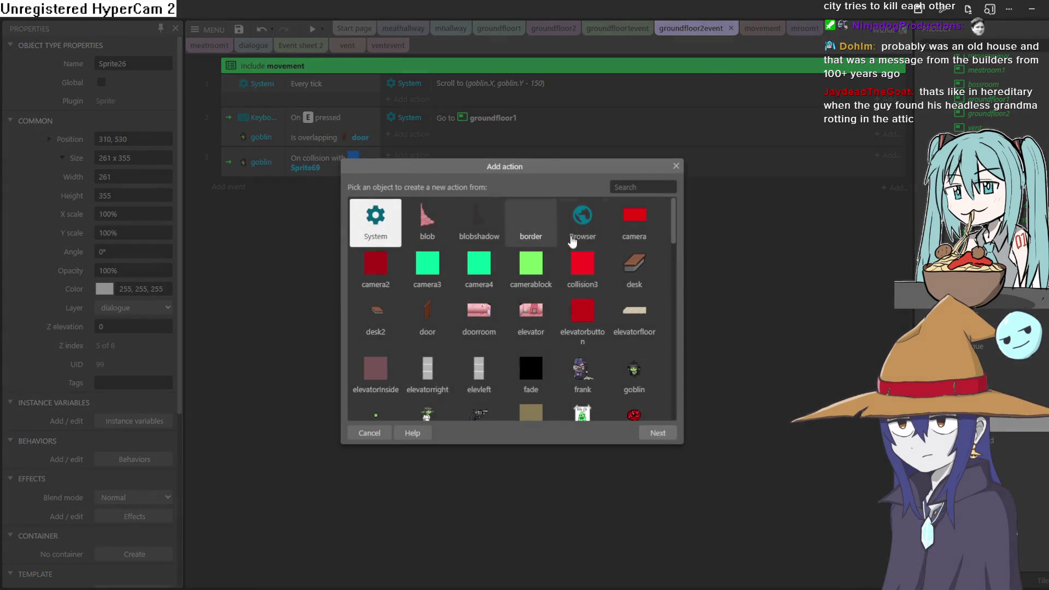
pyautogui.scroll(-1, 676, 242)
pyautogui.scroll(1, 406, 215)
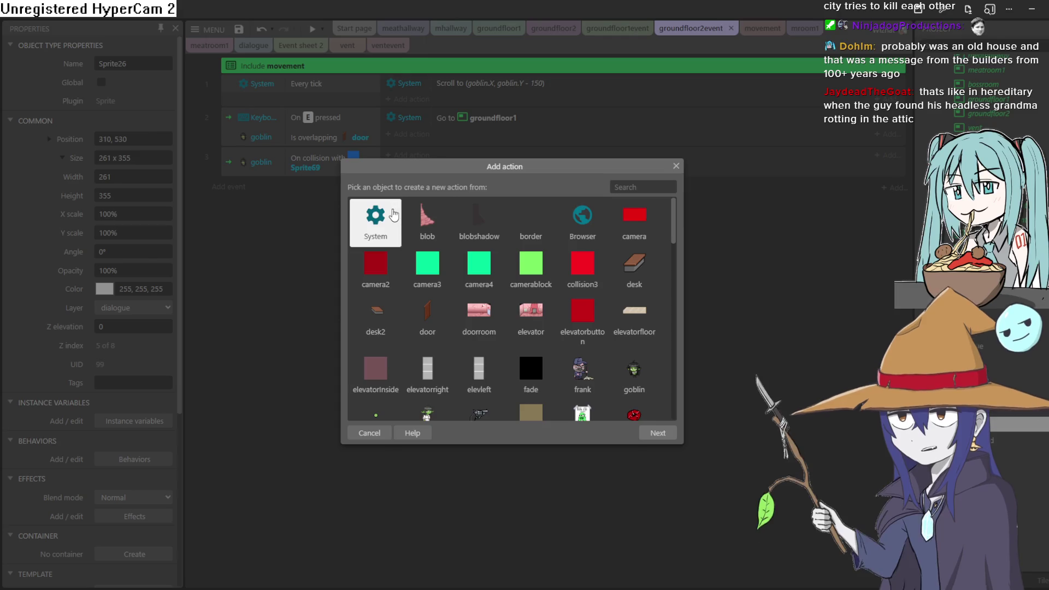
pyautogui.doubleClick(393, 213)
pyautogui.click(632, 186)
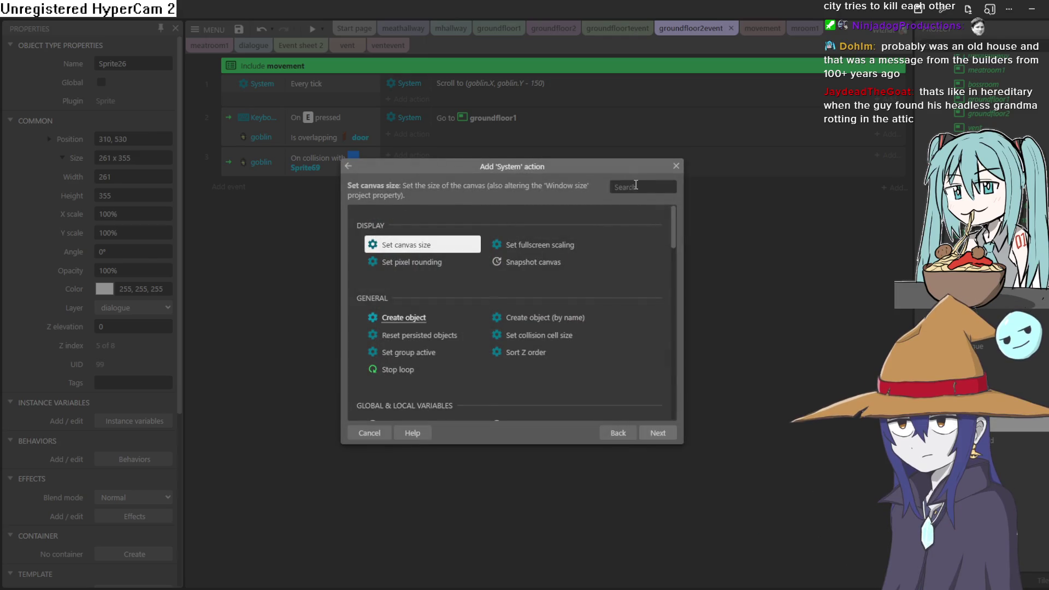
pyautogui.write('la')
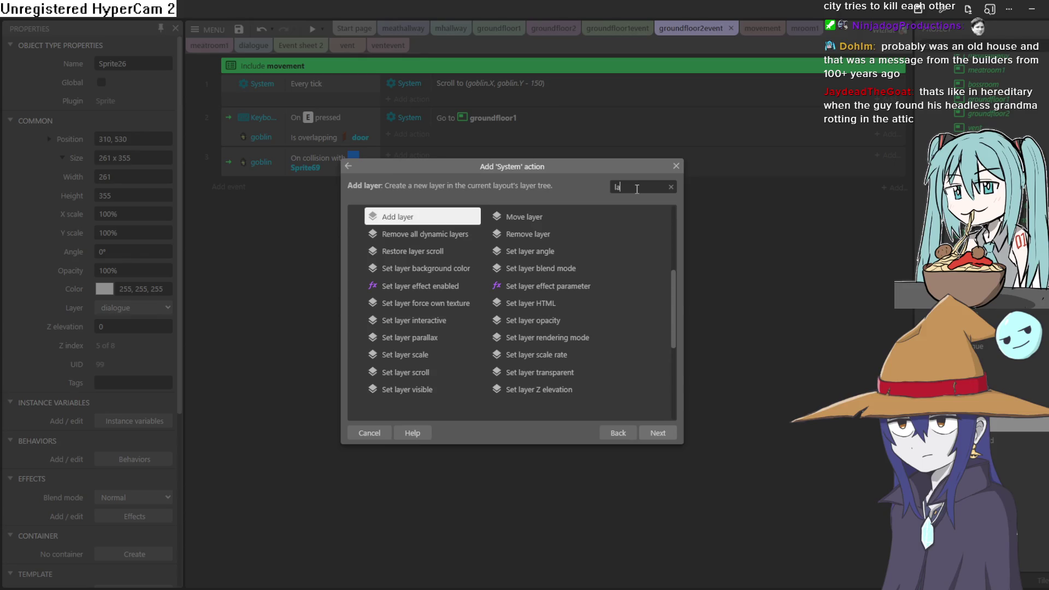
pyautogui.press('BackSpace')
pyautogui.press('BackSpace')
pyautogui.press('BackSpace')
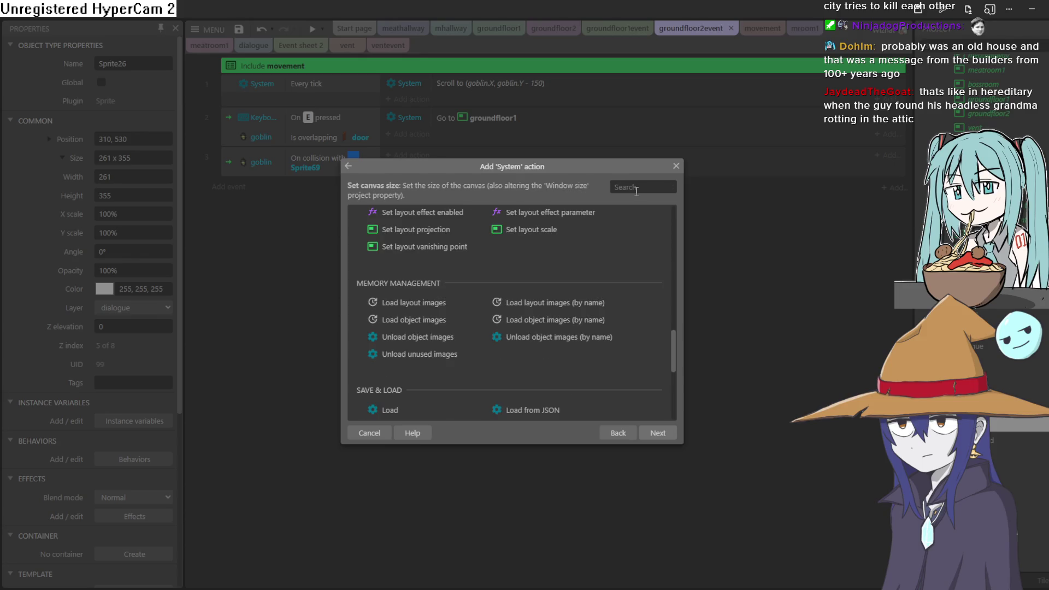
pyautogui.moveTo(674, 336)
pyautogui.mouseDown()
pyautogui.moveTo(676, 383)
pyautogui.moveTo(670, 301)
pyautogui.mouseUp()
pyautogui.scroll(-1, 511, 295)
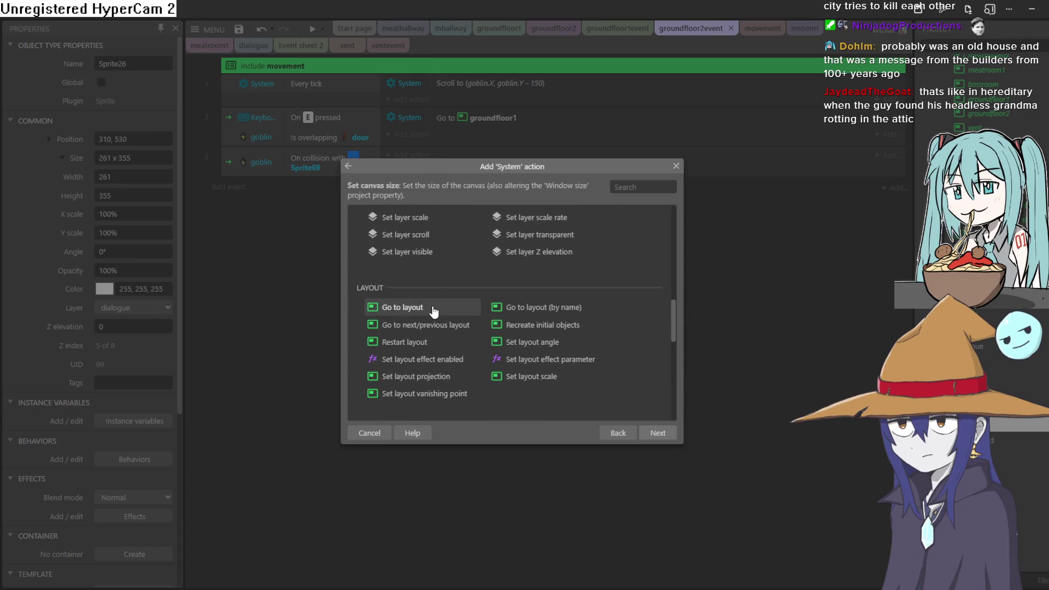
pyautogui.doubleClick(437, 306)
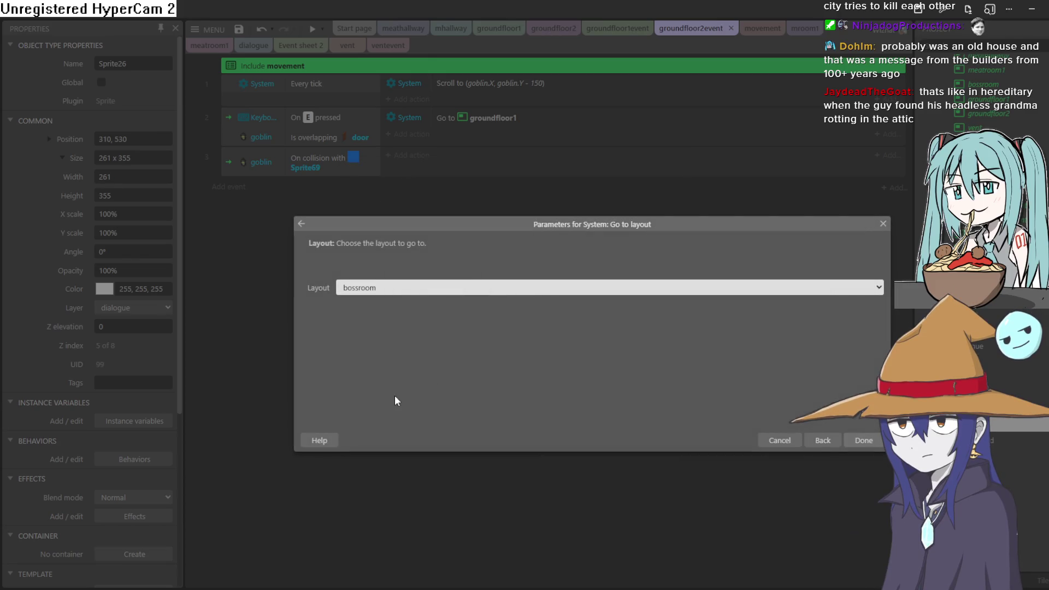
pyautogui.press('v')
pyautogui.click(862, 440)
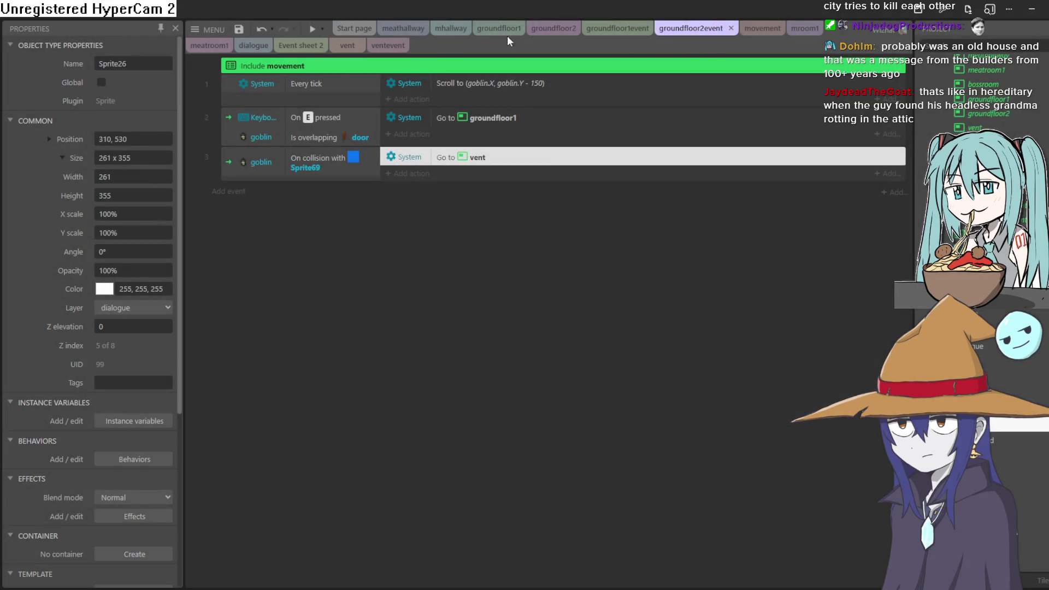
# Untick Initially visible for Sprite69 on groundfloor2 and start a preview.
pyautogui.click(350, 46)
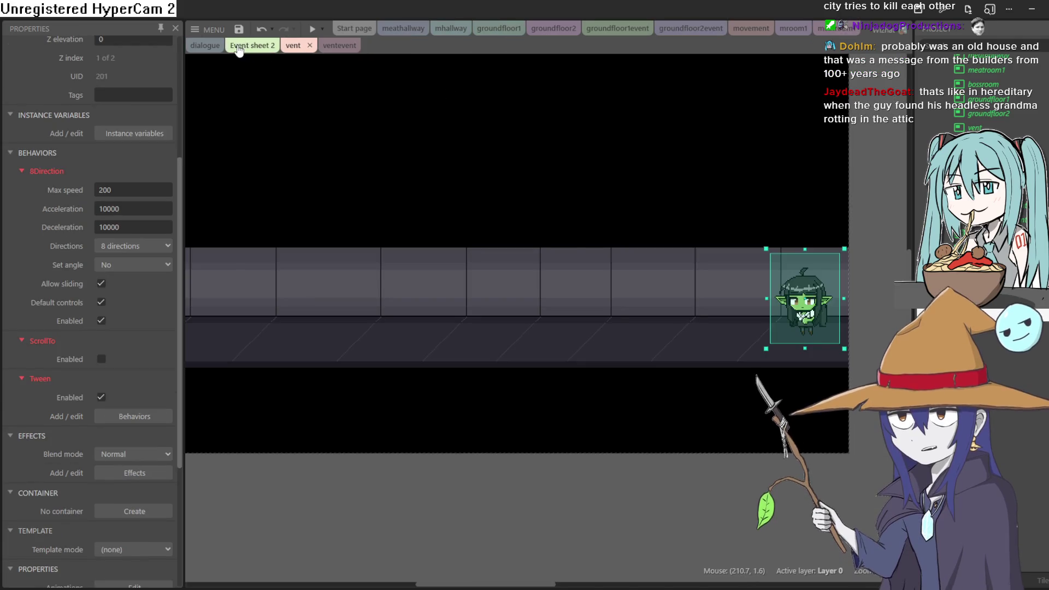
pyautogui.click(623, 30)
pyautogui.click(554, 28)
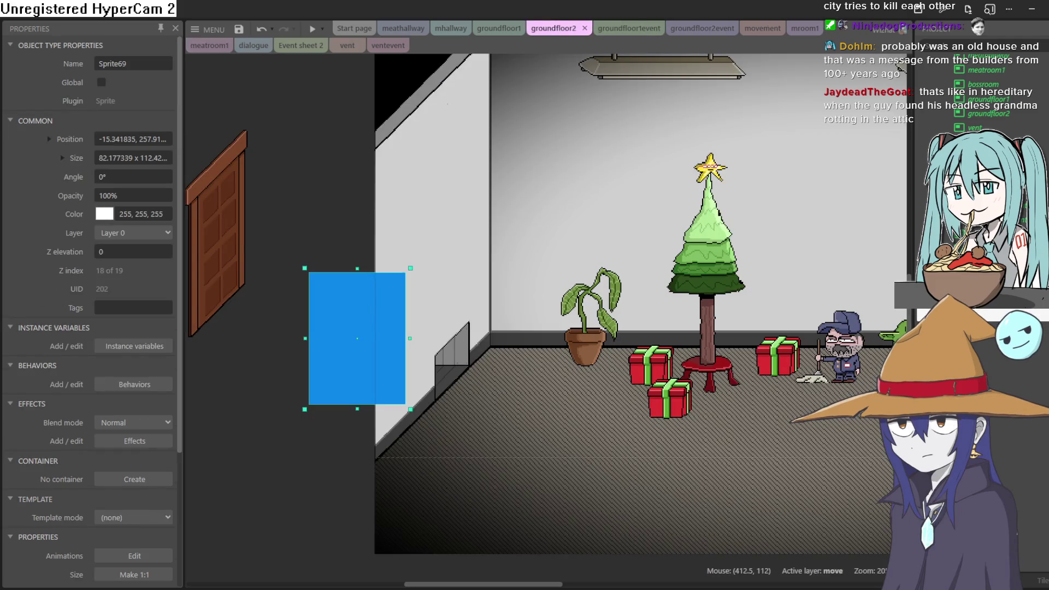
pyautogui.scroll(-3, 144, 434)
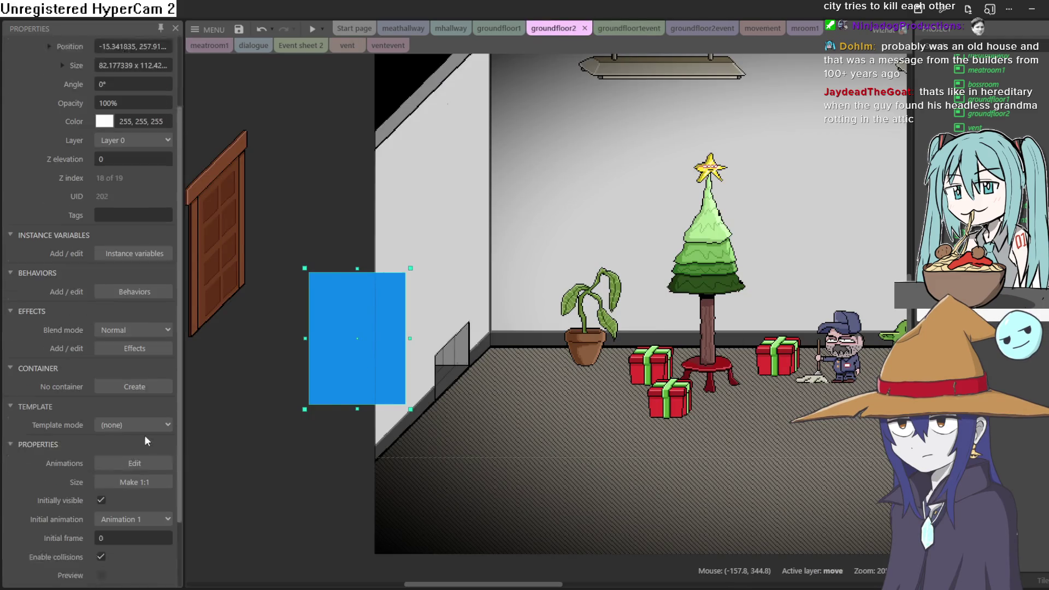
pyautogui.click(101, 418)
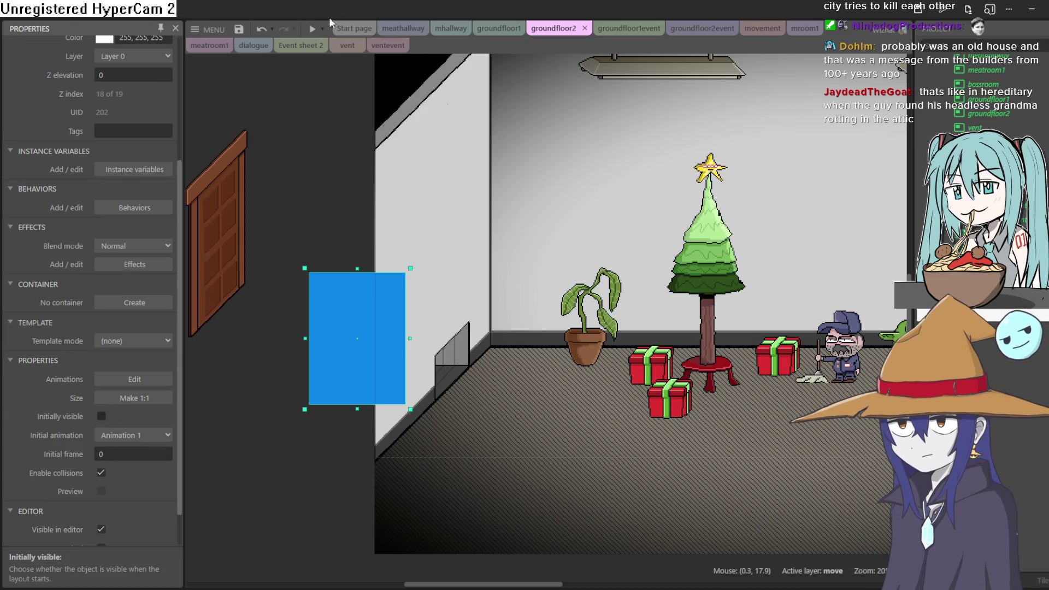
pyautogui.click(312, 32)
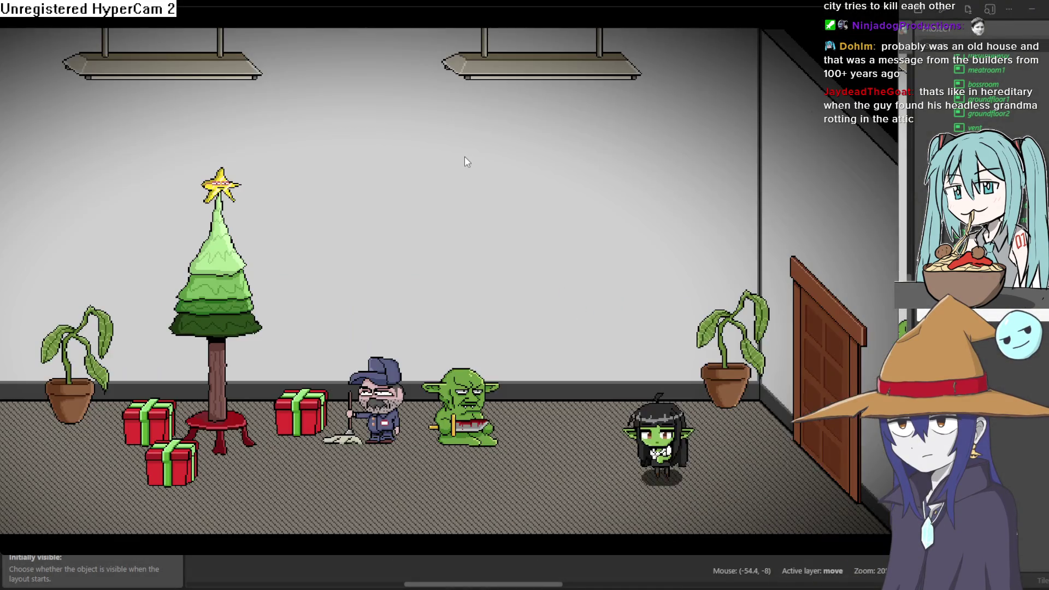
# Walk the goblin girl left into the vent corridor, then nudge Sprite69 left in the editor.
pyautogui.press('Left')
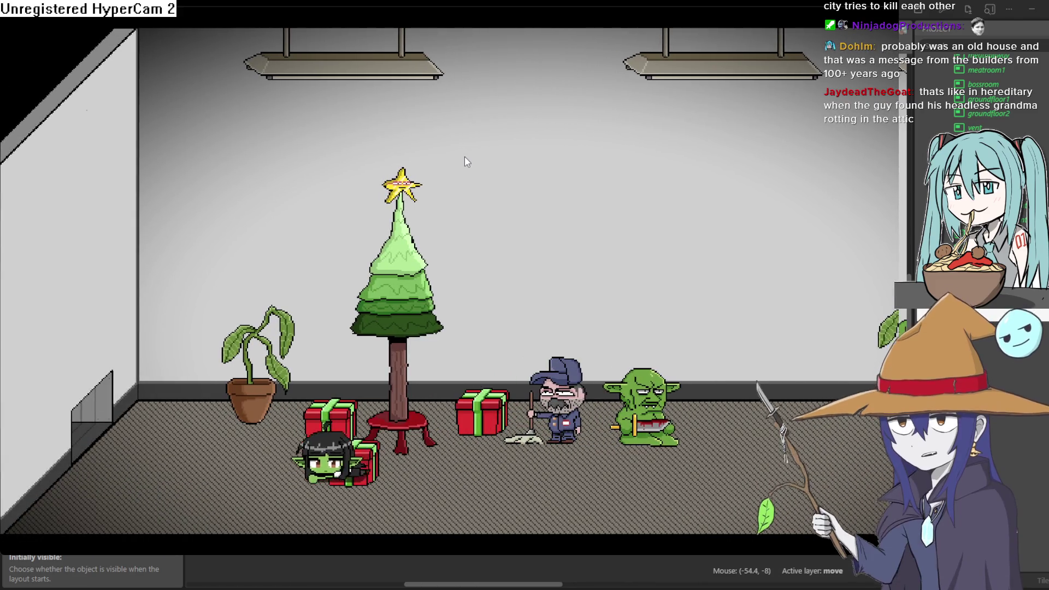
pyautogui.press('Left')
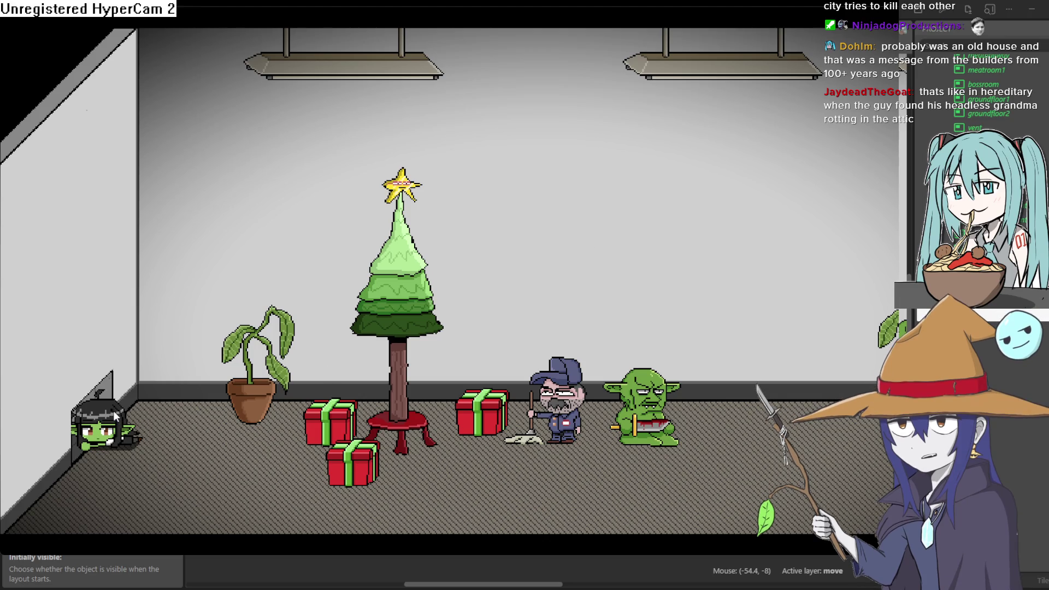
pyautogui.press('Left')
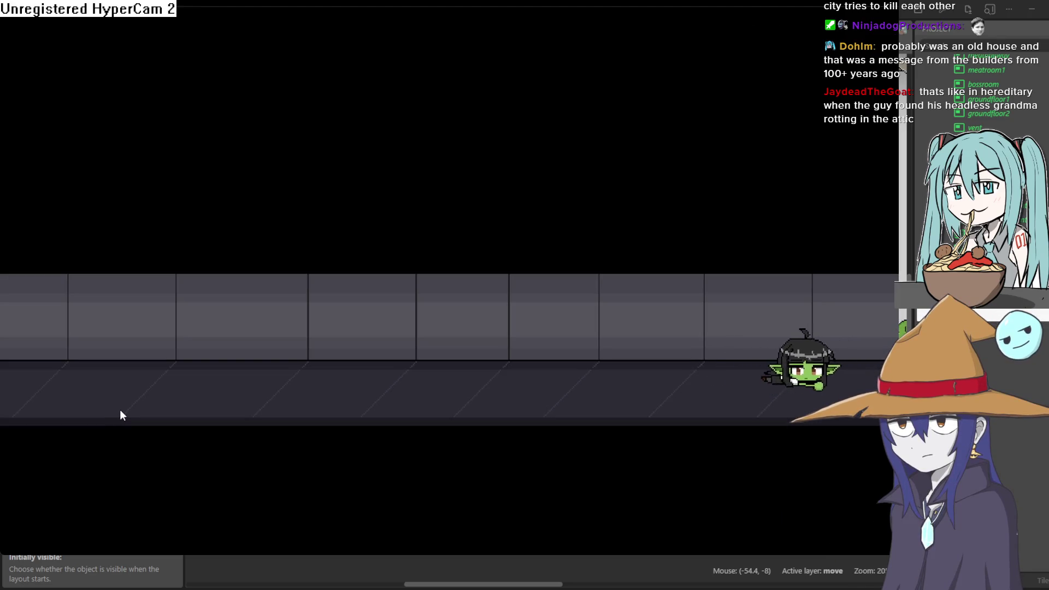
pyautogui.press('Left')
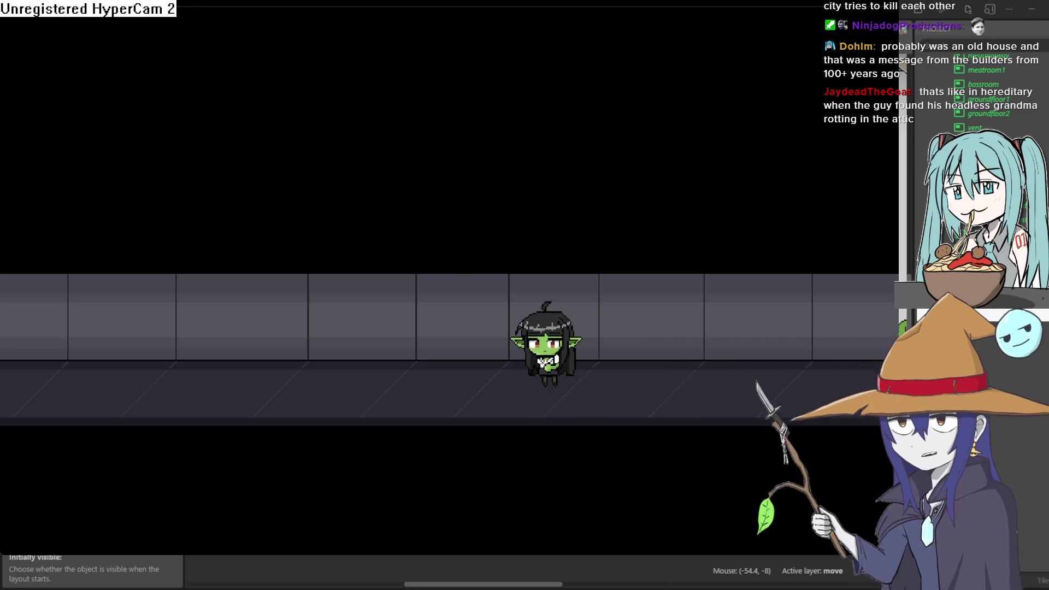
pyautogui.hotkey('alt', 'Tab')
pyautogui.press('Left')
pyautogui.press('Left')
pyautogui.press('Left')
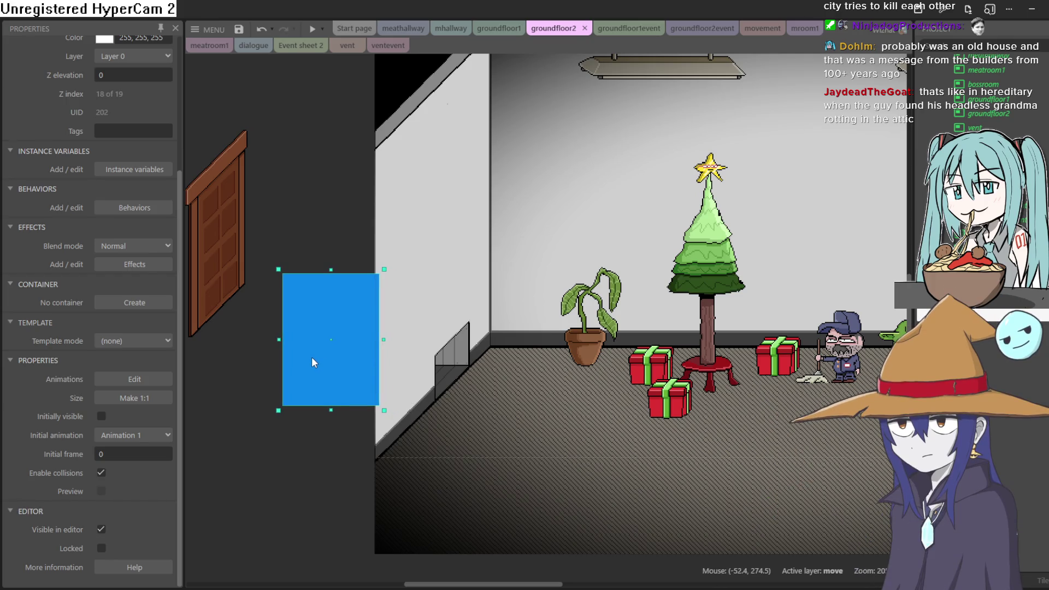
# Shift Sprite69 slightly down and left and rerun the preview.
pyautogui.moveTo(312, 358); pyautogui.dragTo(310, 360)
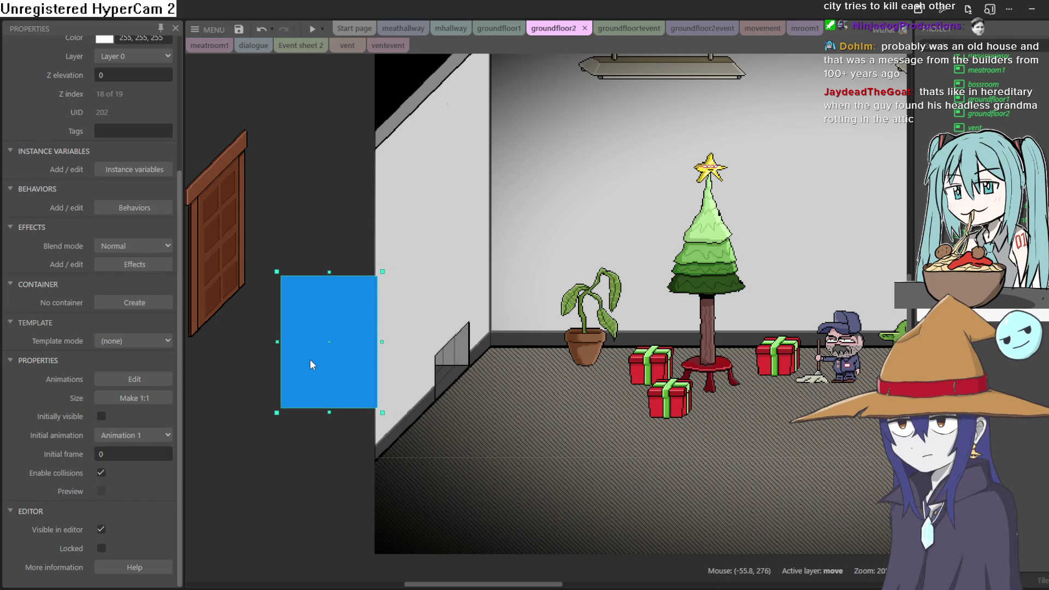
pyautogui.click(312, 31)
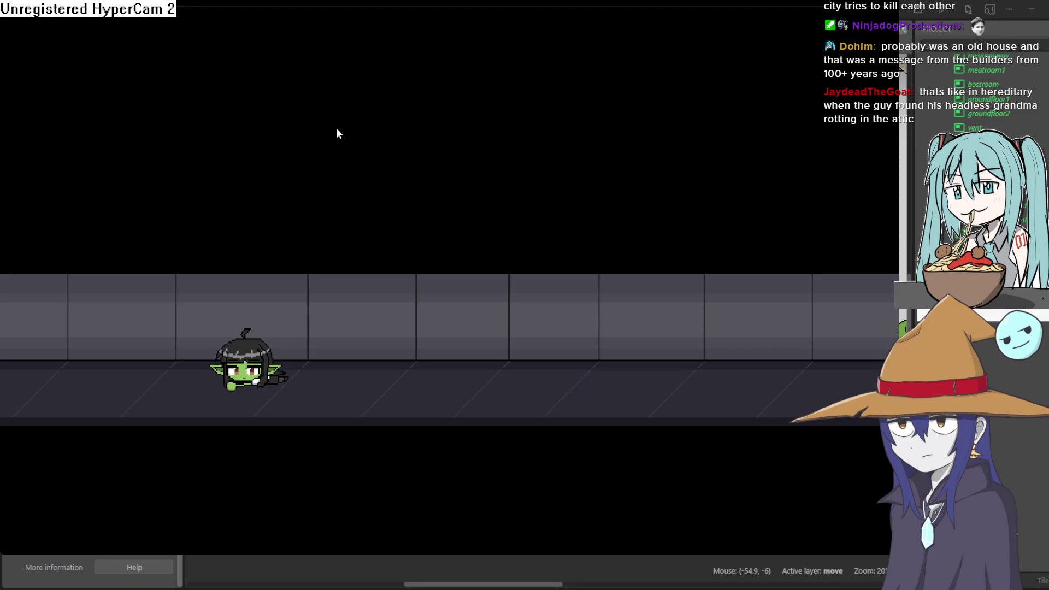
# Crouch, jump and crawl the goblin girl back and forth along the vent corridor, then close the preview.
pyautogui.press('Right')
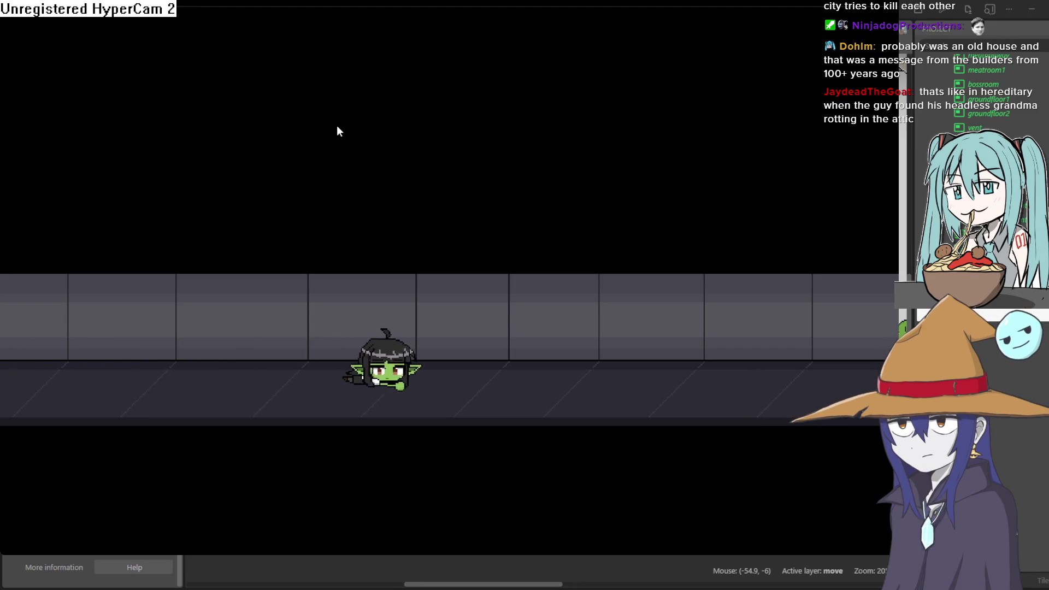
pyautogui.press('Up')
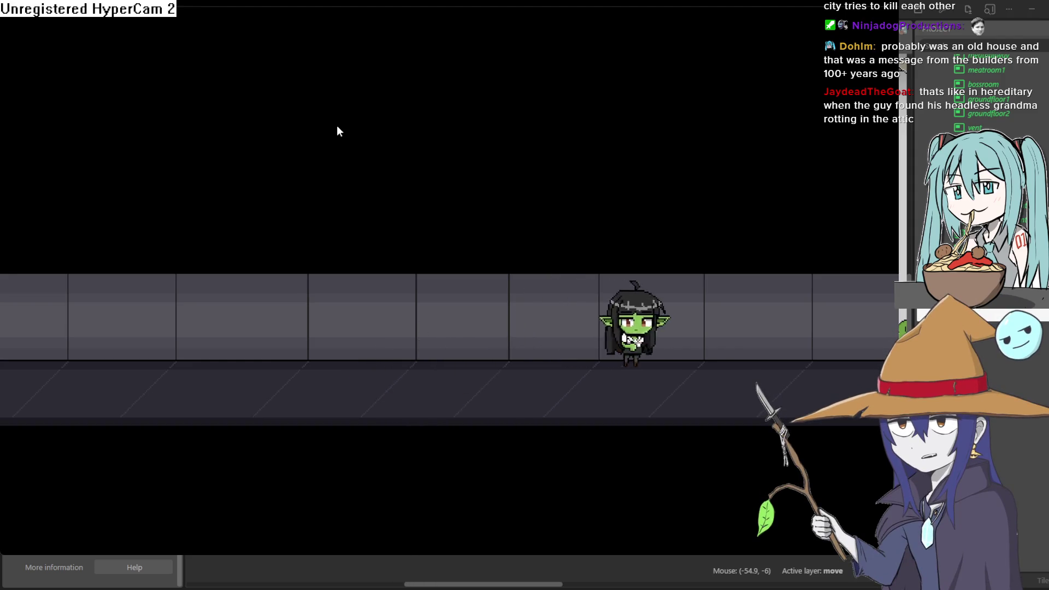
pyautogui.press('Up')
pyautogui.press('Left')
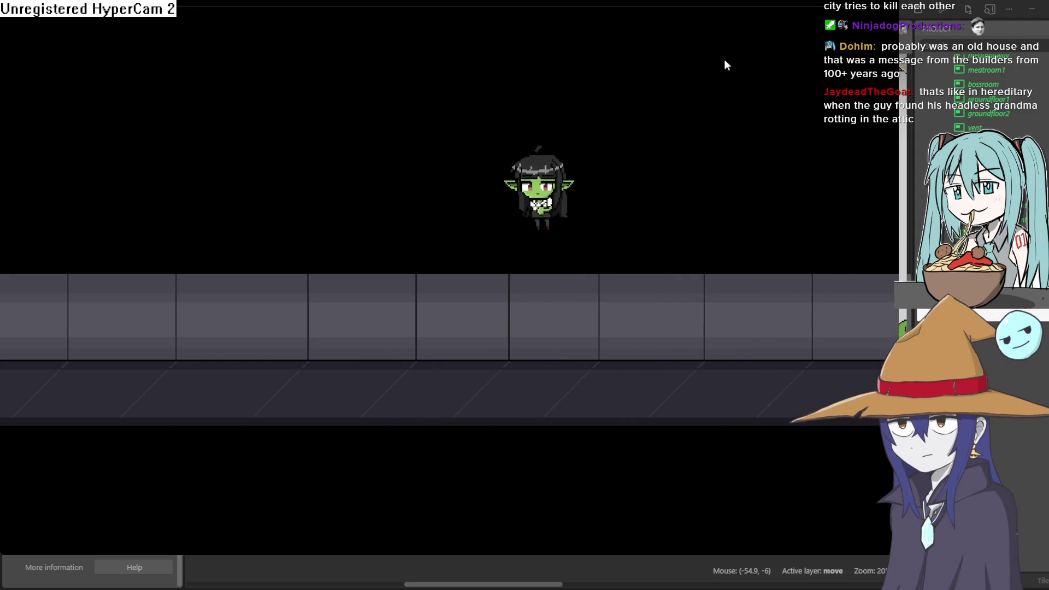
pyautogui.press('Down')
pyautogui.press('Right')
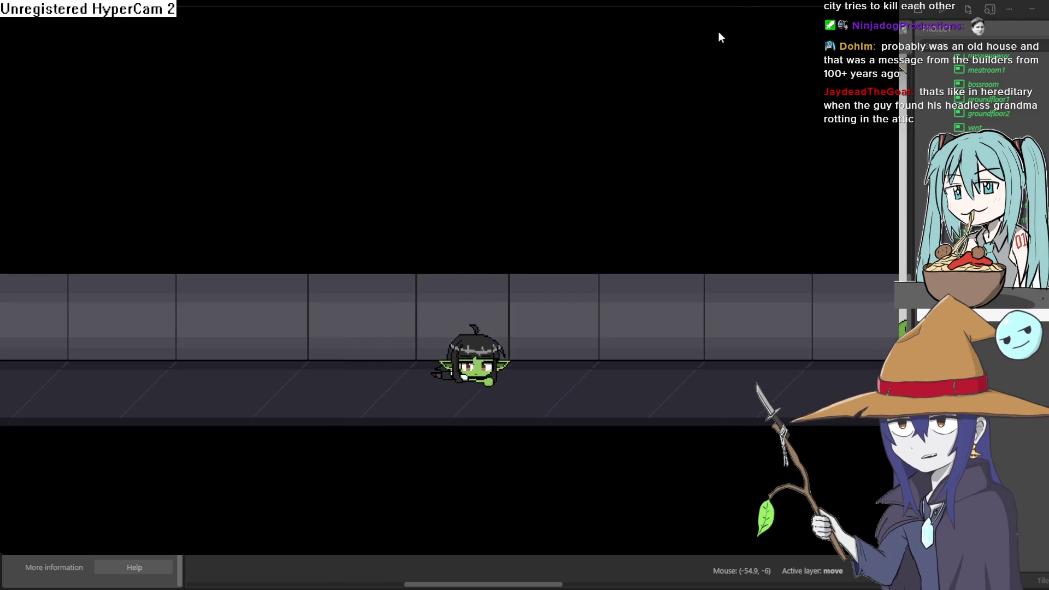
pyautogui.press('Right')
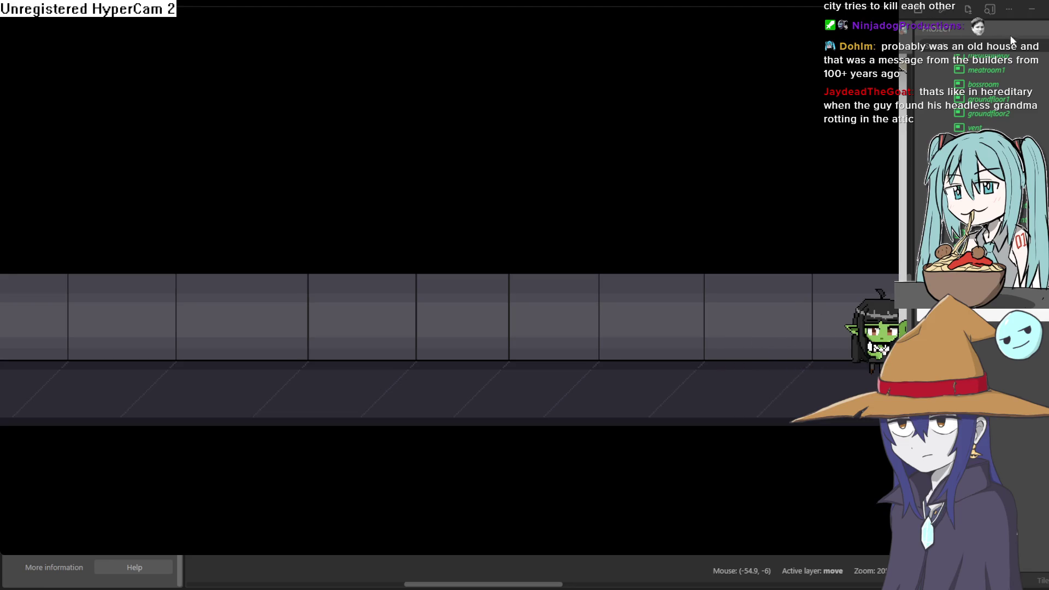
pyautogui.press('Left')
pyautogui.press('Down')
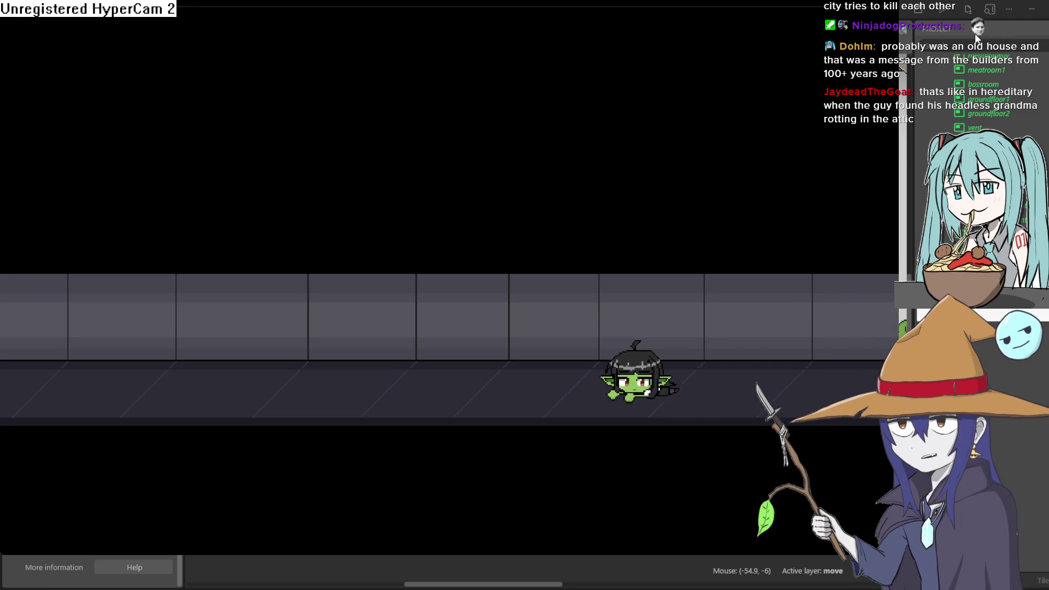
pyautogui.press('Left')
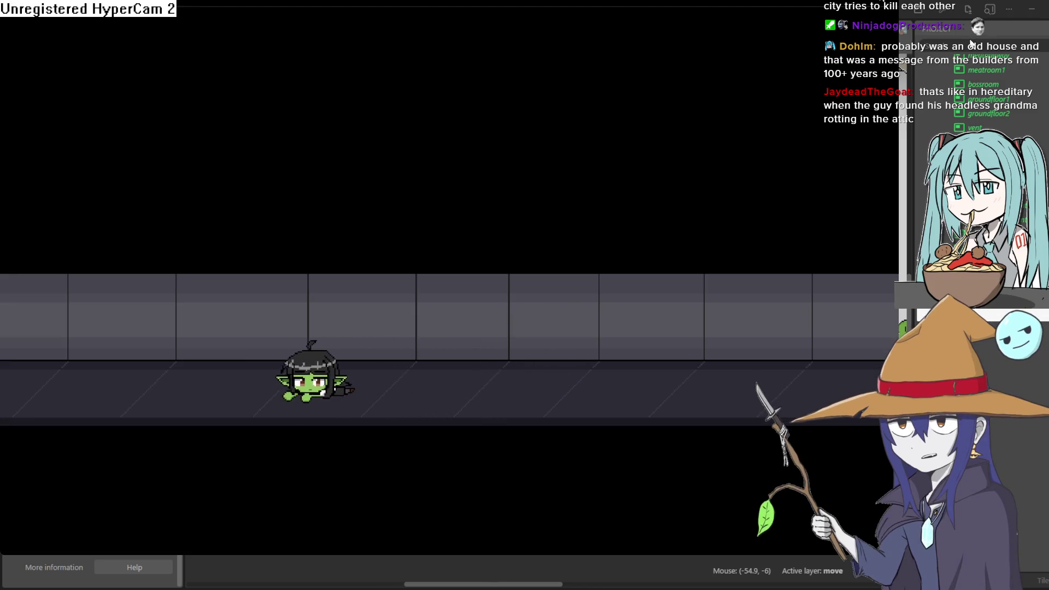
pyautogui.hotkey('alt', 'F4')
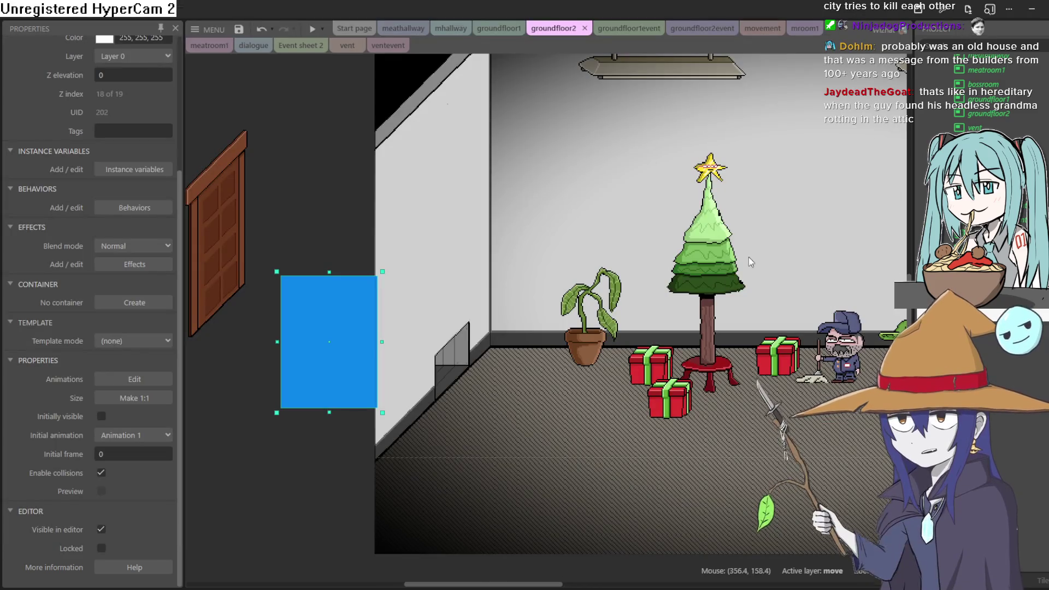
pyautogui.moveTo(704, 271)
pyautogui.mouseDown()
pyautogui.moveTo(661, 295)
pyautogui.moveTo(650, 334)
pyautogui.moveTo(553, 287)
pyautogui.mouseUp()
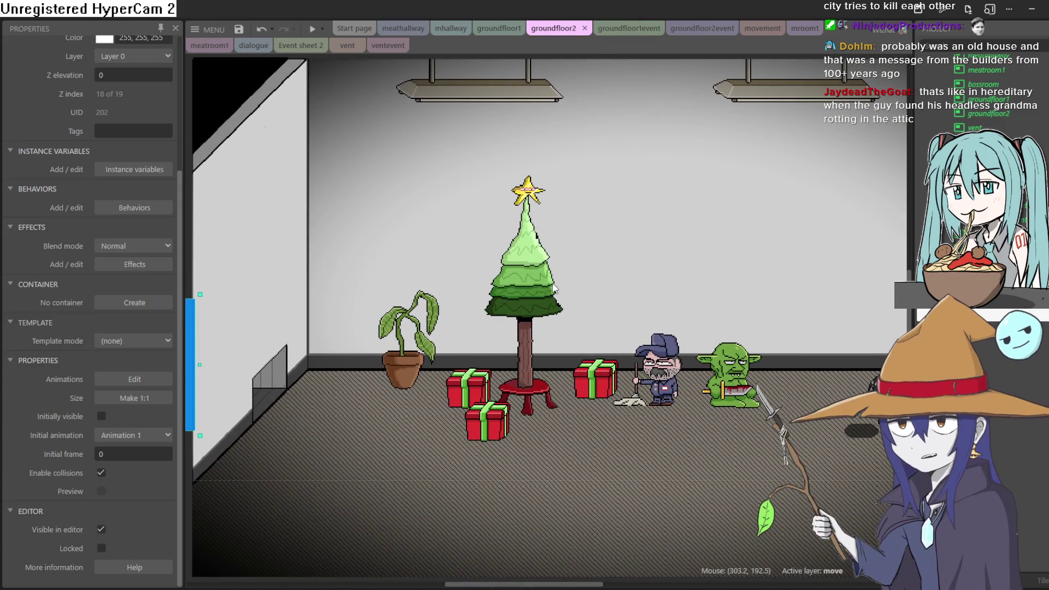
pyautogui.scroll(-2, 552, 288)
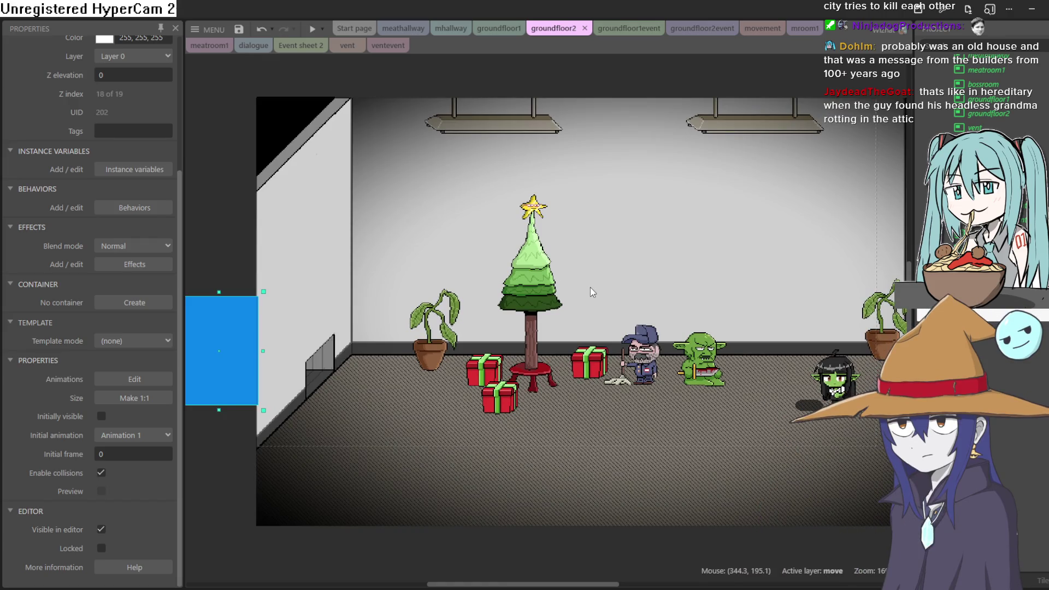
pyautogui.moveTo(589, 288); pyautogui.dragTo(559, 292)
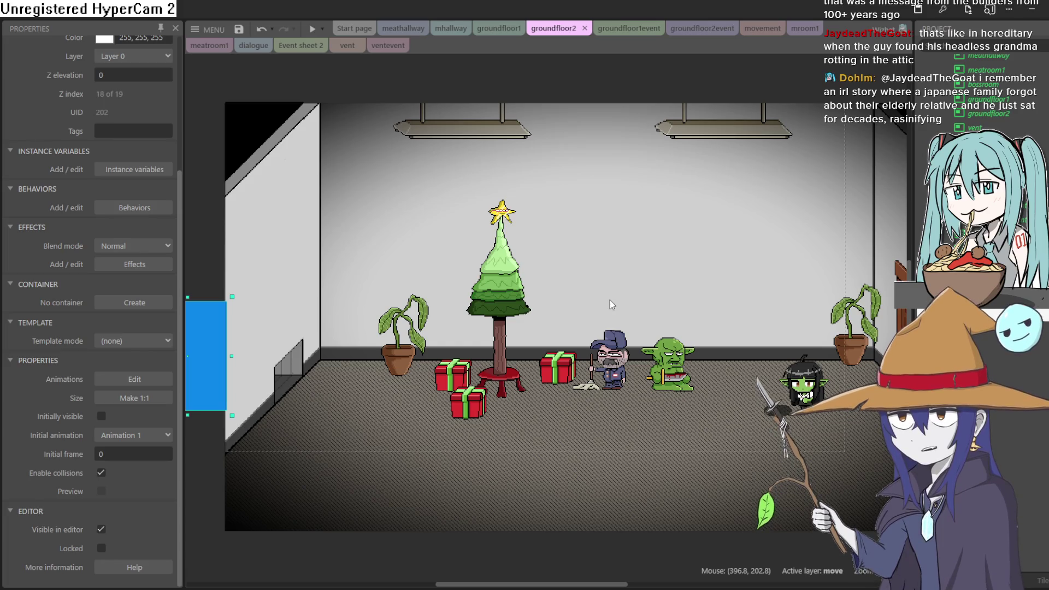
pyautogui.hscroll(-5, 491, 260)
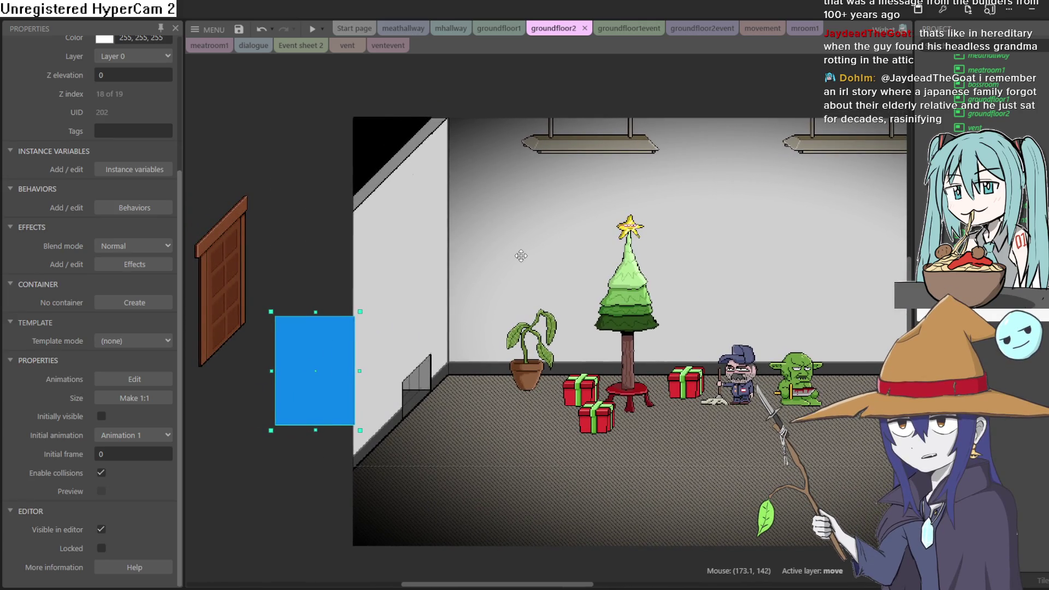
# Pan the whole groundfloor2 room into view and start a preview.
pyautogui.moveTo(521, 256); pyautogui.dragTo(519, 280)
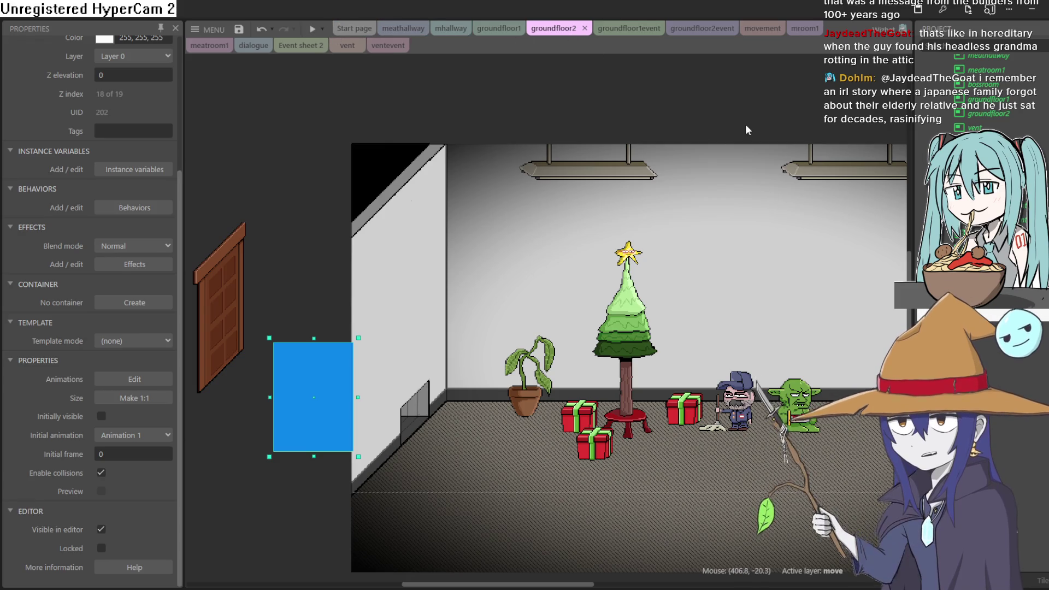
pyautogui.moveTo(747, 122)
pyautogui.mouseDown()
pyautogui.moveTo(507, 106)
pyautogui.moveTo(519, 40)
pyautogui.moveTo(581, 110)
pyautogui.mouseUp()
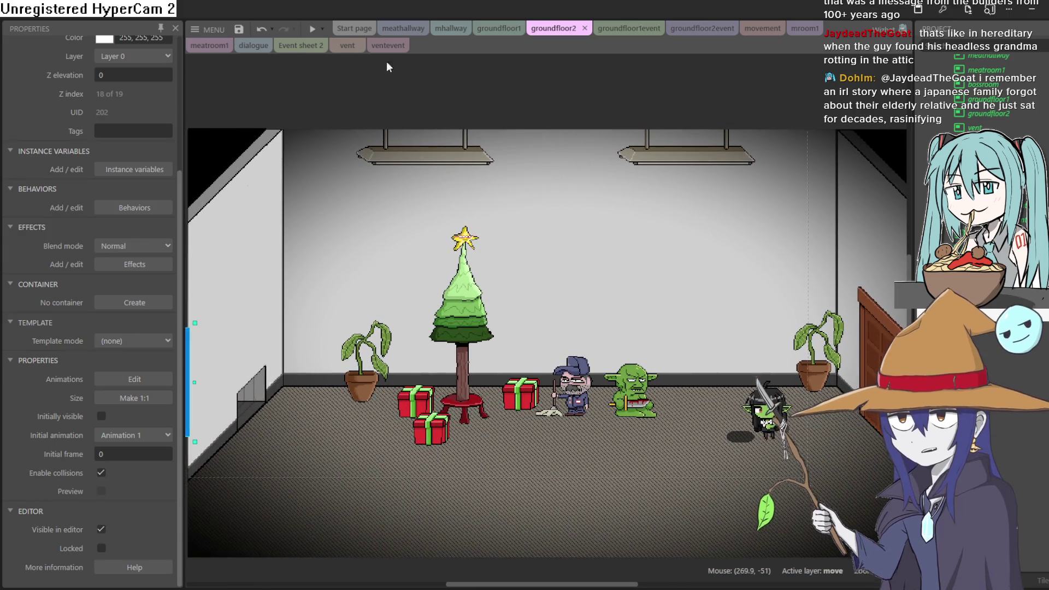
pyautogui.click(313, 30)
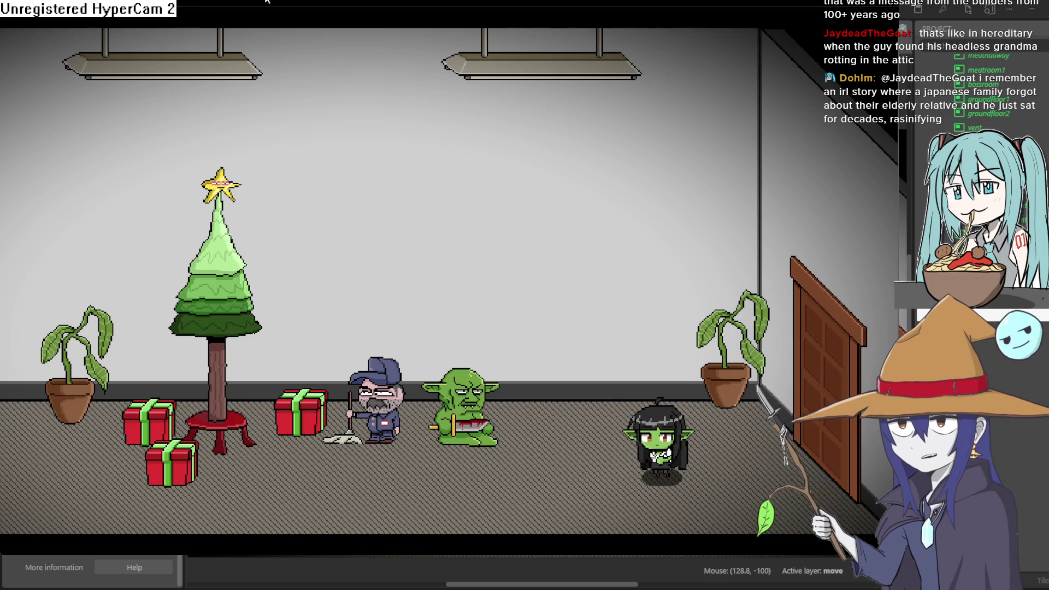
# Walk the goblin girl out through the door, across the room and into the elevator lobby.
pyautogui.press('Right')
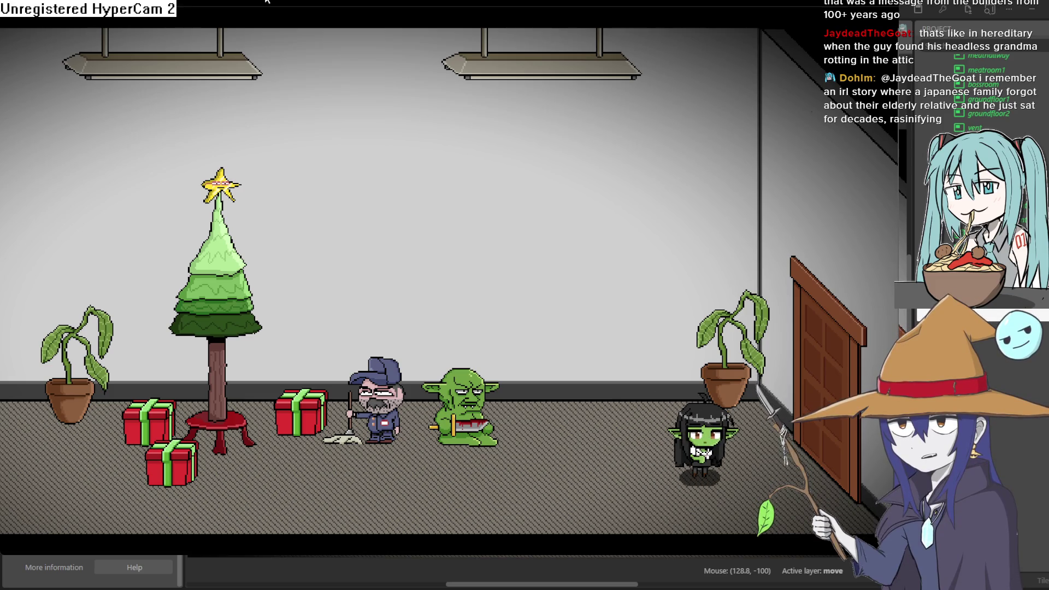
pyautogui.press('Right')
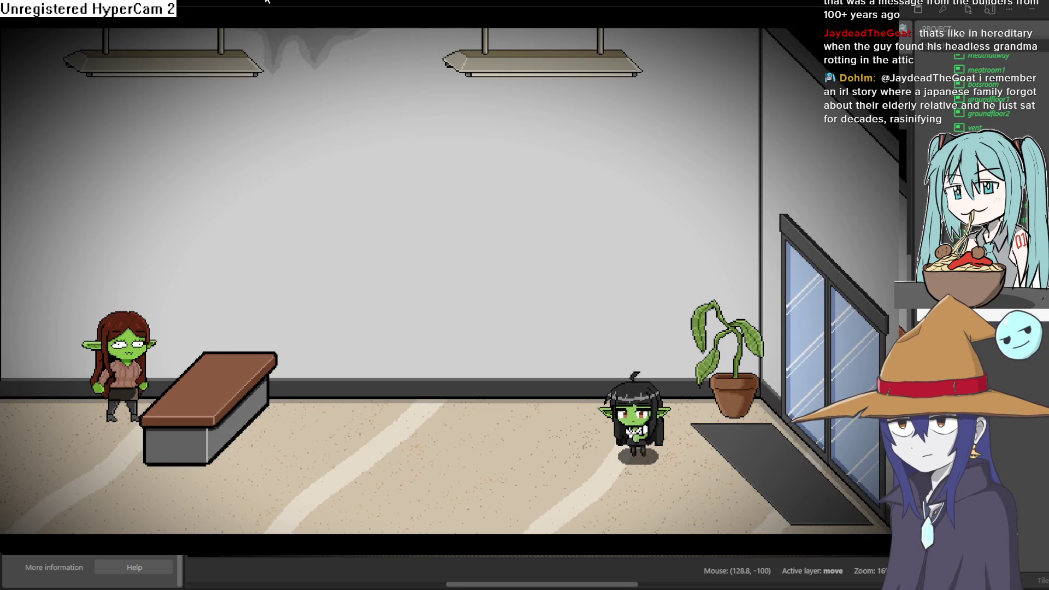
pyautogui.press('Left')
pyautogui.press('Down')
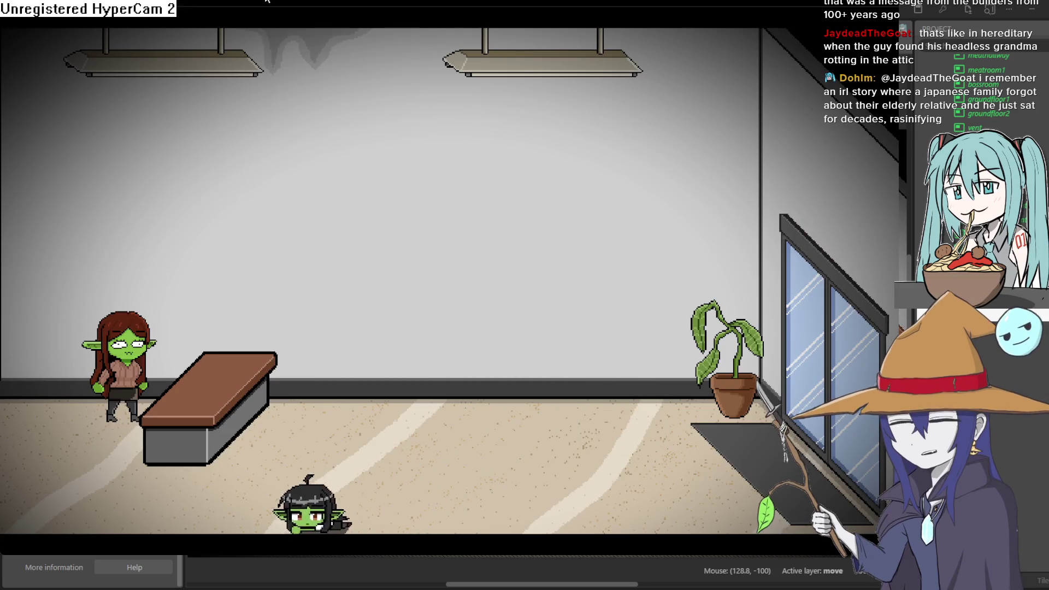
pyautogui.press('Left')
pyautogui.press('Up')
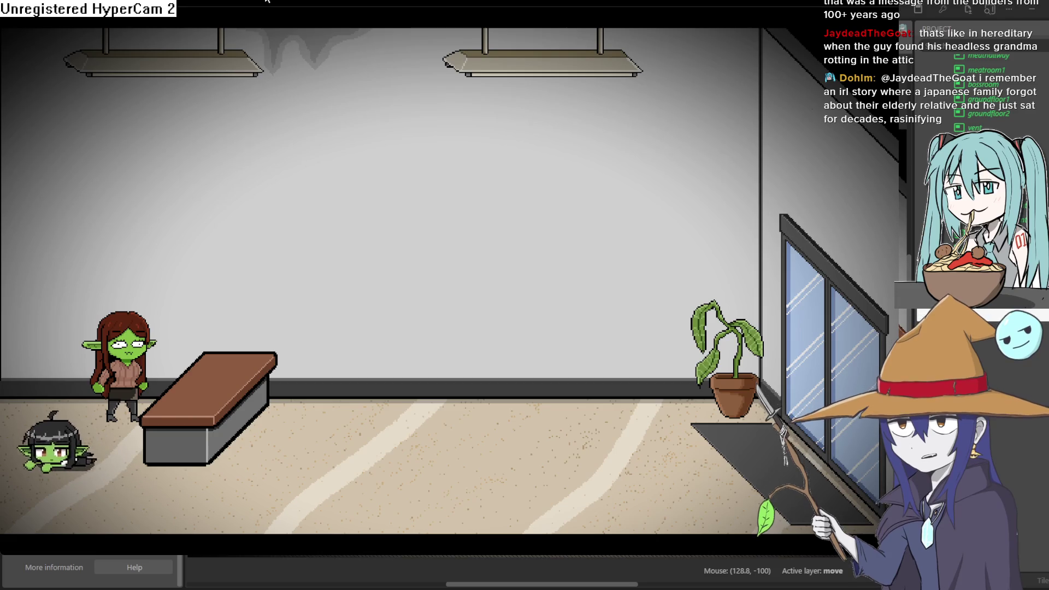
pyautogui.press('Left')
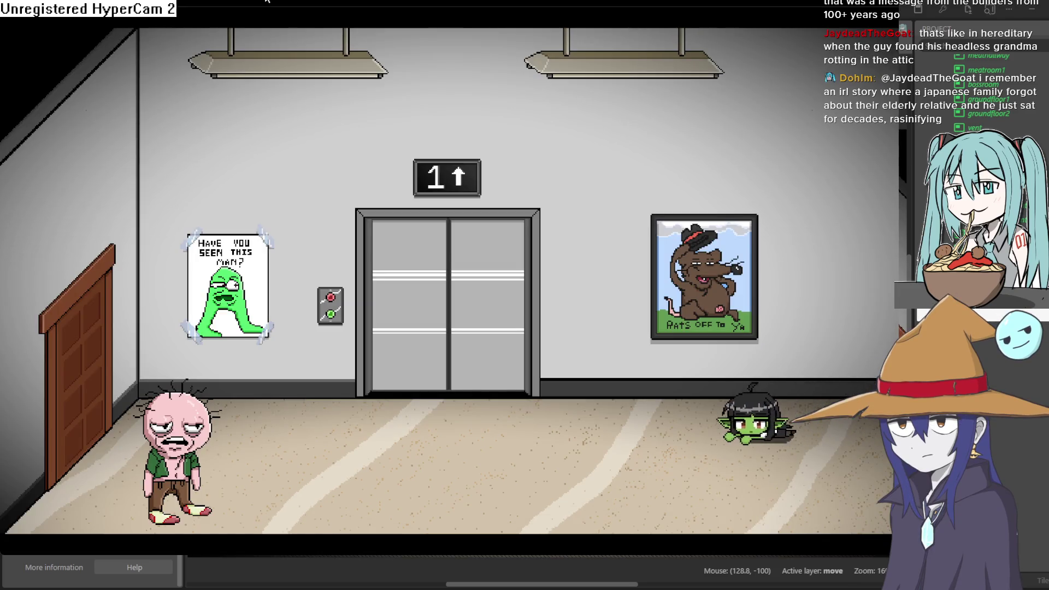
pyautogui.press('Left')
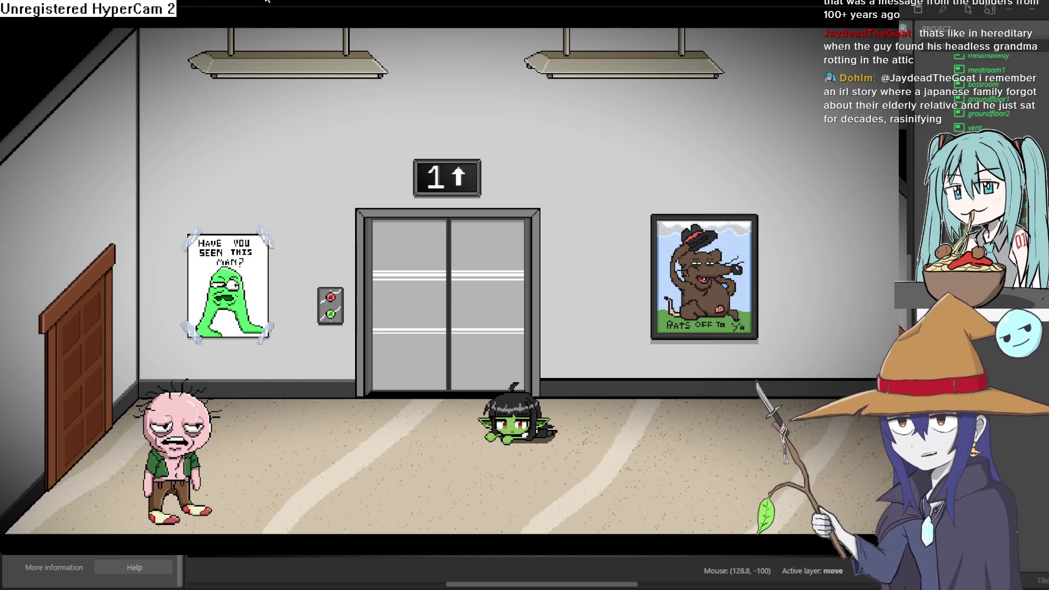
# Walk the goblin girl back and forth along the lobby past the pink character.
pyautogui.press('Left')
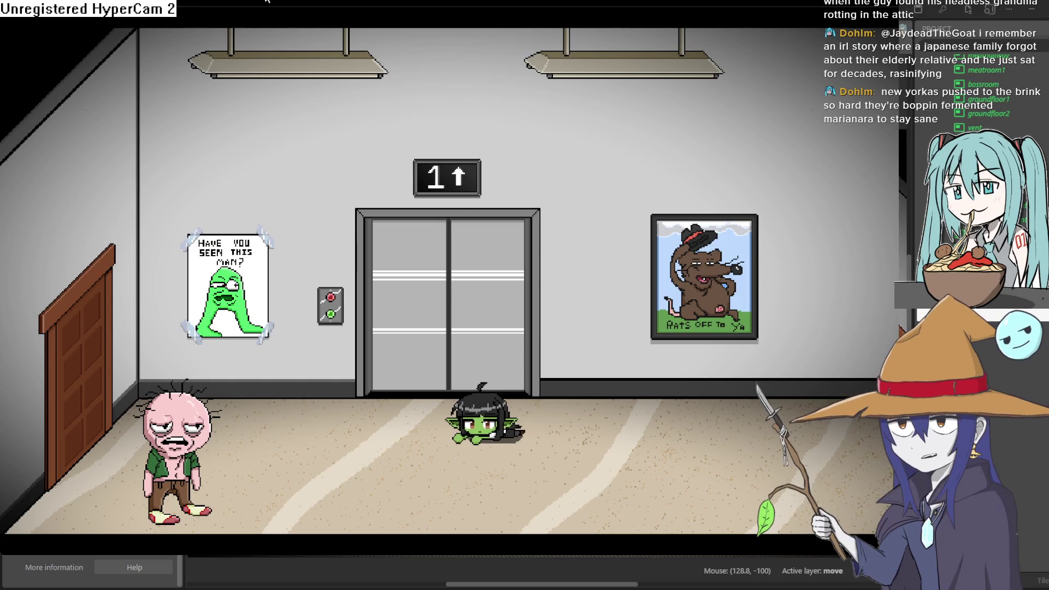
pyautogui.press('Left')
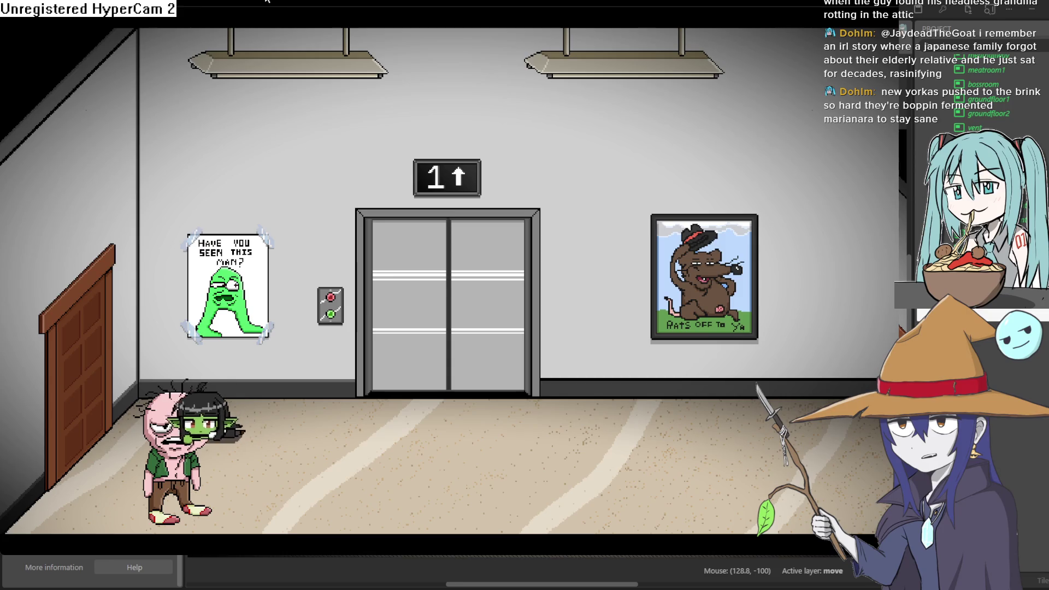
pyautogui.press('Right')
pyautogui.press('Right')
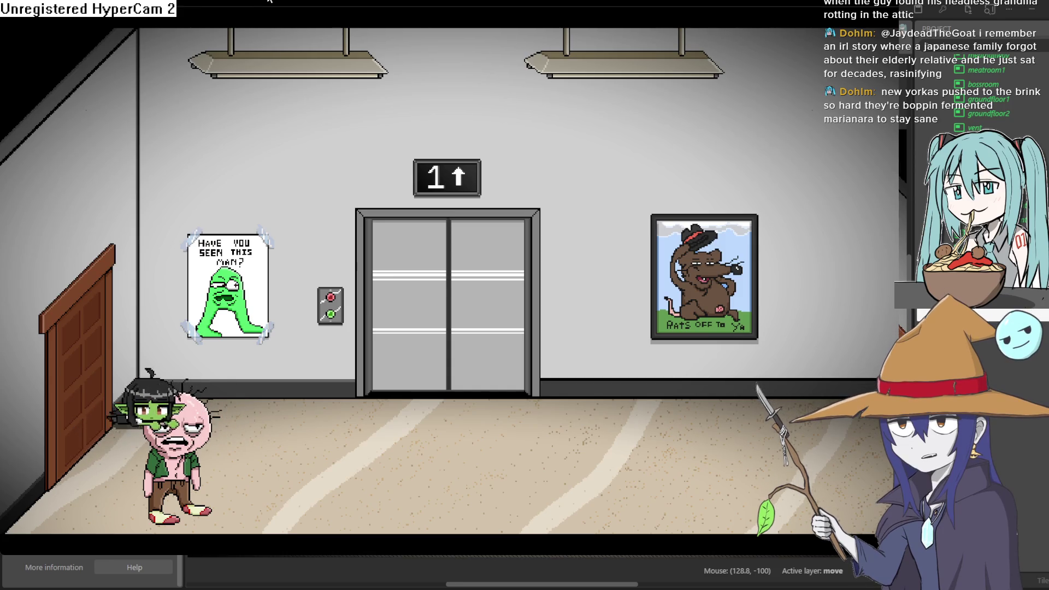
pyautogui.press('Right')
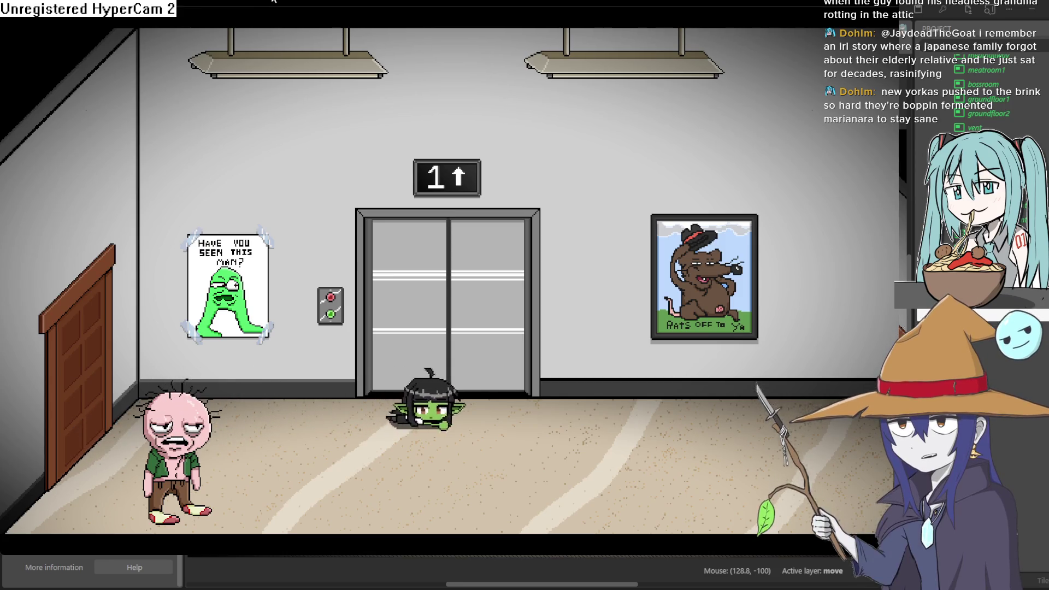
pyautogui.press('Down')
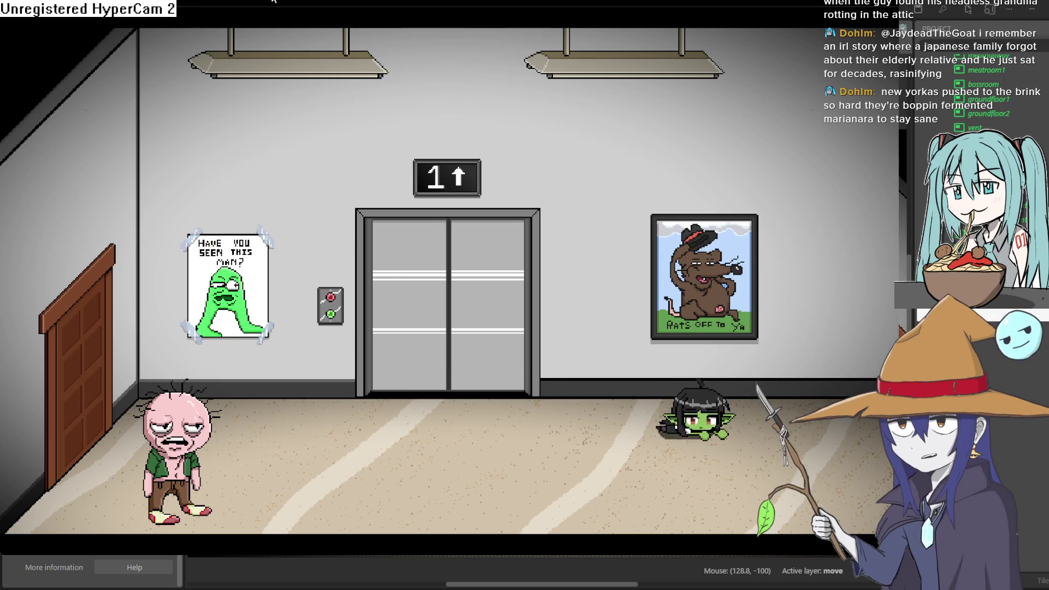
pyautogui.press('Left')
pyautogui.press('Left')
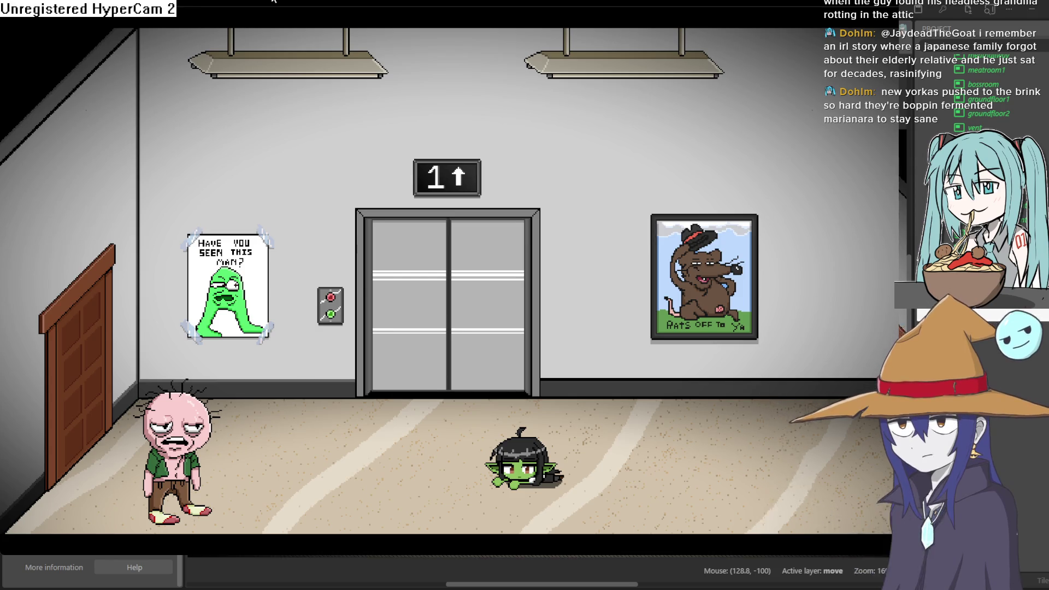
# Ride the elevator to the fleshy floor, then close the preview and return to groundfloor2.
pyautogui.press('Up')
pyautogui.press('Left')
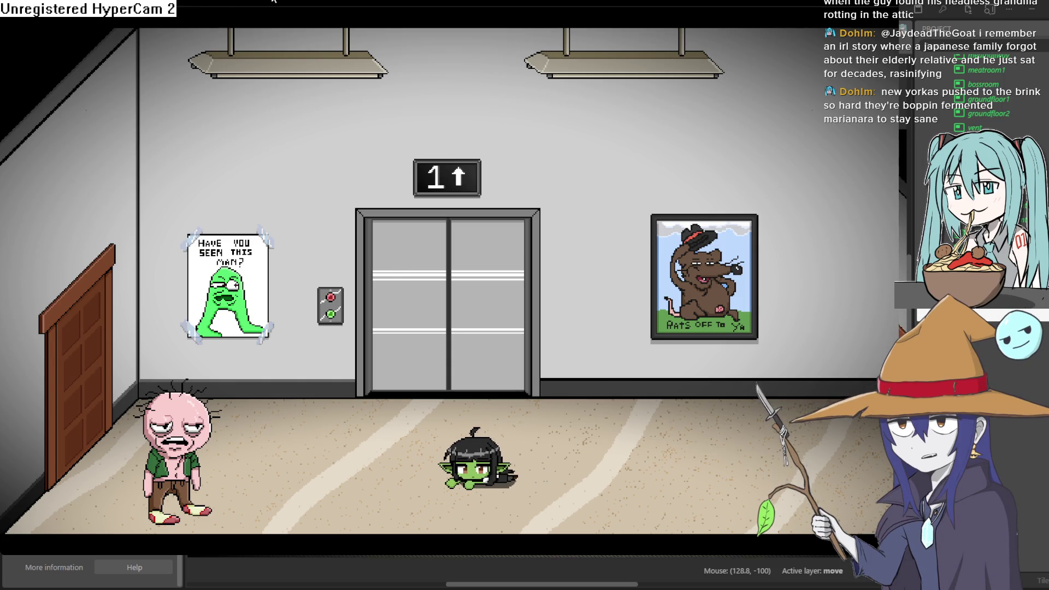
pyautogui.press('Right')
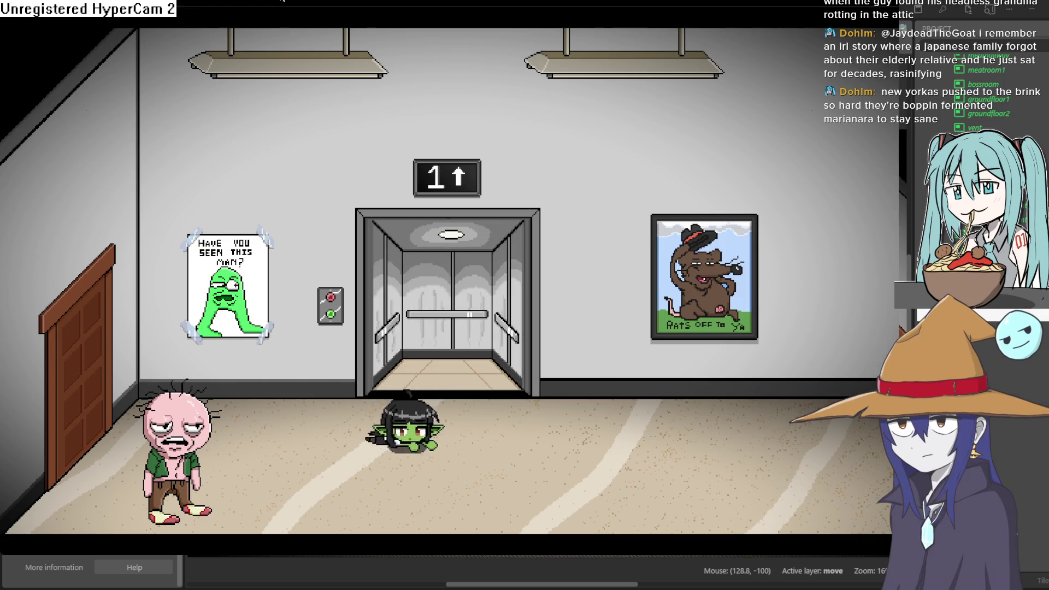
pyautogui.press('Up')
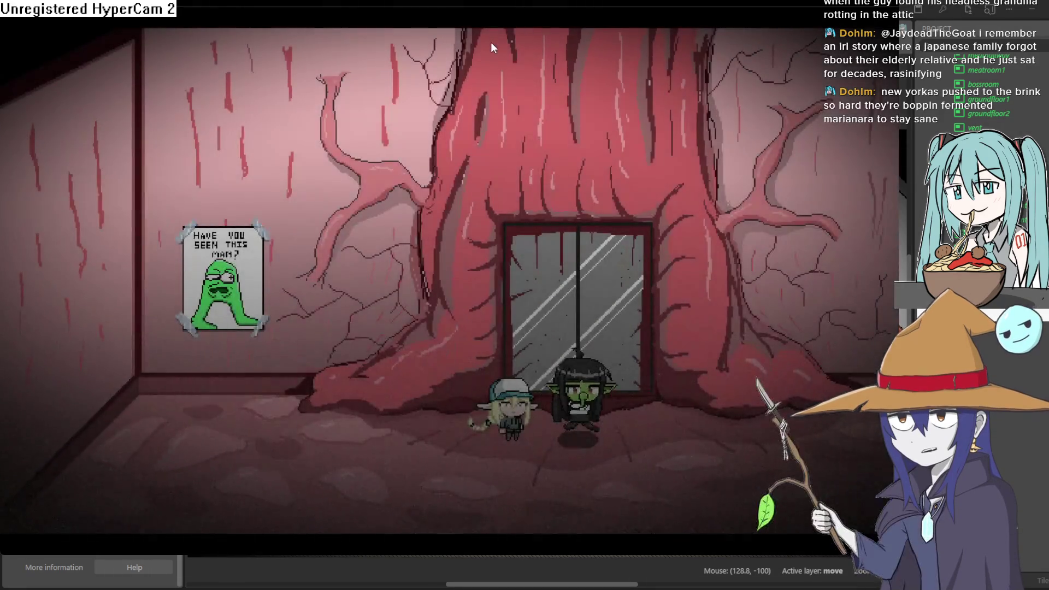
pyautogui.press('Right')
pyautogui.press('Right')
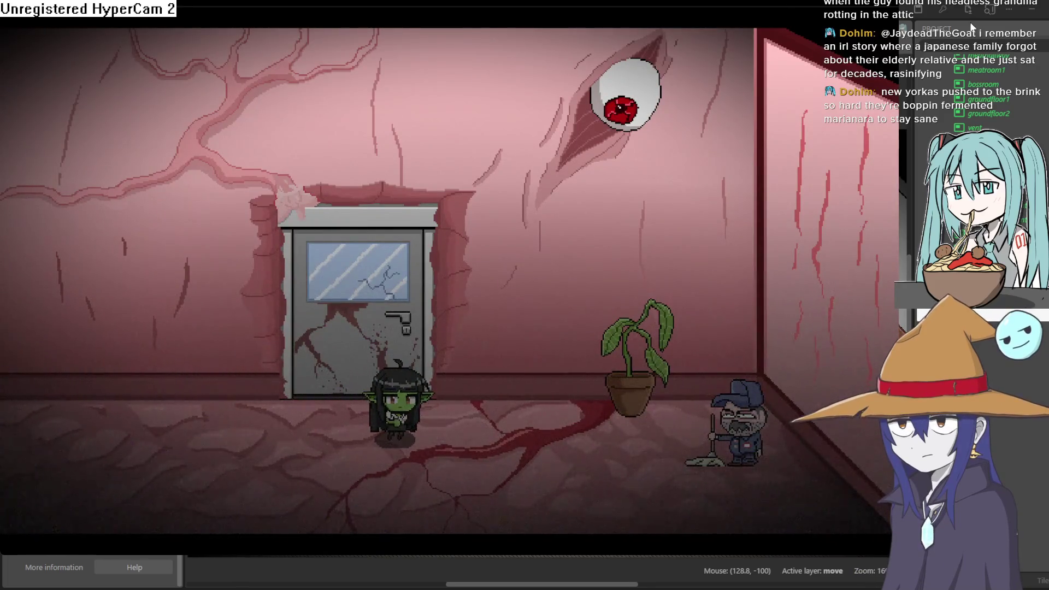
pyautogui.hotkey('alt', 'F4')
pyautogui.hscroll(-5, 494, 335)
pyautogui.scroll(-2, 494, 335)
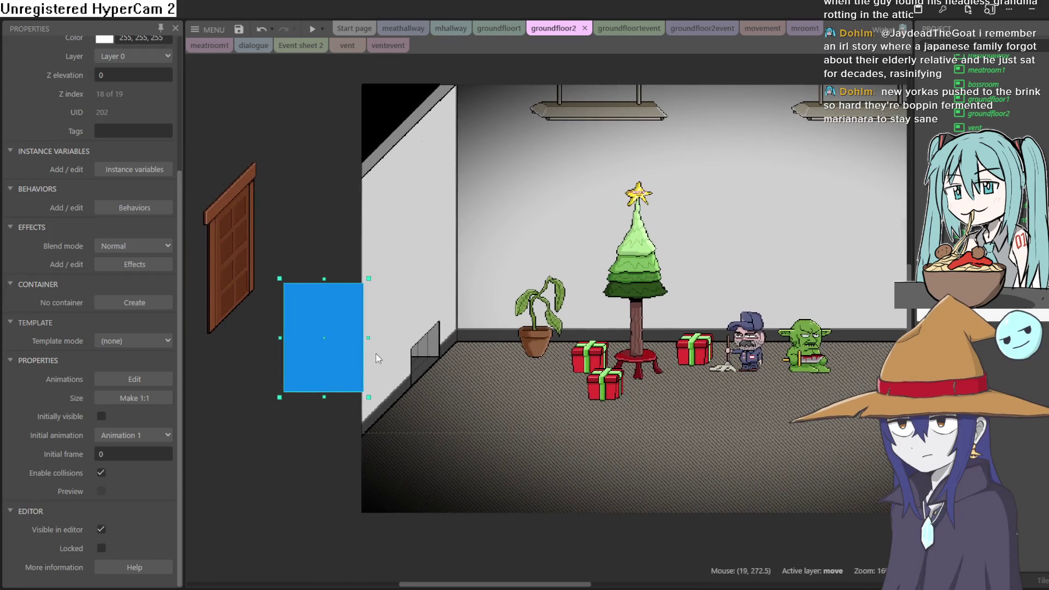
# Scroll over the groundfloor2 tree, gifts and characters, then minimize Construct 3 to reveal Aseprite.
pyautogui.hscroll(3, 469, 338)
pyautogui.scroll(1, 556, 317)
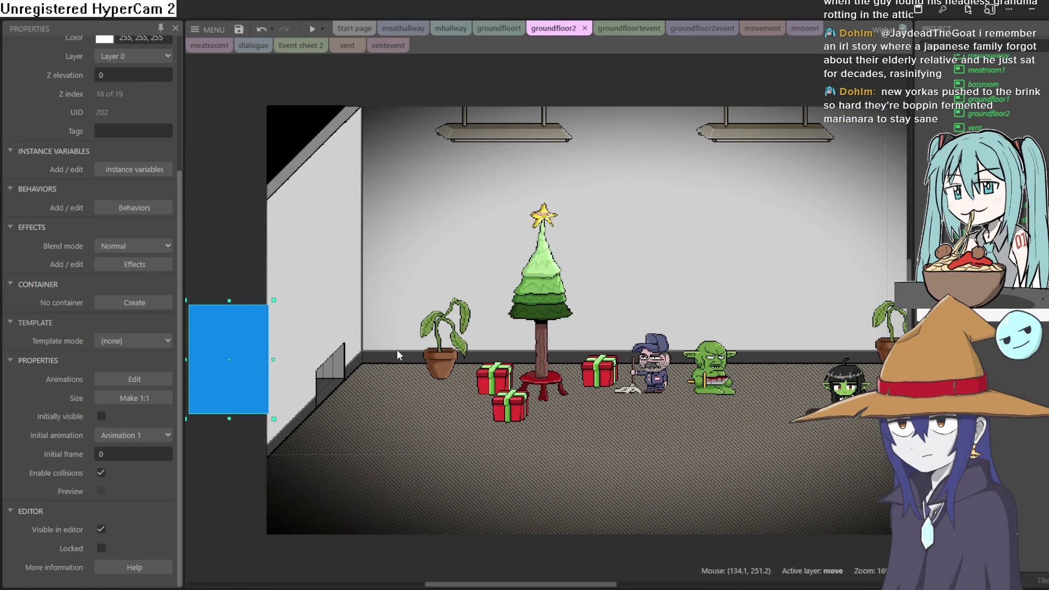
pyautogui.scroll(2, 338, 358)
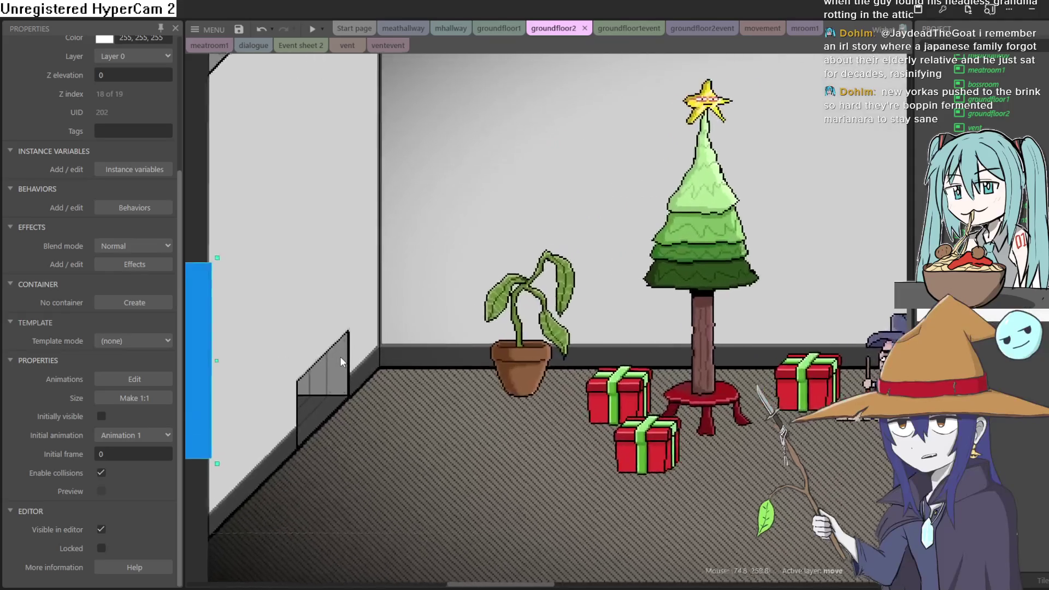
pyautogui.scroll(1, 340, 356)
pyautogui.hscroll(-5, 539, 289)
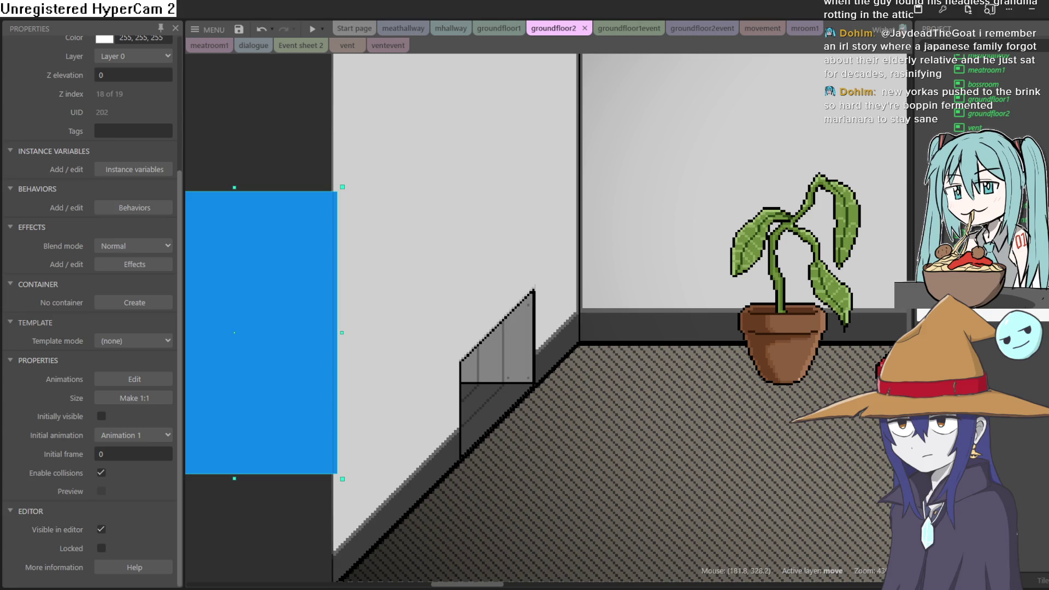
pyautogui.scroll(-5, 833, 388)
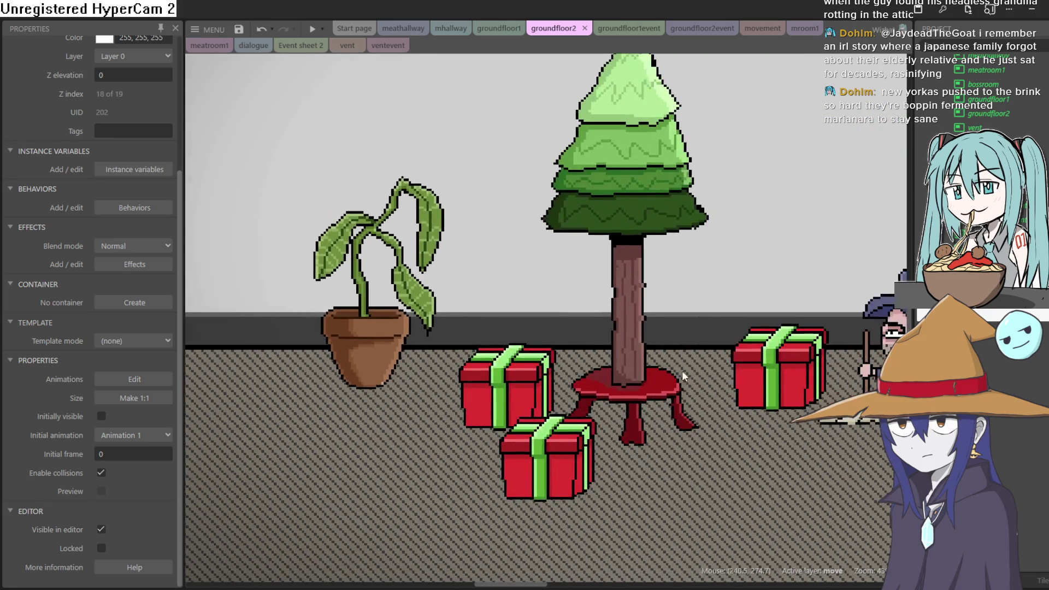
pyautogui.hscroll(5, 610, 385)
pyautogui.hscroll(5, 610, 385)
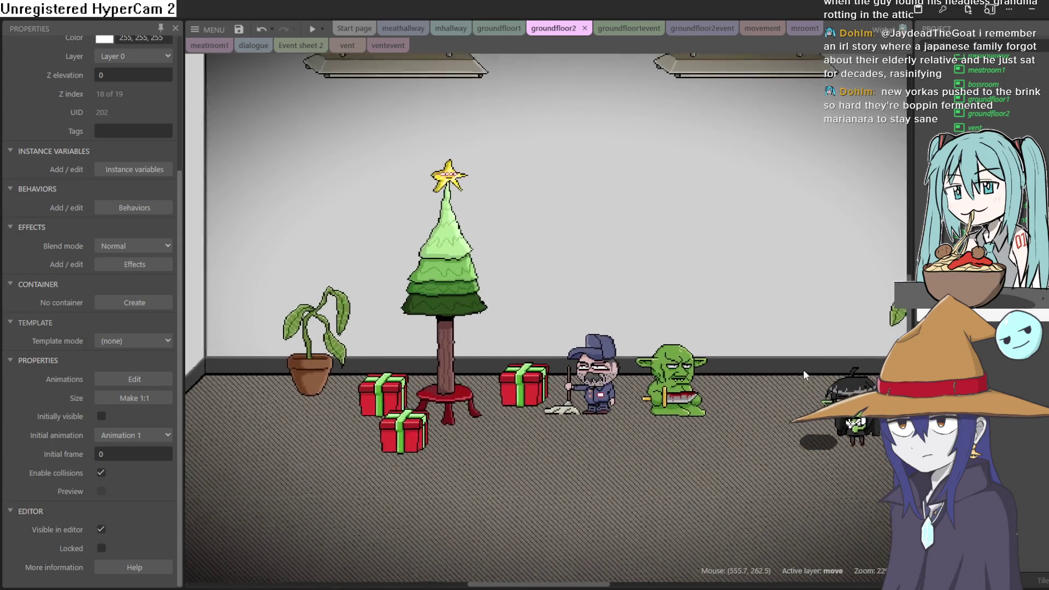
pyautogui.scroll(3, 621, 377)
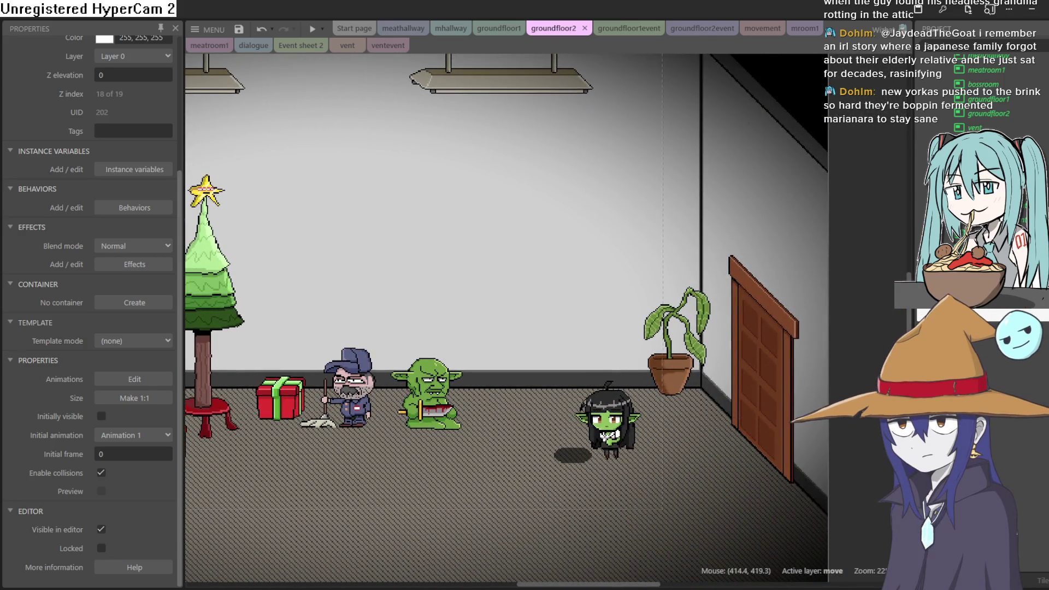
pyautogui.click(1040, 12)
pyautogui.scroll(3, 636, 218)
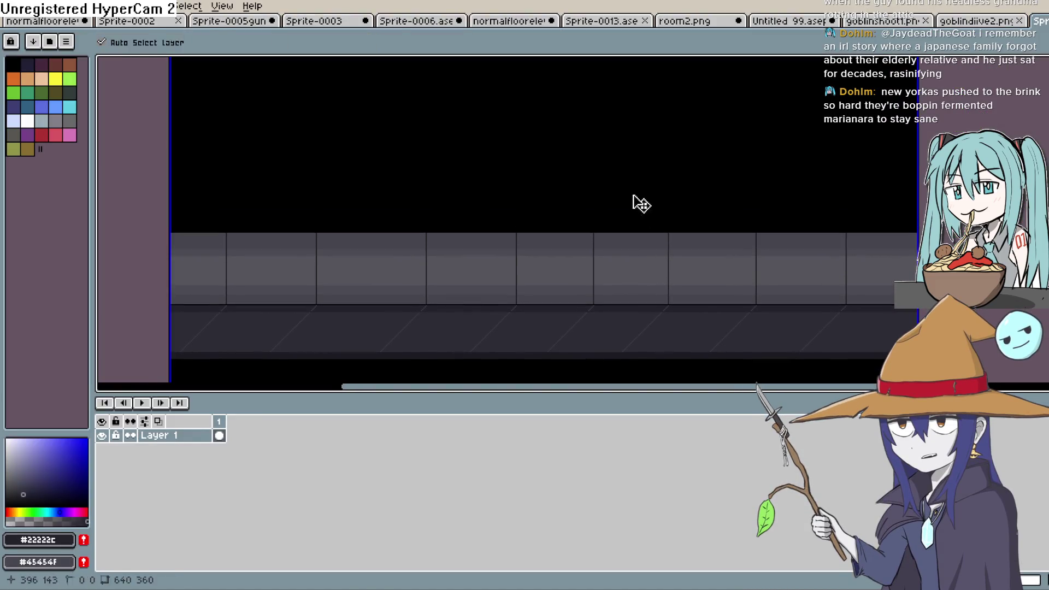
# Select the brush and create Sprite-0006, a transparent RGBA sprite of 640 × 360 pixels.
pyautogui.press('b')
pyautogui.scroll(-4, 635, 185)
pyautogui.scroll(1, 638, 186)
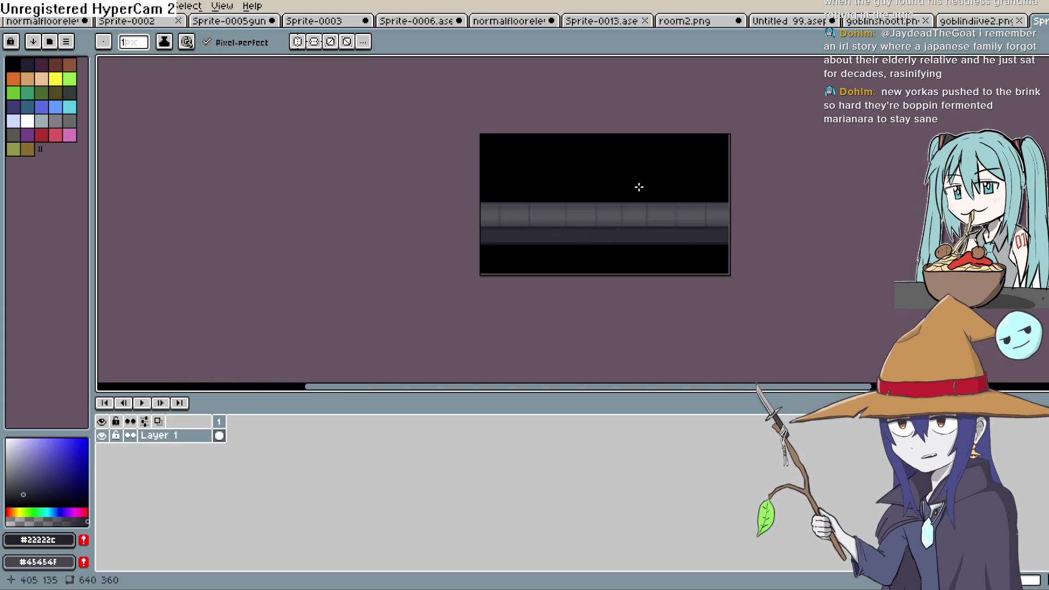
pyautogui.hotkey('alt', 'f')
pyautogui.press('n')
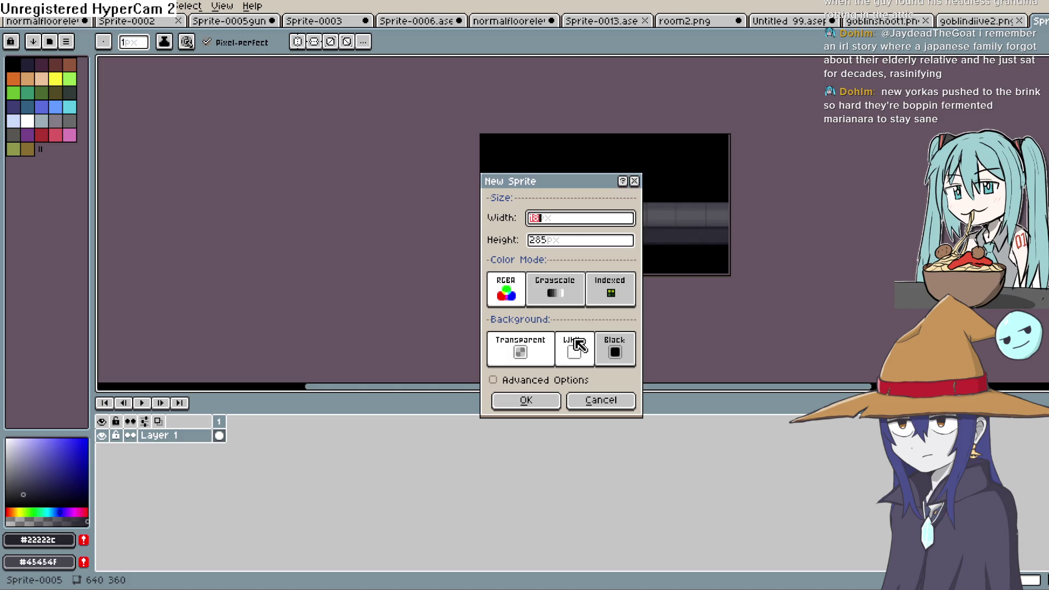
pyautogui.press('Tab')
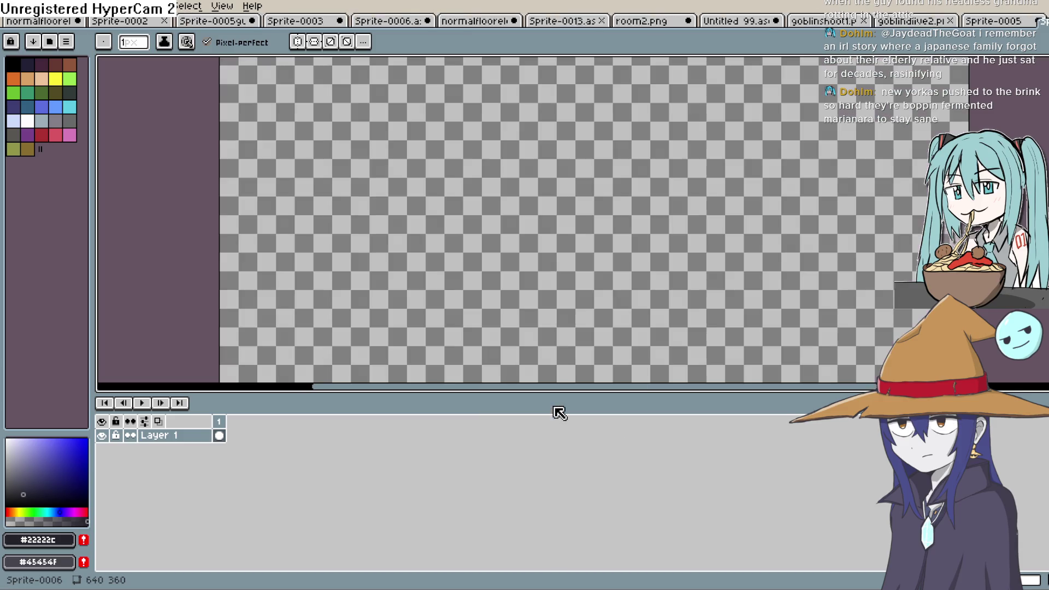
pyautogui.click(548, 403)
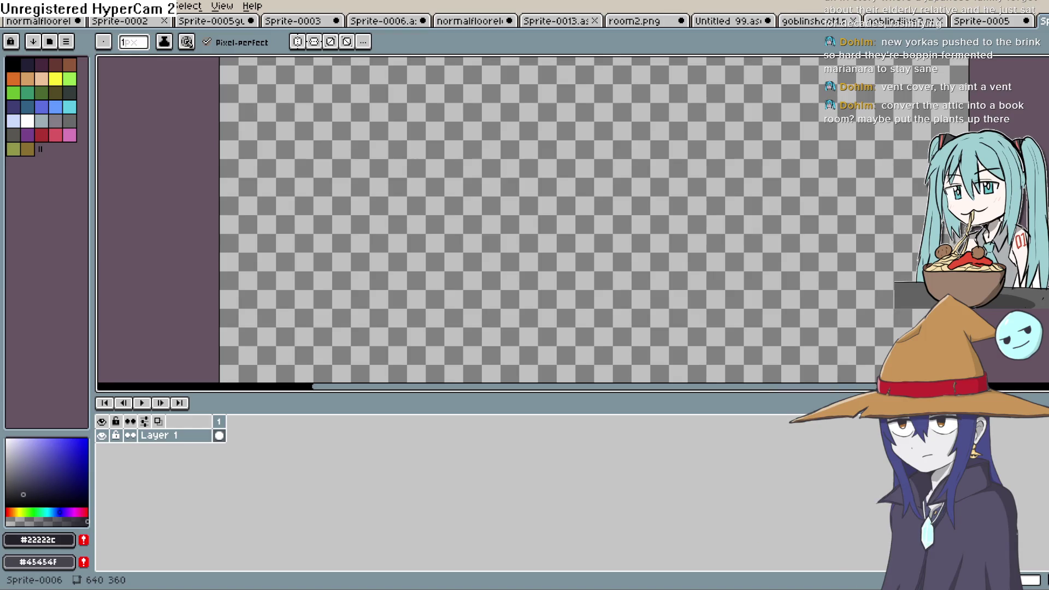
# Drag the timeline splitter down and pan the blank 640×360 canvas into a comfortable view.
pyautogui.hscroll(-2, 828, 257)
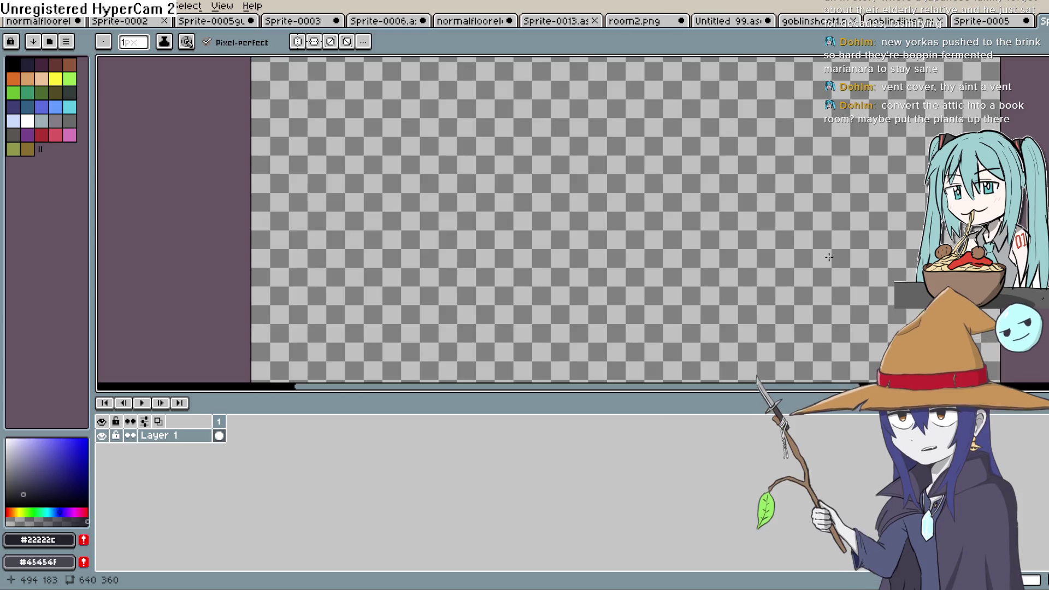
pyautogui.scroll(-2, 828, 257)
pyautogui.hscroll(1, 739, 234)
pyautogui.scroll(3, 713, 230)
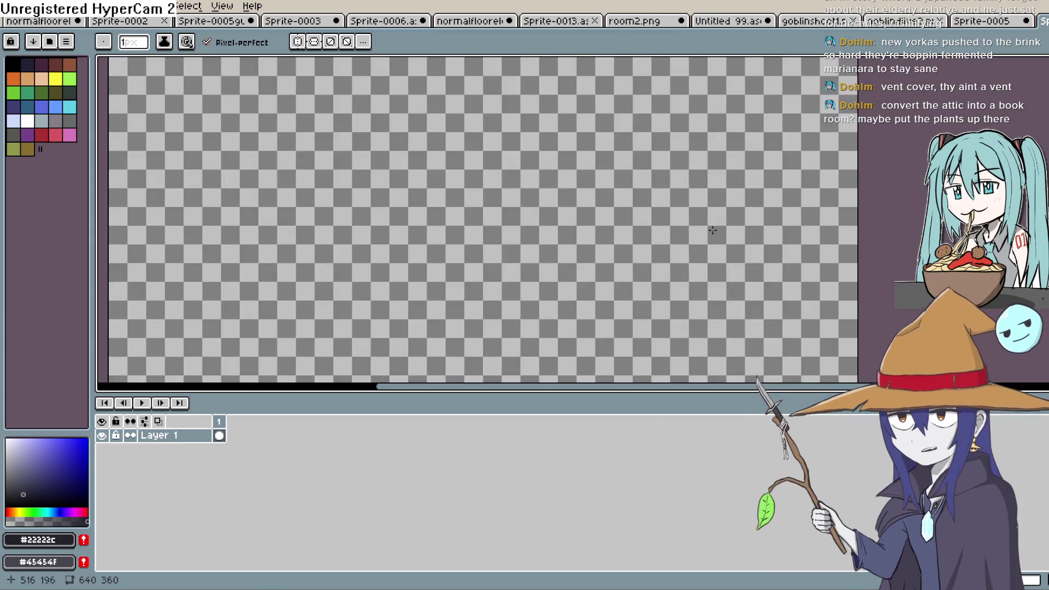
pyautogui.hscroll(-3, 712, 230)
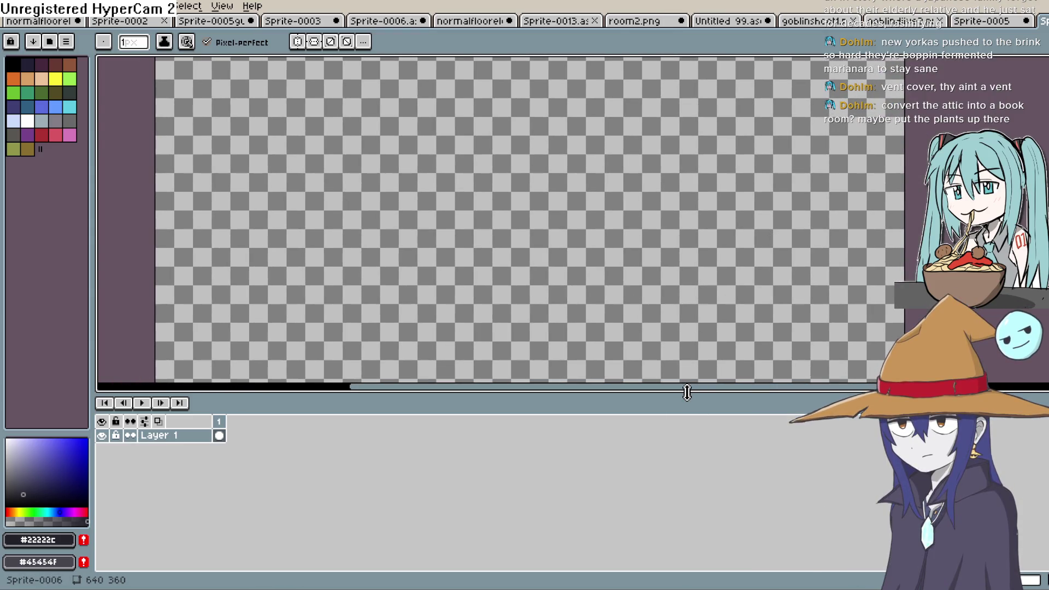
pyautogui.moveTo(687, 392); pyautogui.dragTo(687, 490)
pyautogui.moveTo(711, 374)
pyautogui.mouseDown()
pyautogui.moveTo(693, 385)
pyautogui.moveTo(692, 372)
pyautogui.mouseUp()
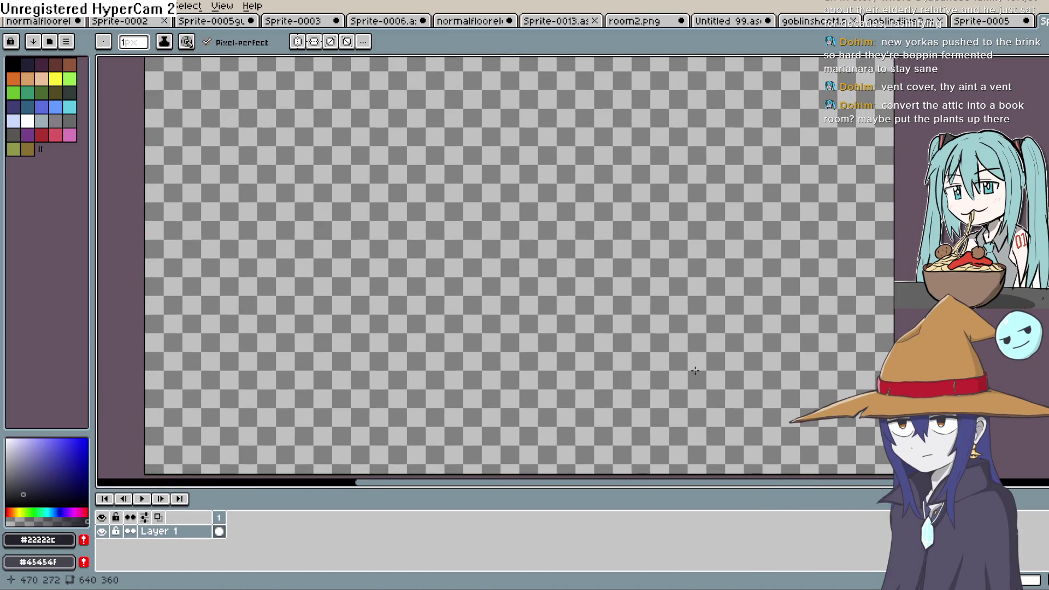
pyautogui.scroll(-2, 721, 344)
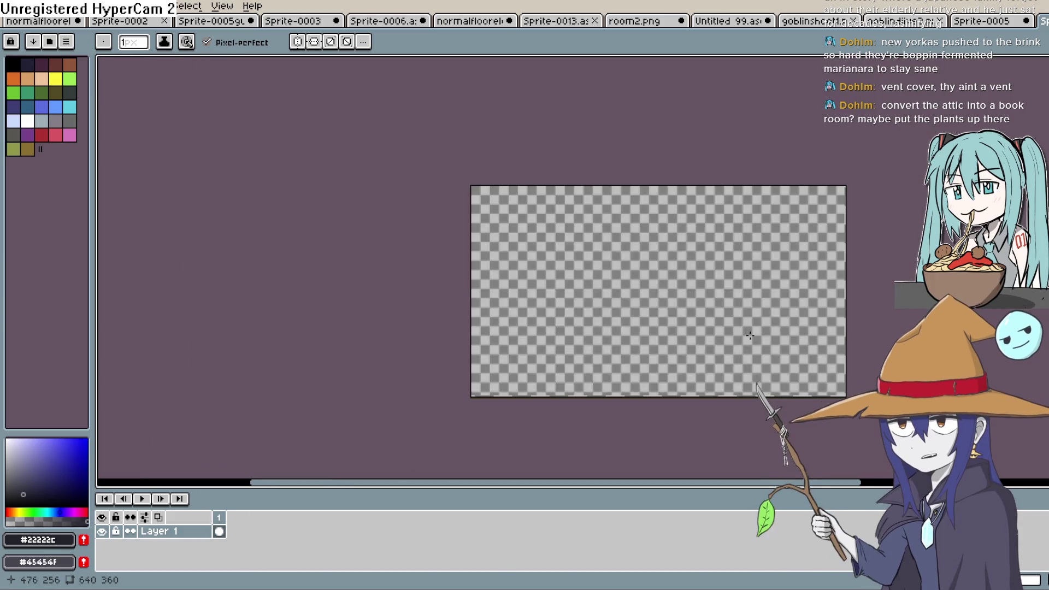
pyautogui.scroll(2, 750, 335)
pyautogui.moveTo(750, 335); pyautogui.dragTo(747, 370)
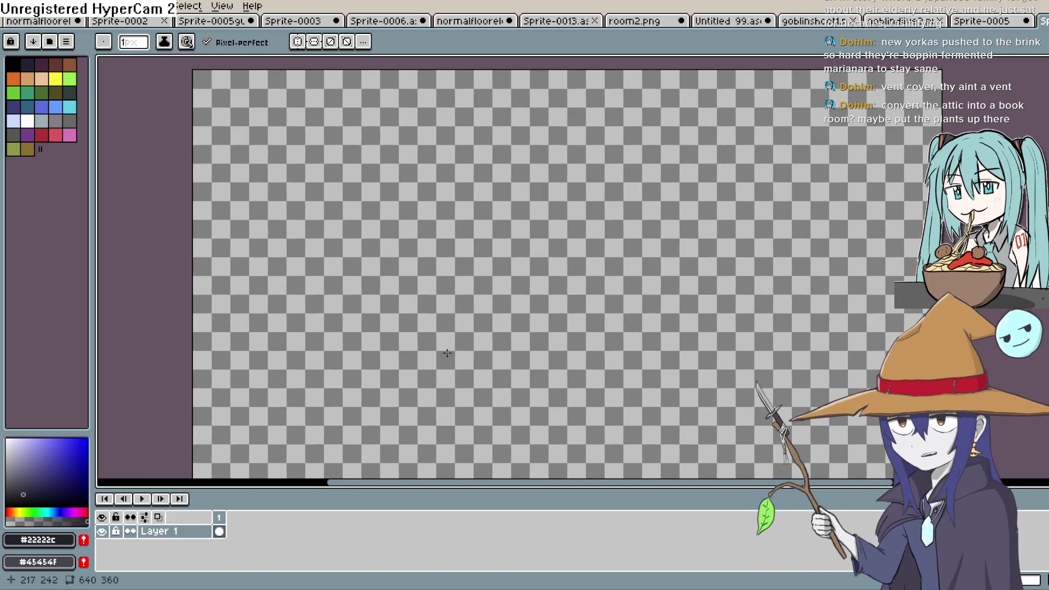
# Adjust hue, saturation and brightness in the colour picker until the foreground colour is black.
pyautogui.click(34, 483)
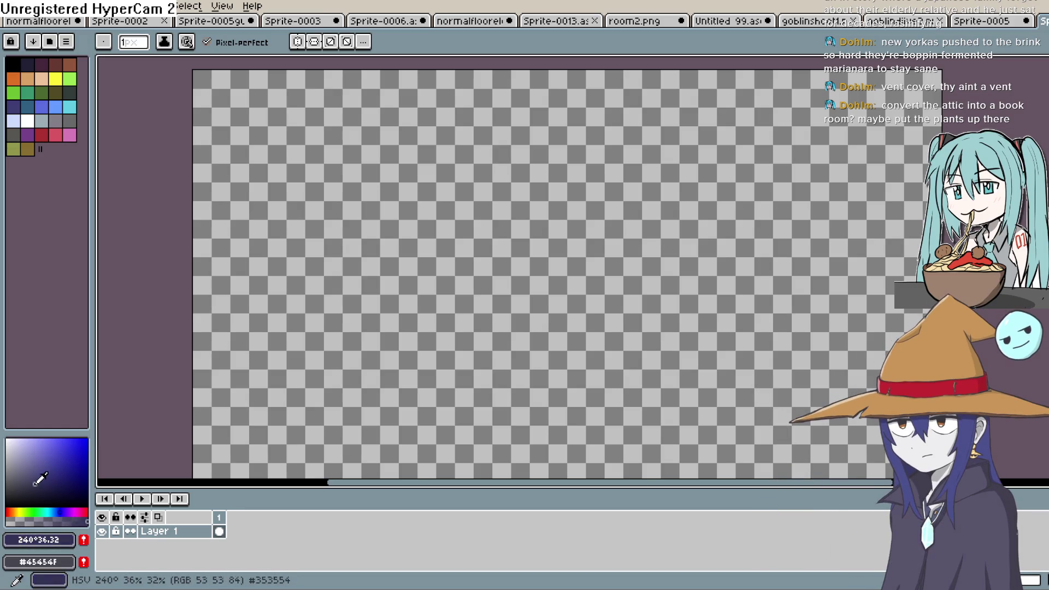
pyautogui.click(17, 508)
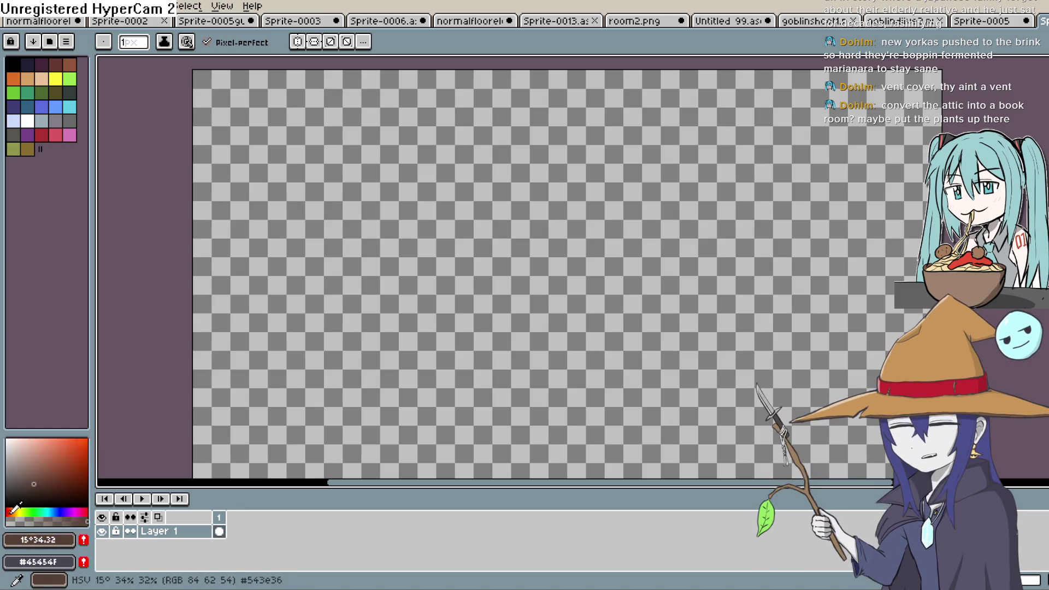
pyautogui.click(18, 511)
pyautogui.click(57, 490)
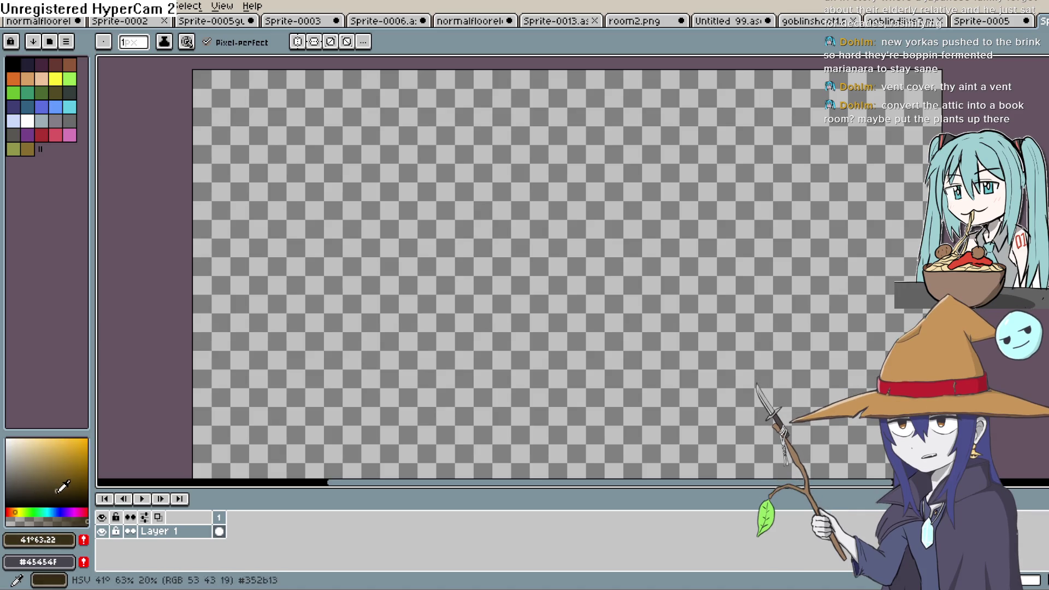
pyautogui.click(12, 512)
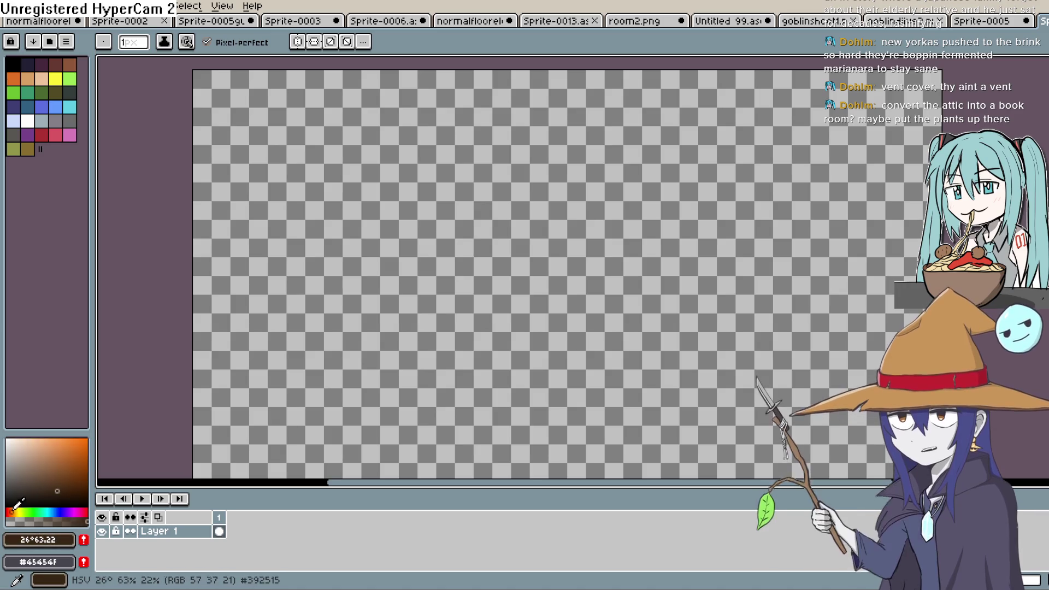
pyautogui.click(66, 487)
pyautogui.click(58, 491)
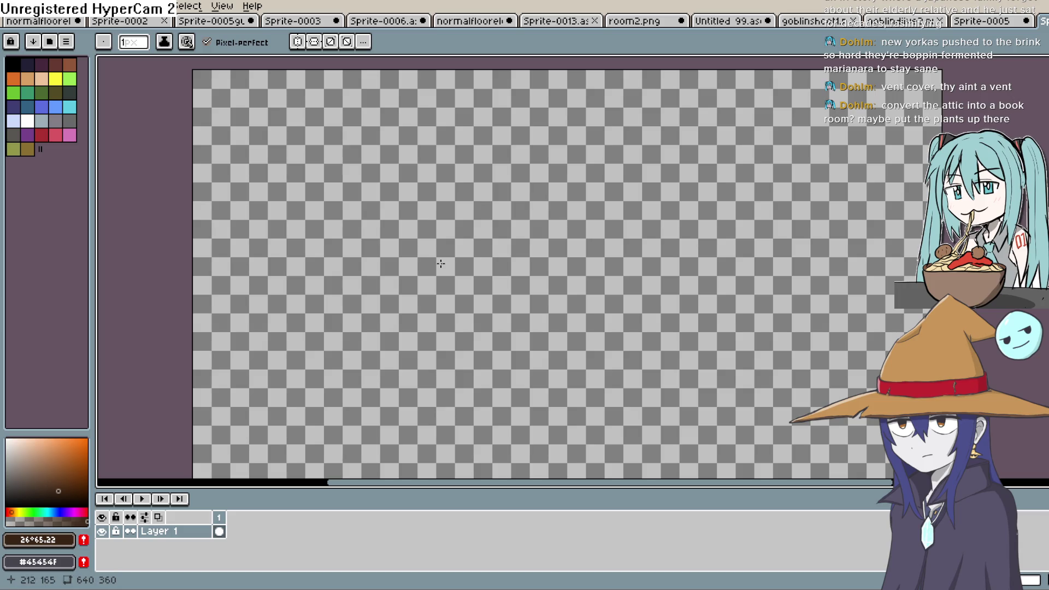
pyautogui.moveTo(57, 490)
pyautogui.mouseDown()
pyautogui.moveTo(53, 480)
pyautogui.moveTo(11, 492)
pyautogui.moveTo(2, 511)
pyautogui.mouseUp()
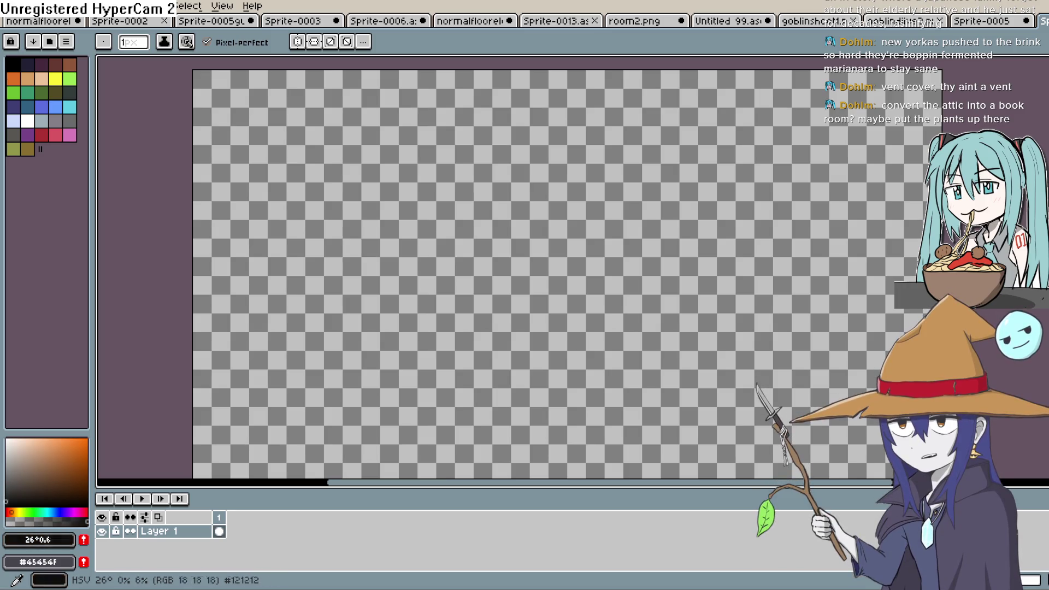
# Switch to the Line tool and draw a horizontal line across the canvas.
pyautogui.press('e')
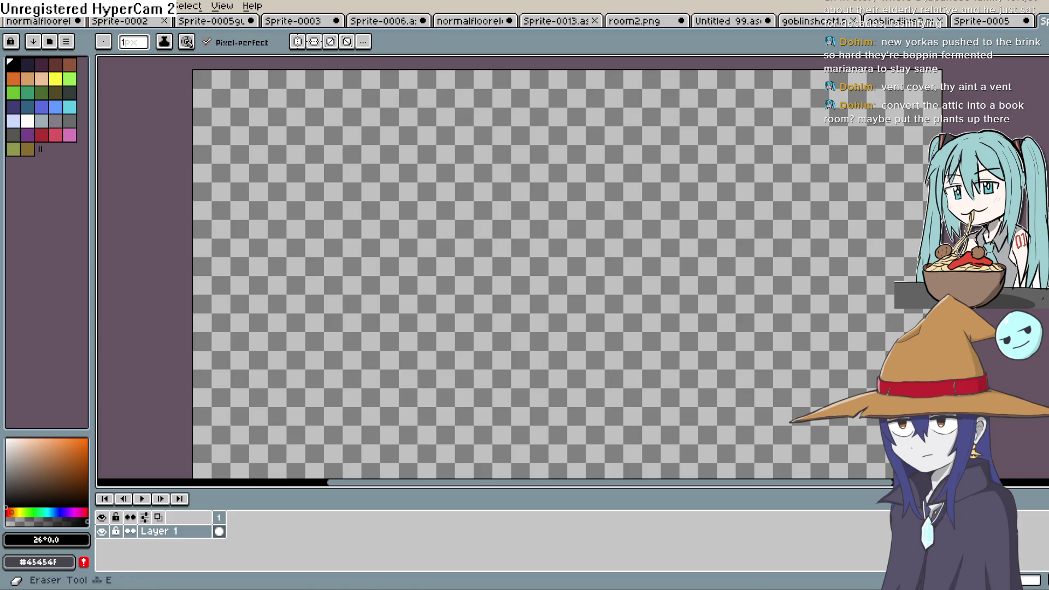
pyautogui.press('l')
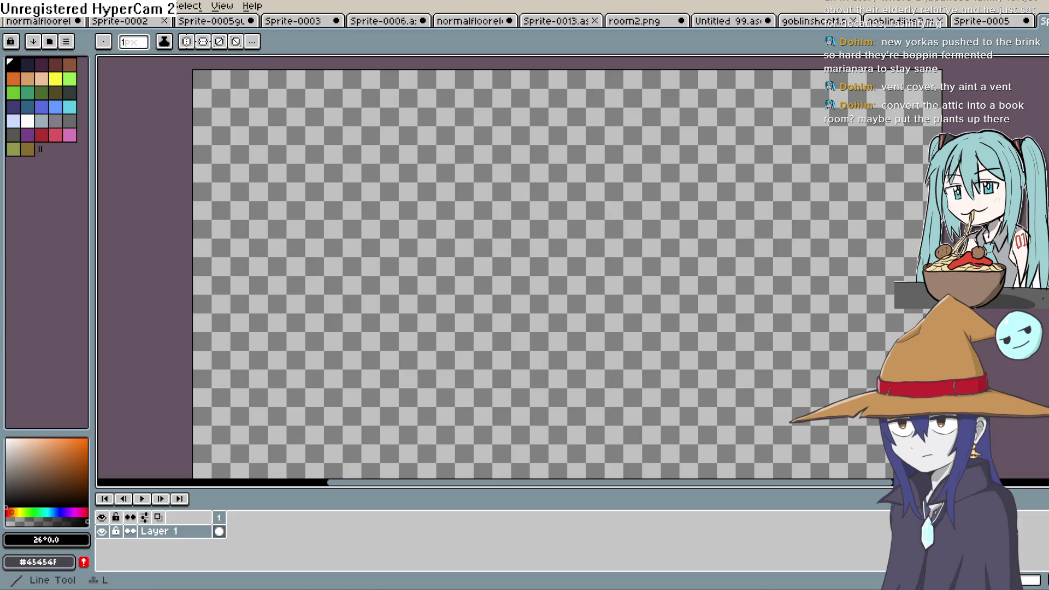
pyautogui.scroll(-2, 295, 414)
pyautogui.scroll(1, 233, 402)
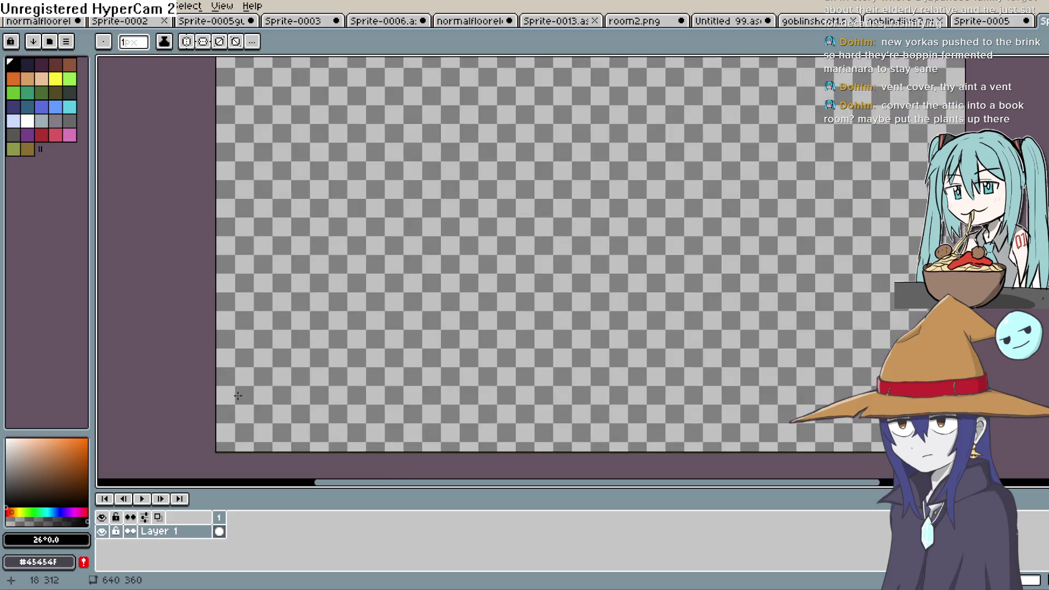
pyautogui.scroll(-1, 233, 402)
pyautogui.scroll(1, 233, 402)
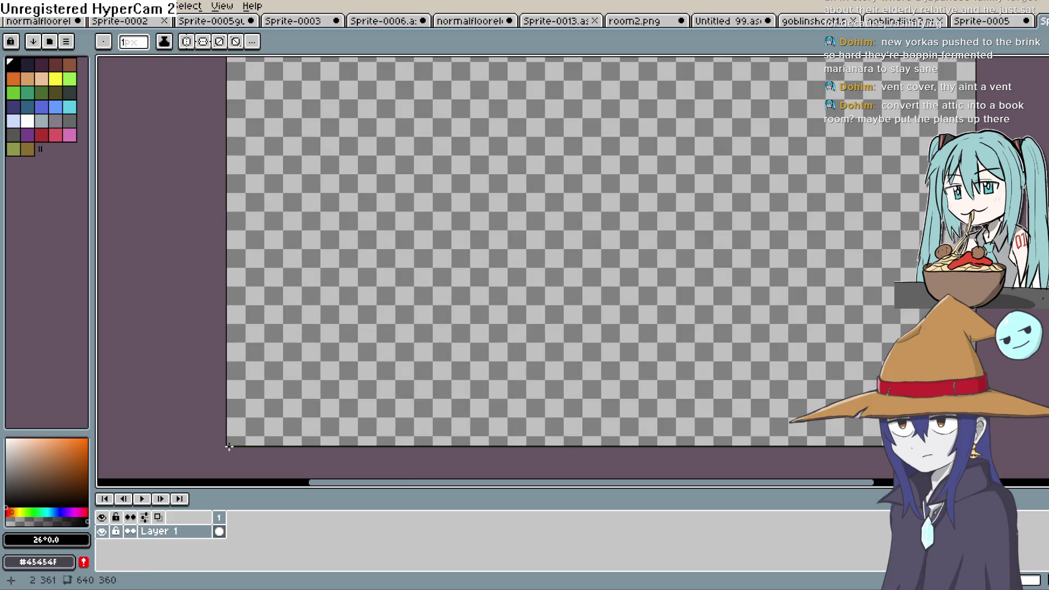
pyautogui.scroll(2, 355, 304)
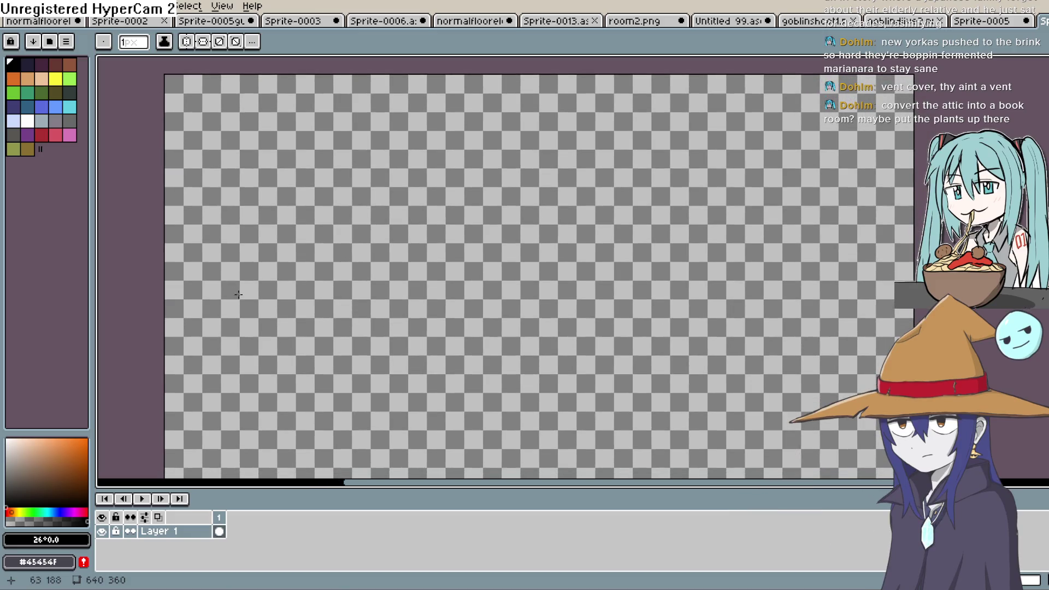
pyautogui.moveTo(164, 287); pyautogui.dragTo(900, 269)
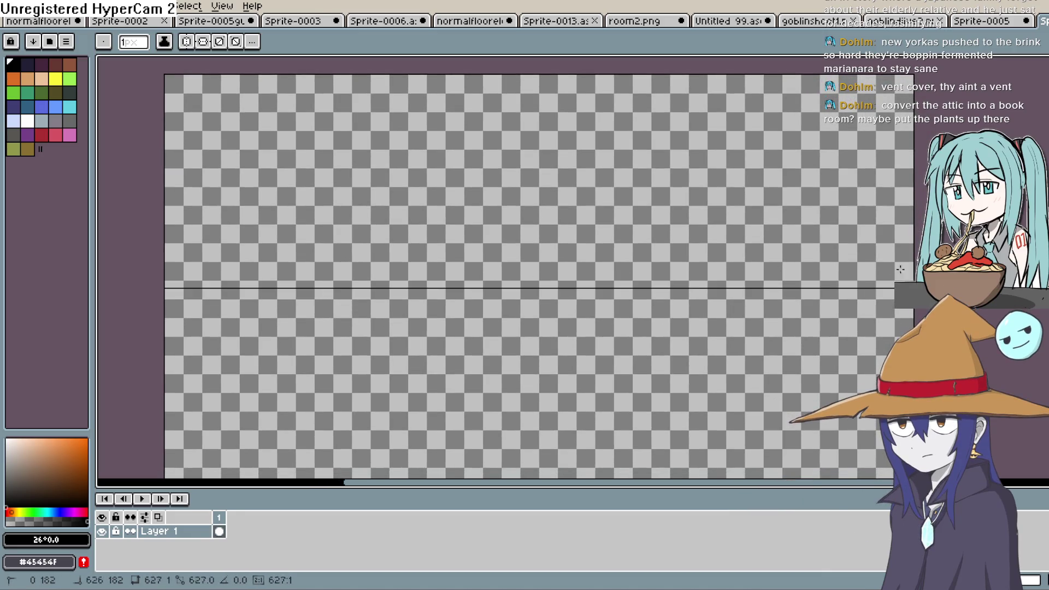
# Draw a 2:1 snapped diagonal floor line extending to the canvas's left edge.
pyautogui.hscroll(-4, 546, 263)
pyautogui.scroll(-2, 546, 262)
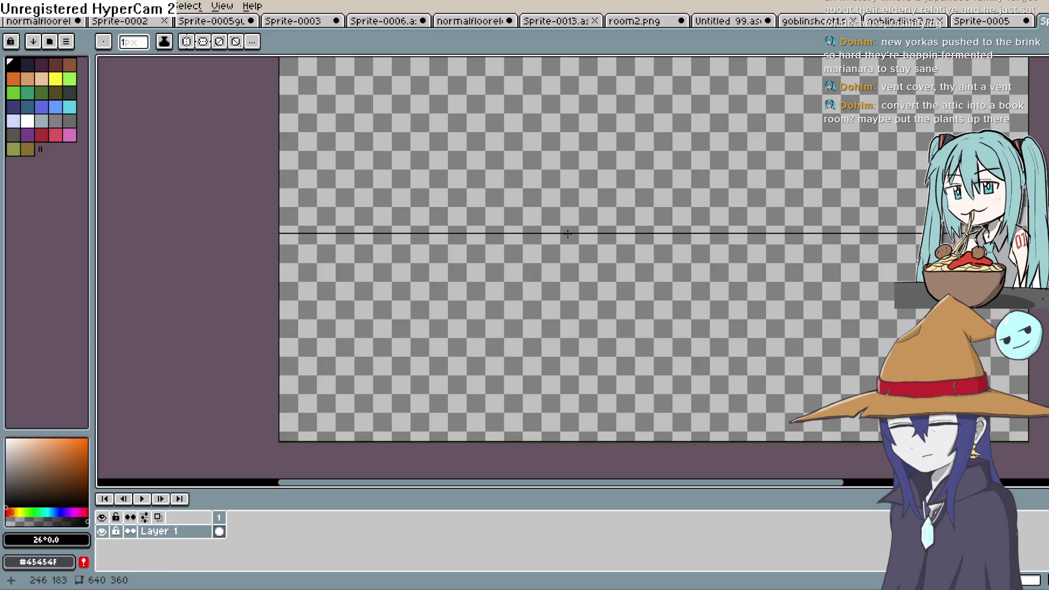
pyautogui.press('shift')
pyautogui.moveTo(426, 329); pyautogui.dragTo(278, 378)
pyautogui.scroll(3, 550, 305)
pyautogui.hscroll(1, 550, 305)
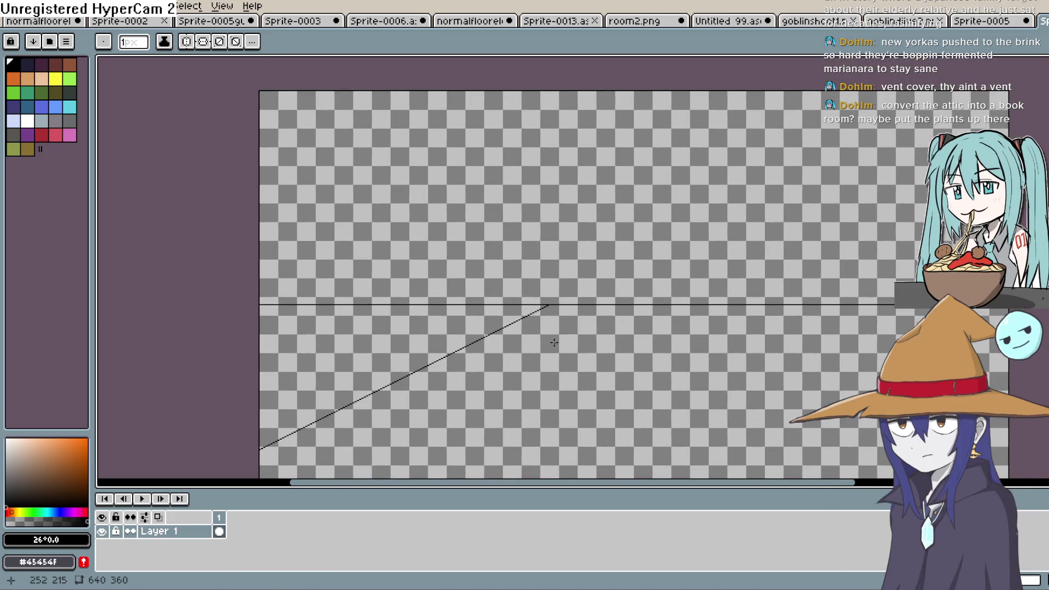
# Try a short vertical line rising from the diagonal, then undo it.
pyautogui.moveTo(551, 305)
pyautogui.mouseDown()
pyautogui.moveTo(548, 131)
pyautogui.moveTo(562, 57)
pyautogui.mouseUp()
pyautogui.scroll(-3, 588, 272)
pyautogui.hscroll(-3, 587, 271)
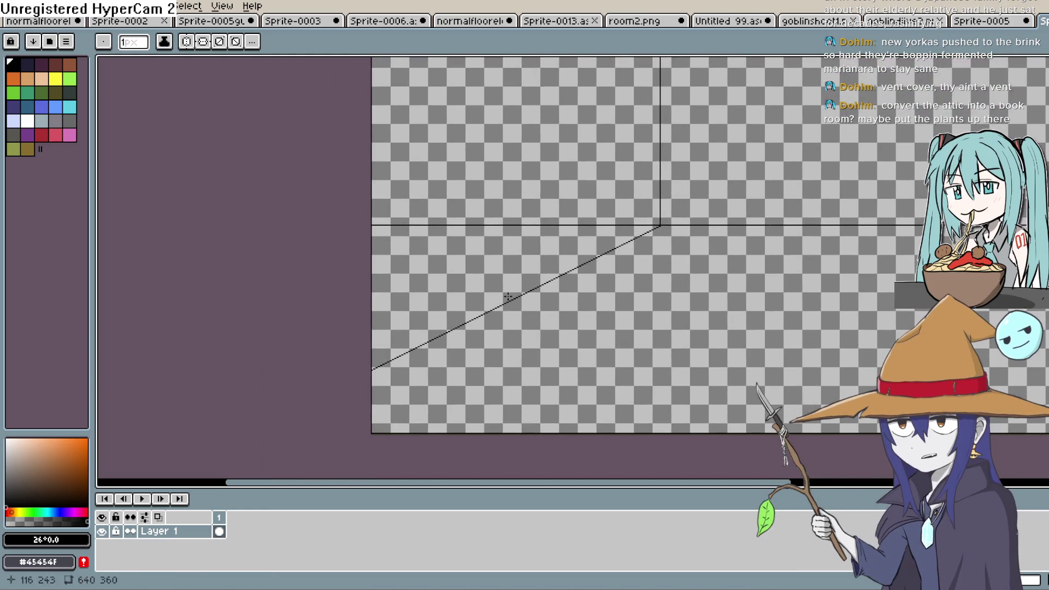
pyautogui.moveTo(476, 316)
pyautogui.mouseDown()
pyautogui.moveTo(476, 164)
pyautogui.moveTo(555, 156)
pyautogui.mouseUp()
pyautogui.hotkey('ctrl', 'z')
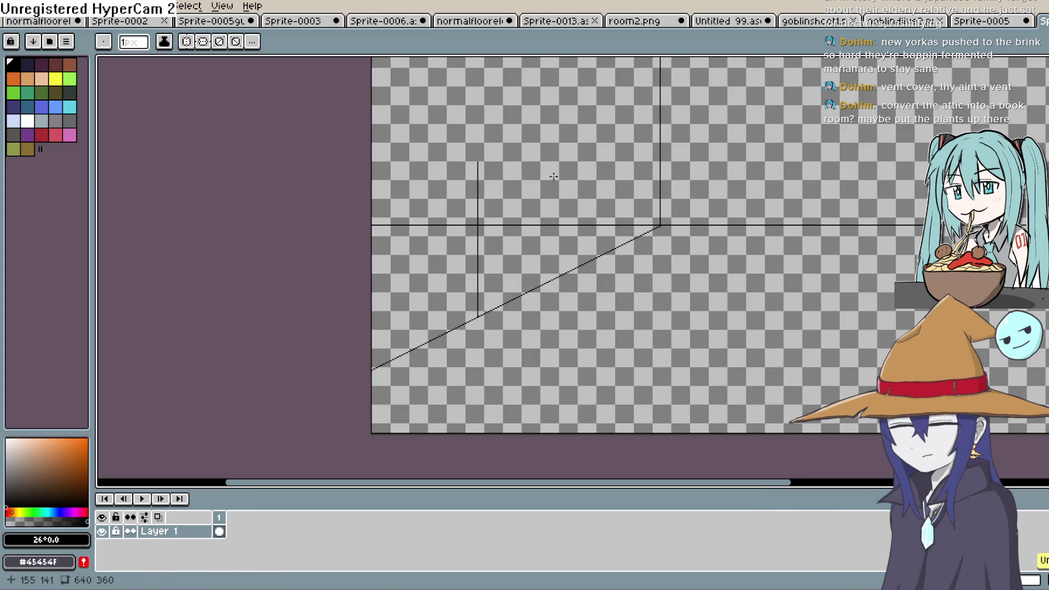
# Connect the diagonal's end to the wall corner and add vertical lines between the diagonals.
pyautogui.scroll(2, 600, 229)
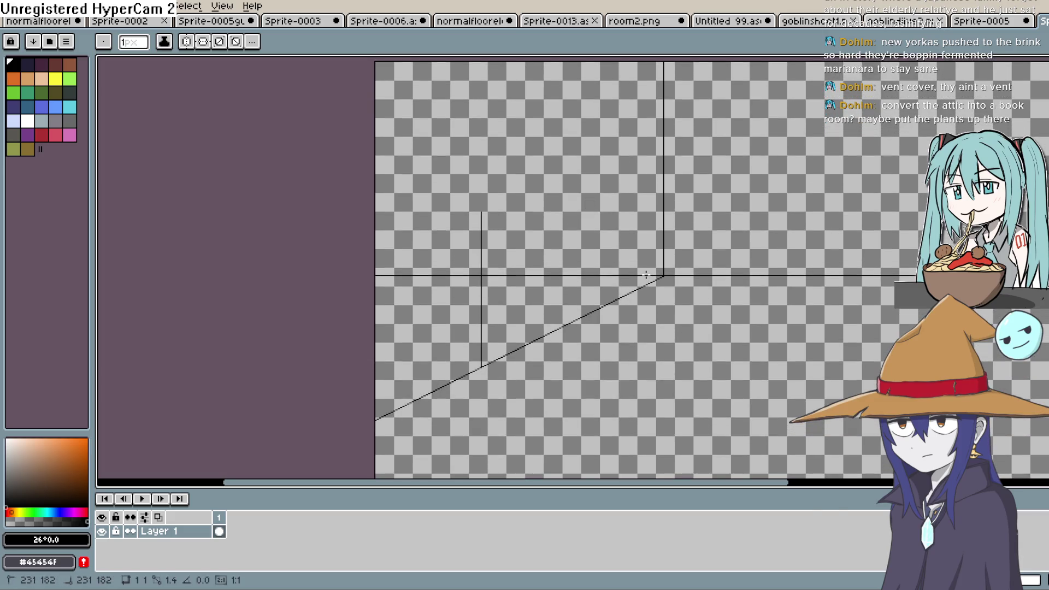
pyautogui.click(645, 274)
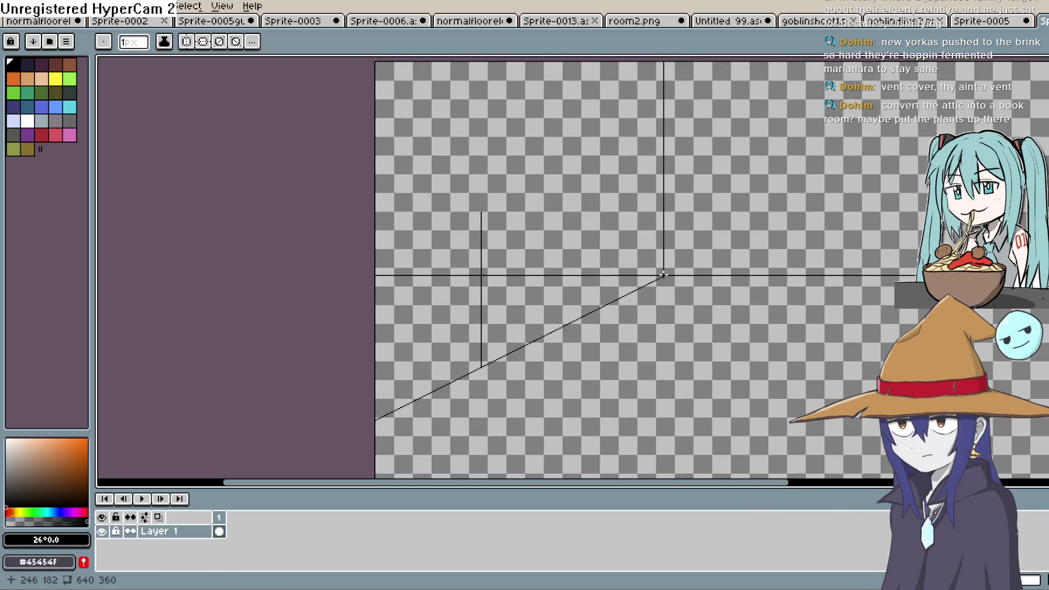
pyautogui.moveTo(662, 275); pyautogui.dragTo(431, 158)
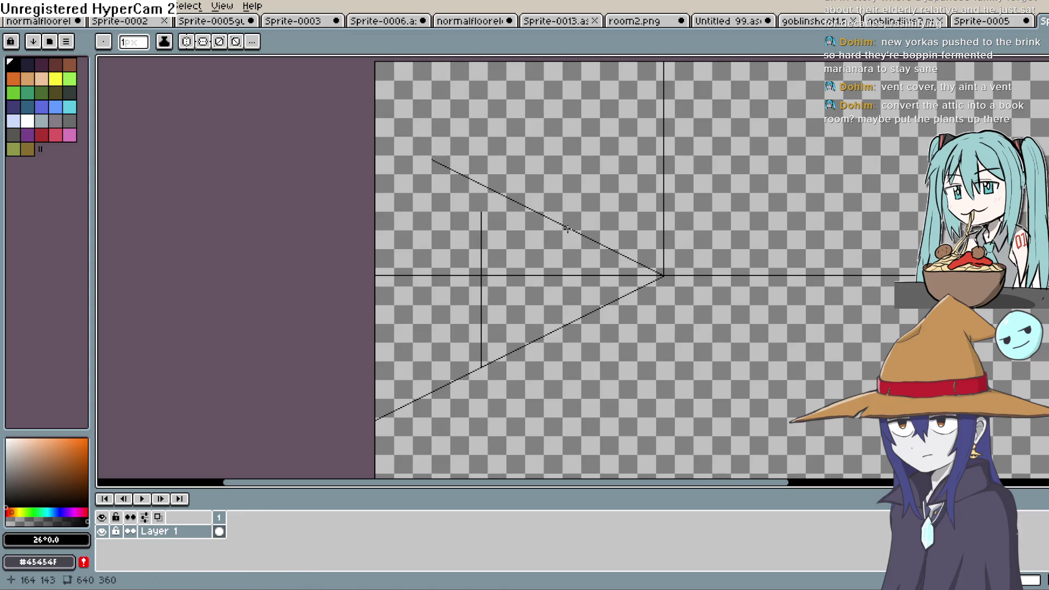
pyautogui.moveTo(567, 228); pyautogui.dragTo(572, 252)
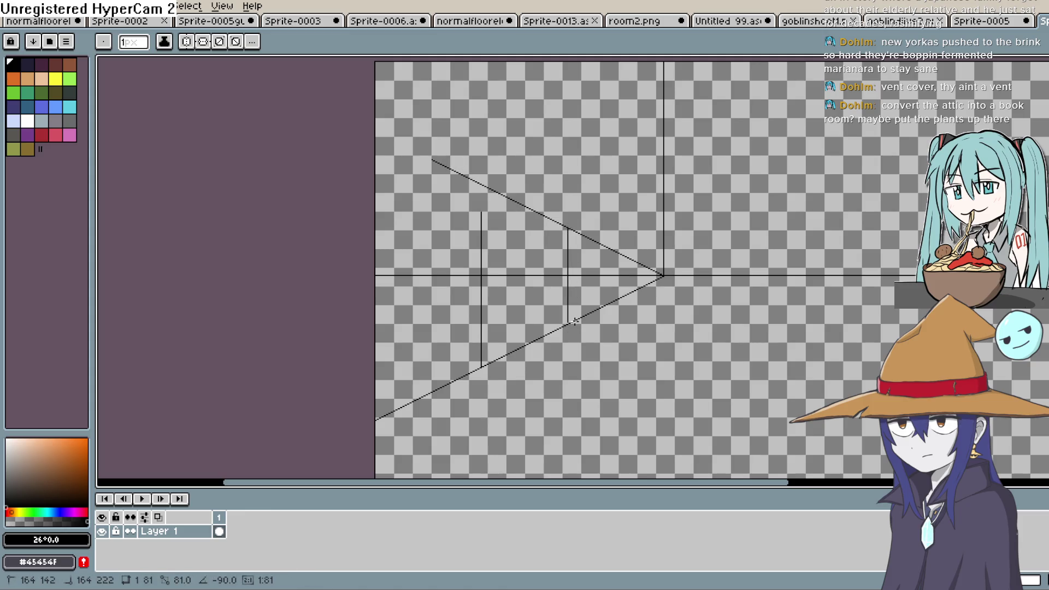
pyautogui.moveTo(574, 321); pyautogui.dragTo(574, 320)
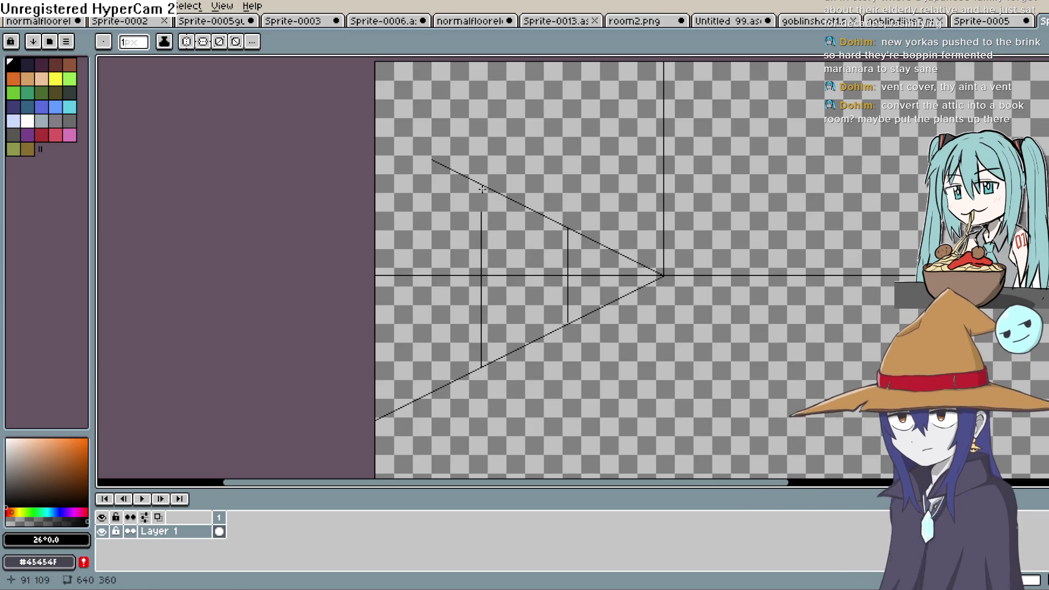
pyautogui.moveTo(482, 186); pyautogui.dragTo(481, 228)
# Undo the extra vertical and trial horizontal lines, and narrow the program window.
pyautogui.moveTo(644, 283); pyautogui.dragTo(703, 346)
pyautogui.hotkey('ctrl', 'z')
pyautogui.hotkey('ctrl', 'z')
pyautogui.hotkey('ctrl', 'z')
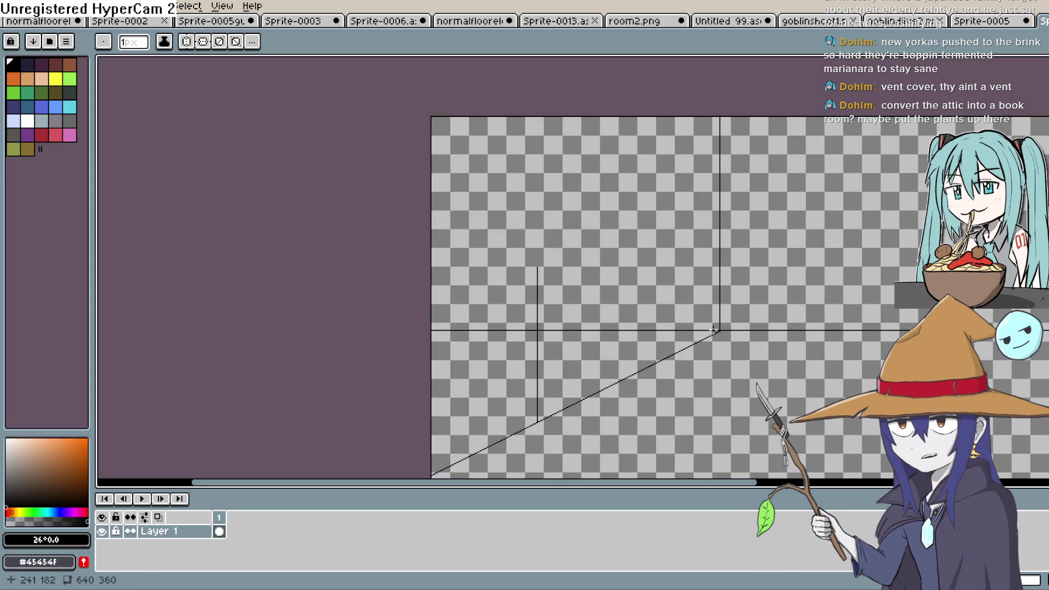
pyautogui.moveTo(714, 330); pyautogui.dragTo(678, 279)
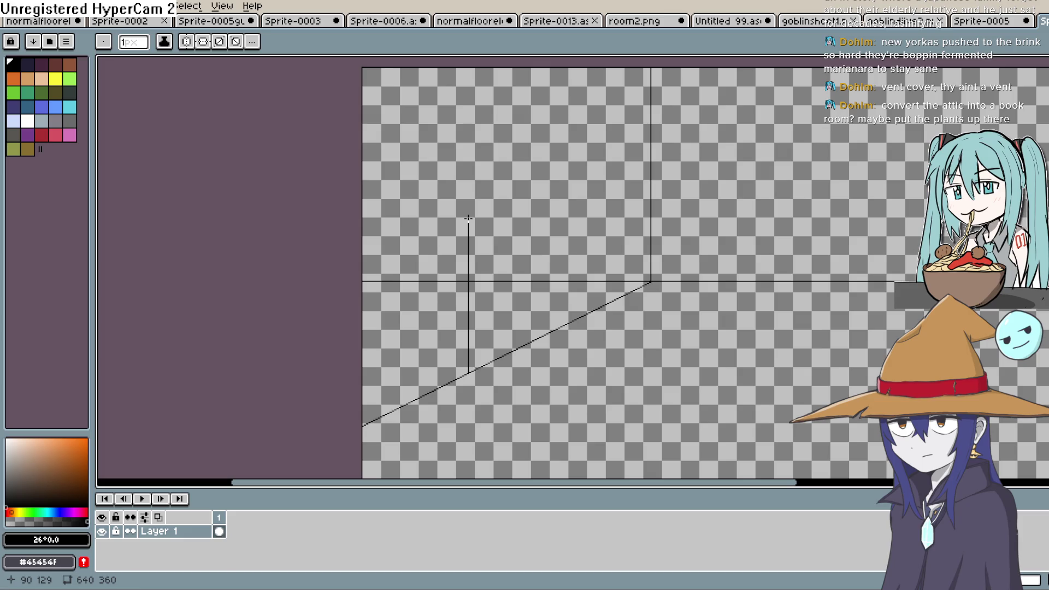
pyautogui.moveTo(513, 162)
pyautogui.mouseDown()
pyautogui.moveTo(623, 82)
pyautogui.moveTo(572, 229)
pyautogui.mouseUp()
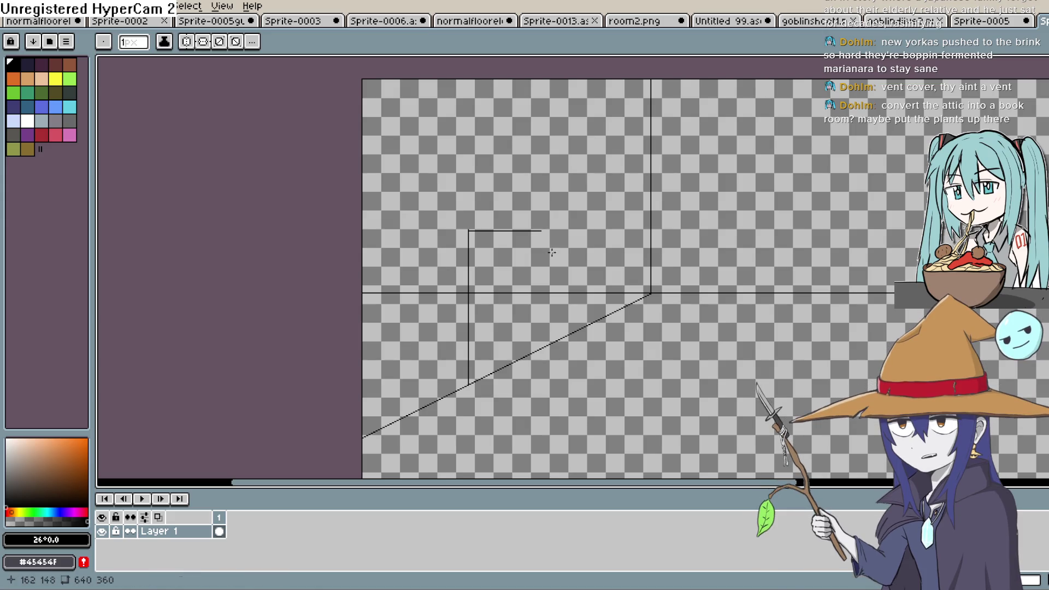
pyautogui.hotkey('ctrl', 'z')
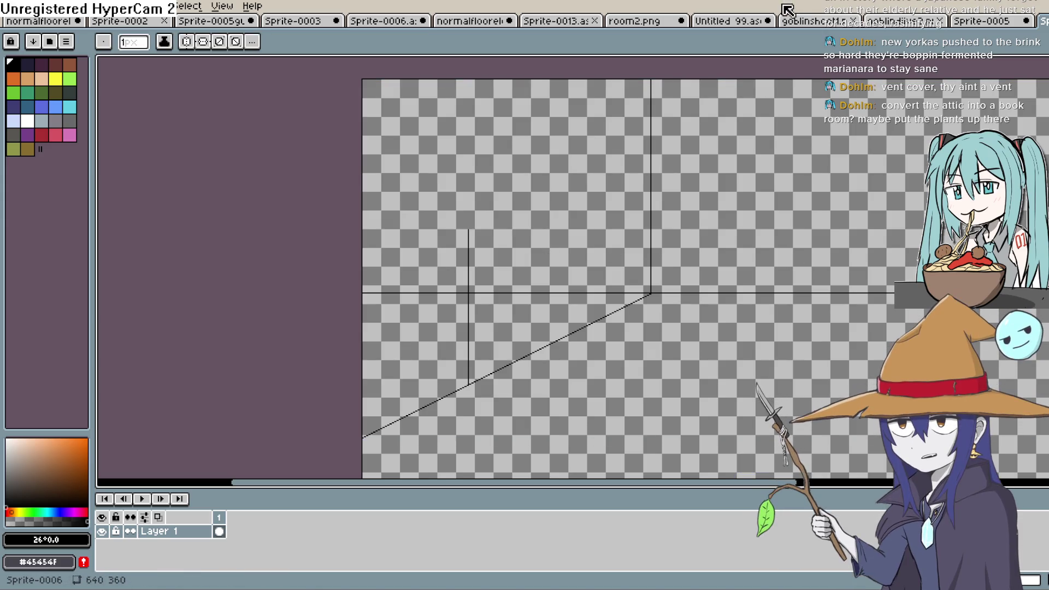
pyautogui.moveTo(787, 7); pyautogui.dragTo(748, 7)
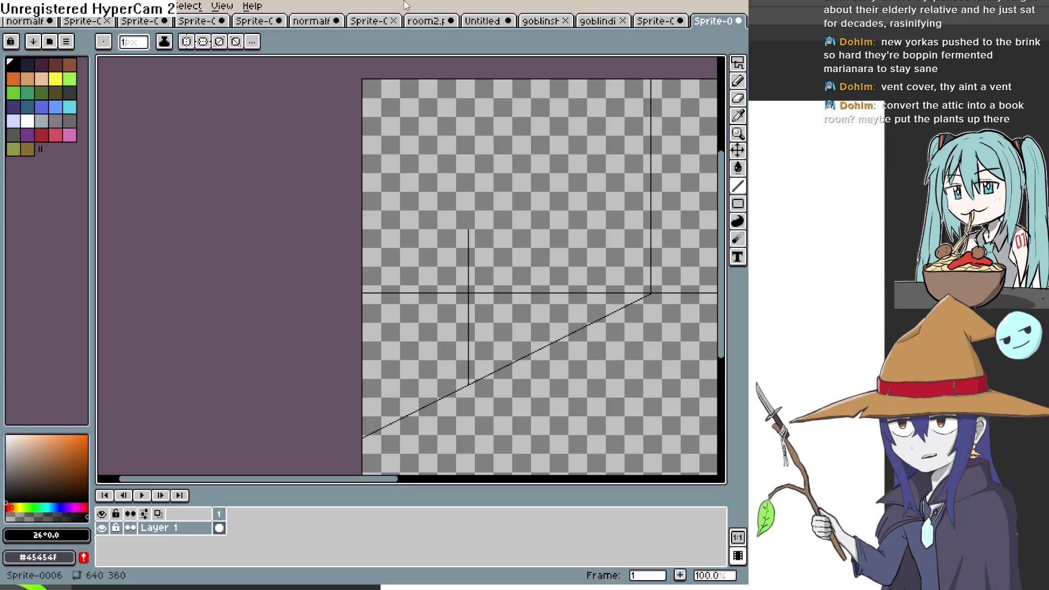
# Maximize Aseprite and switch to the Photo 4.aseprite tab with the Goblin CORP sketch.
pyautogui.doubleClick(405, 6)
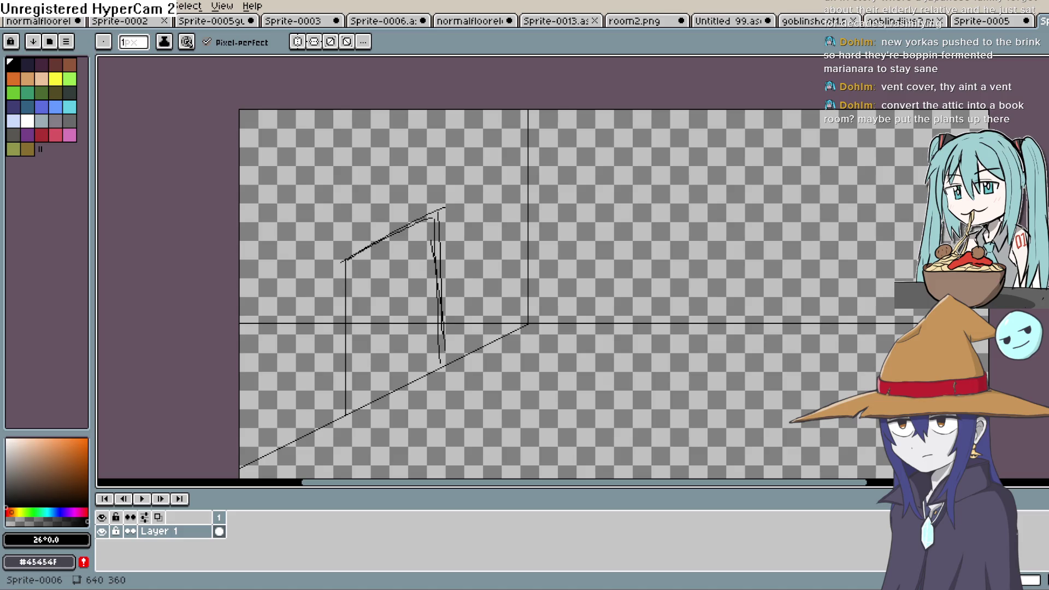
pyautogui.hotkey('ctrl', 'Tab')
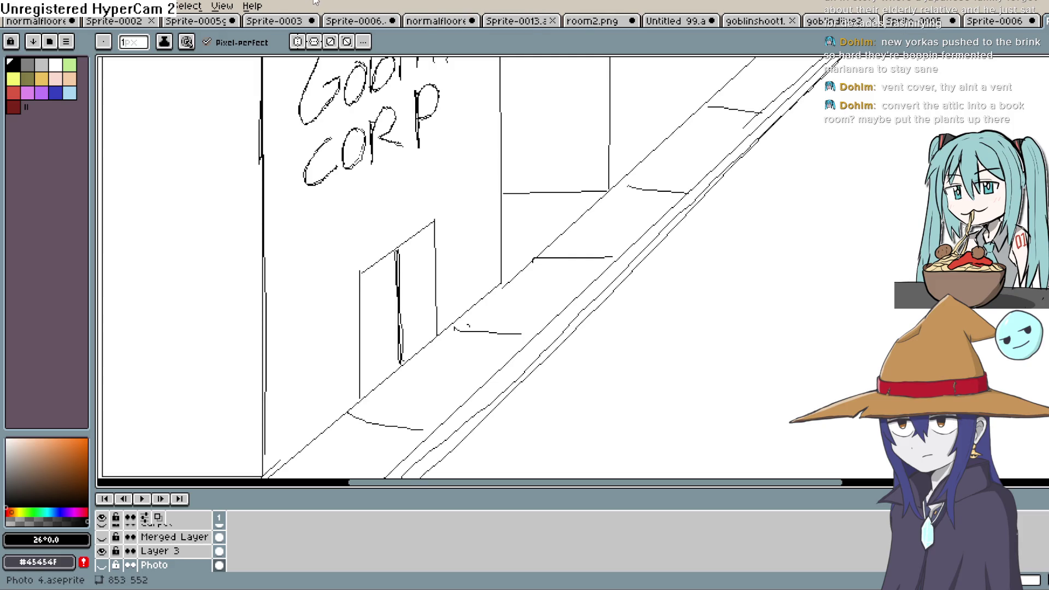
# Zoom out to fit the whole Goblin CORP street sketch, then Alt+Tab to Construct 3.
pyautogui.press('F11')
pyautogui.press('-')
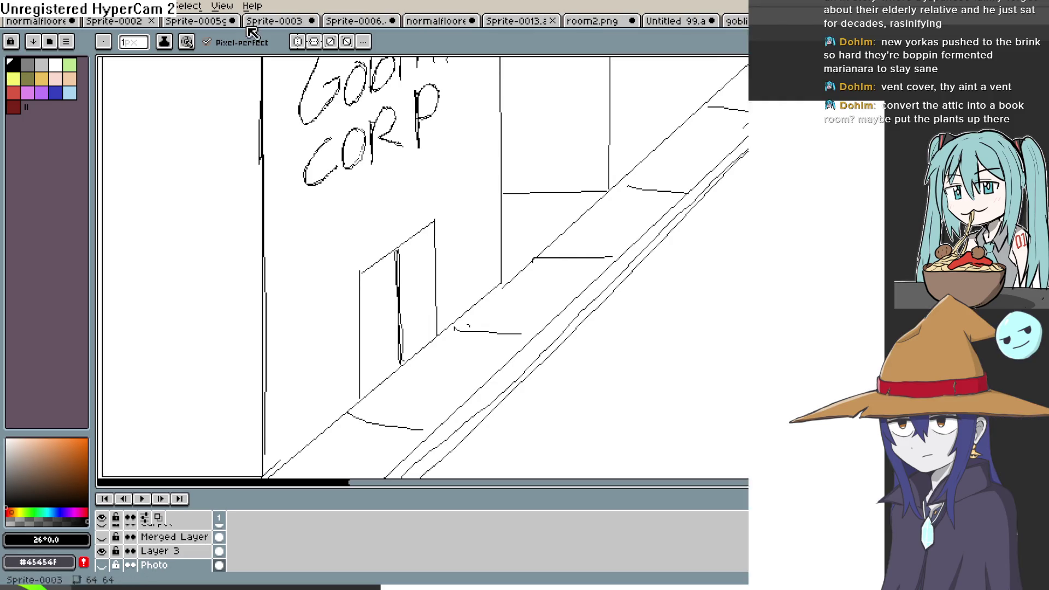
pyautogui.press('F11')
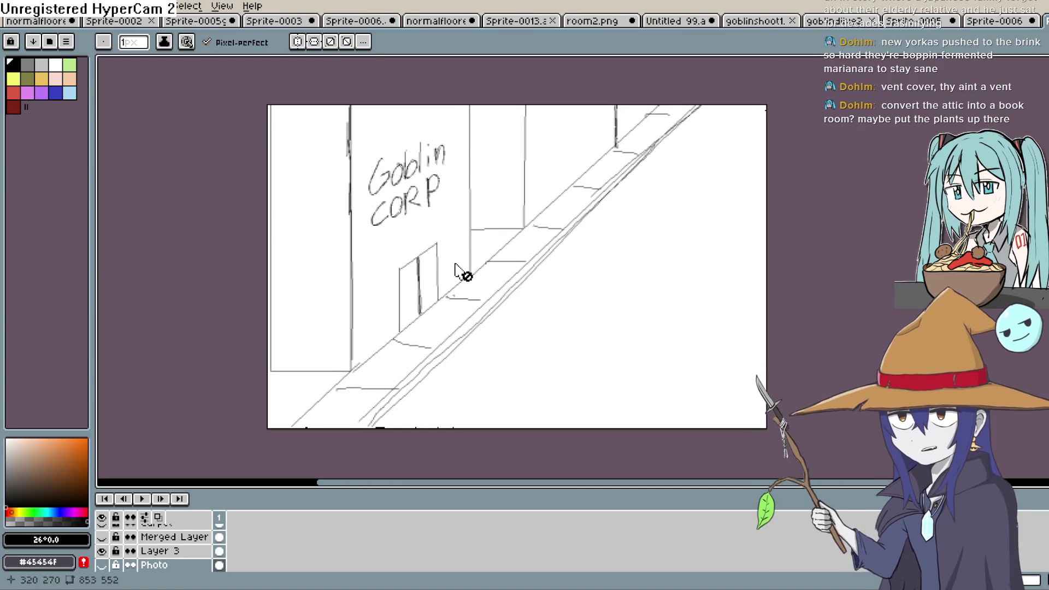
pyautogui.press('+')
pyautogui.press('-')
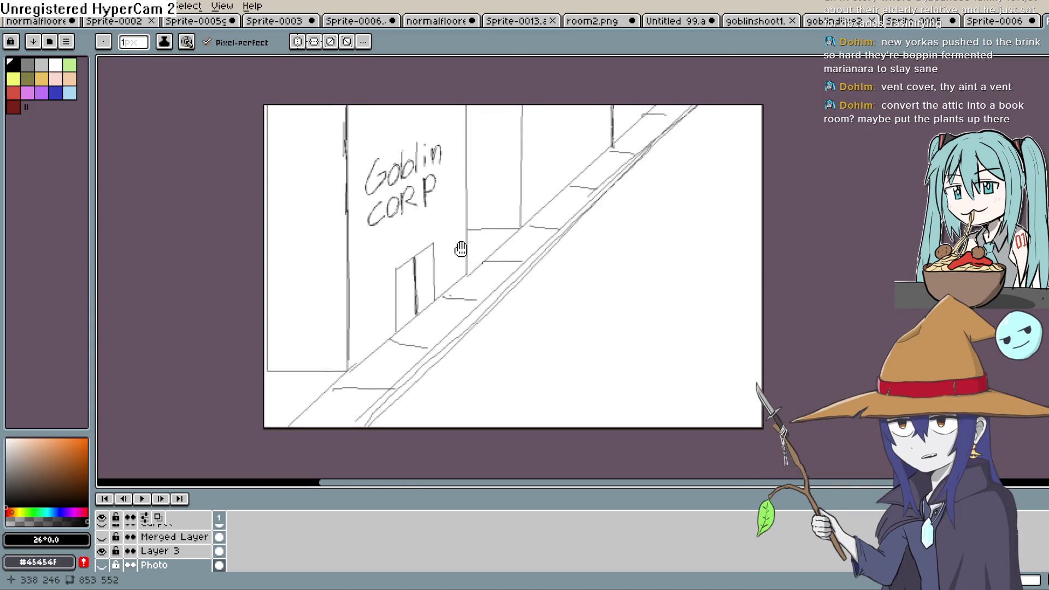
pyautogui.moveTo(461, 246)
pyautogui.mouseDown()
pyautogui.moveTo(548, 241)
pyautogui.moveTo(514, 261)
pyautogui.mouseUp()
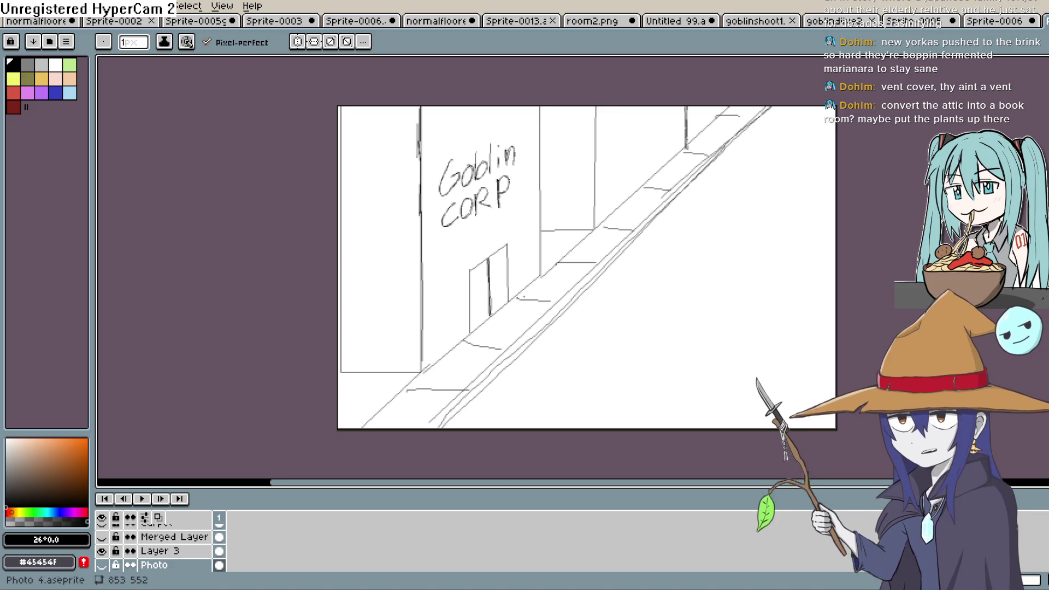
pyautogui.hotkey('alt', 'Tab')
pyautogui.scroll(-3, 434, 475)
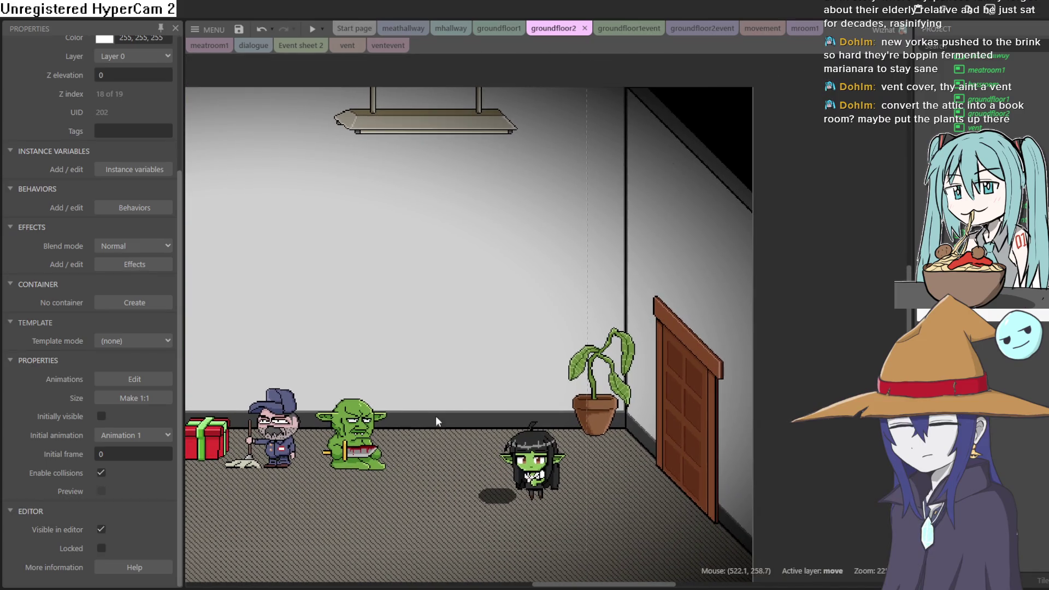
# Open the groundfloor1 layout, pan toward the hallway's right side, and run then close a preview.
pyautogui.scroll(-3, 442, 407)
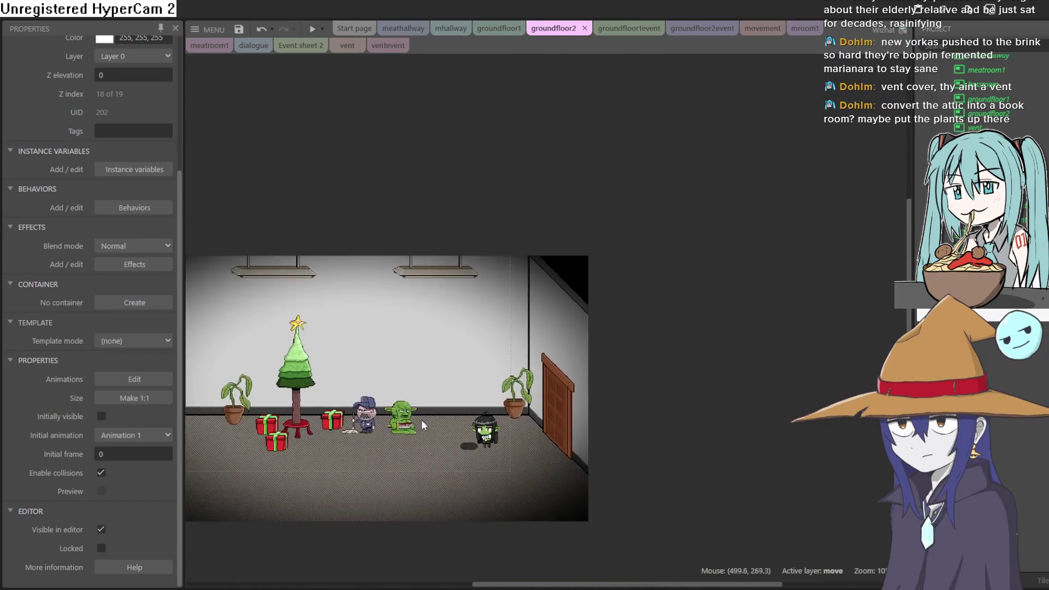
pyautogui.moveTo(421, 419)
pyautogui.mouseDown()
pyautogui.moveTo(702, 406)
pyautogui.moveTo(629, 422)
pyautogui.mouseUp()
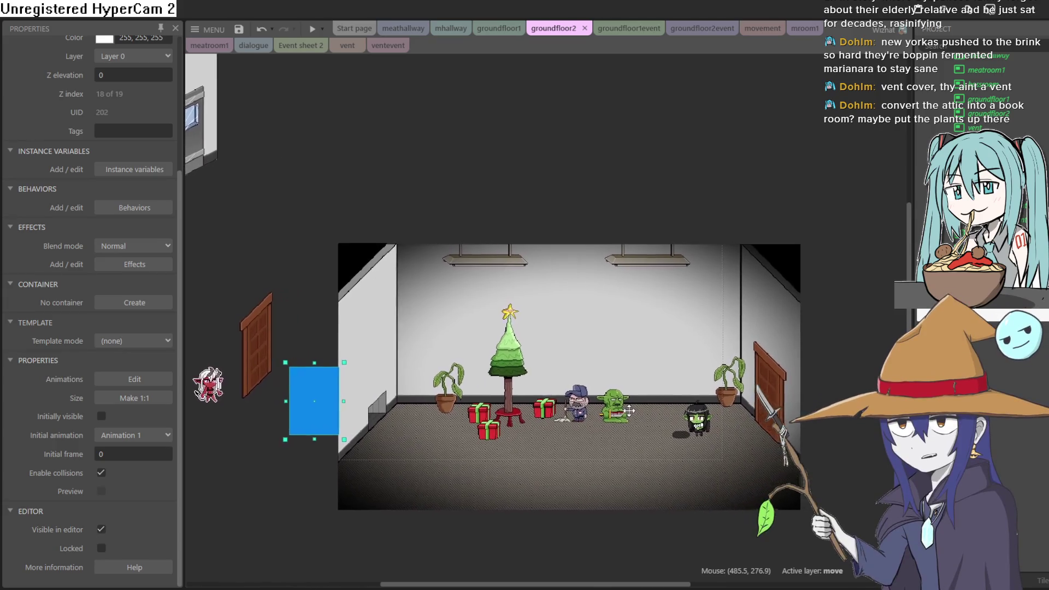
pyautogui.click(506, 31)
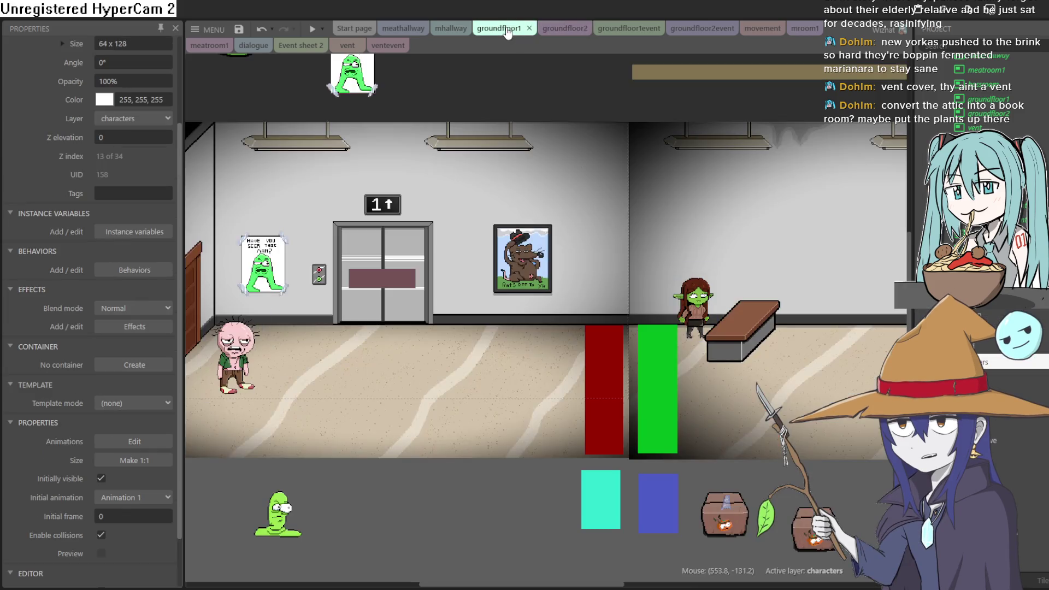
pyautogui.moveTo(832, 250)
pyautogui.mouseDown()
pyautogui.moveTo(613, 215)
pyautogui.moveTo(697, 239)
pyautogui.mouseUp()
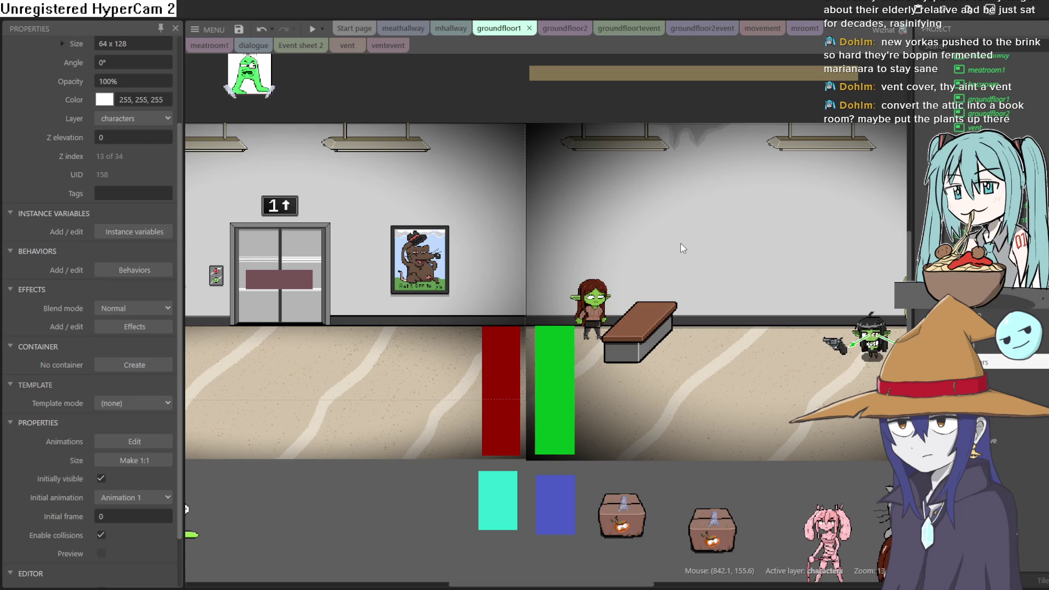
pyautogui.click(310, 24)
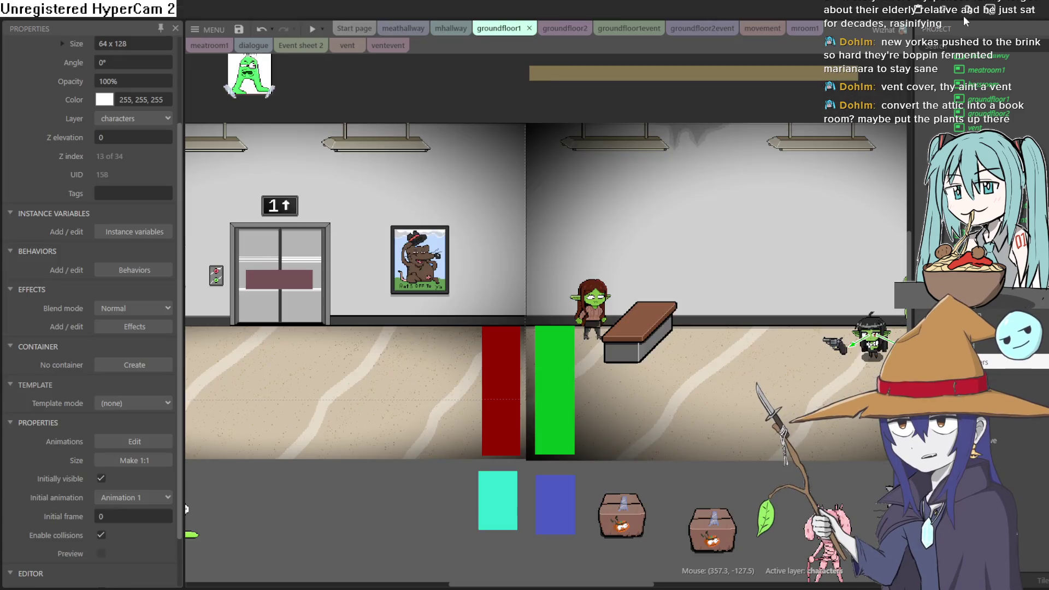
pyautogui.click(963, 15)
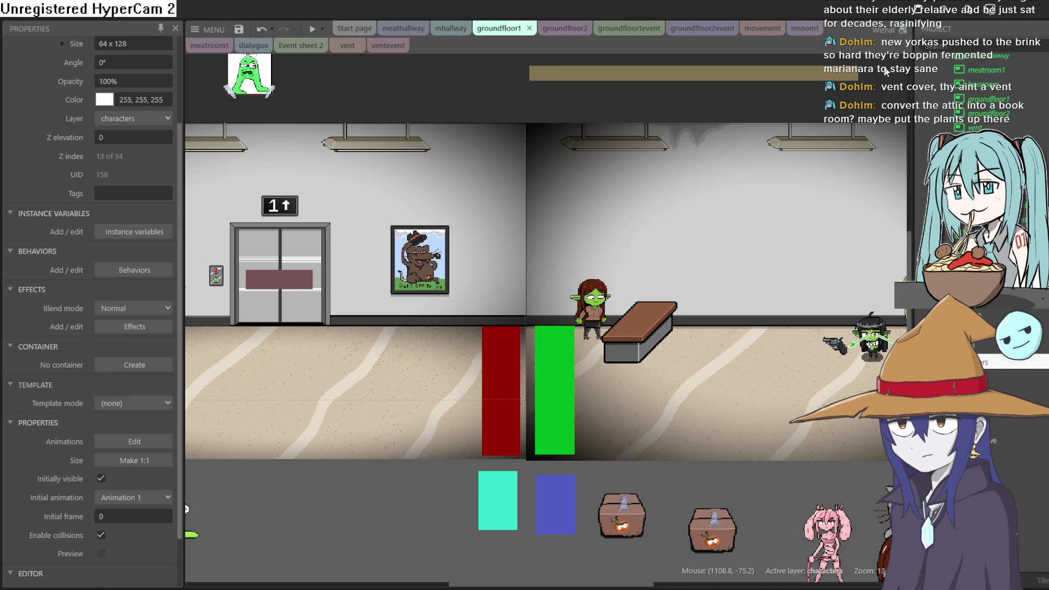
# Pan around the groundfloor1 hallway, then open the vent layout tab.
pyautogui.moveTo(741, 101)
pyautogui.mouseDown()
pyautogui.moveTo(592, 117)
pyautogui.moveTo(632, 126)
pyautogui.moveTo(619, 114)
pyautogui.moveTo(630, 122)
pyautogui.moveTo(639, 62)
pyautogui.moveTo(623, 58)
pyautogui.moveTo(631, 25)
pyautogui.mouseUp()
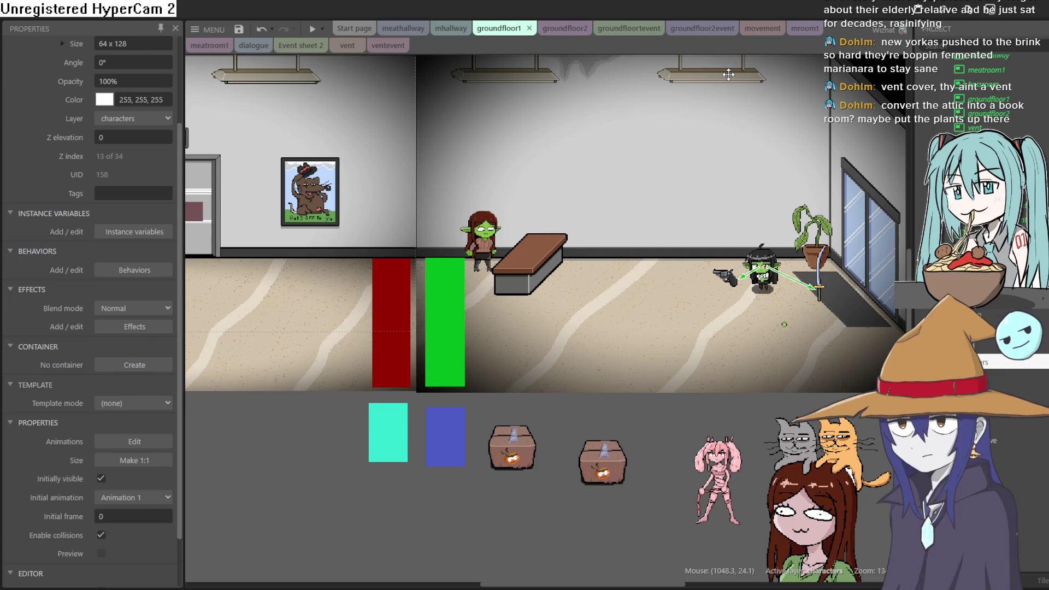
pyautogui.moveTo(728, 74); pyautogui.dragTo(715, 90)
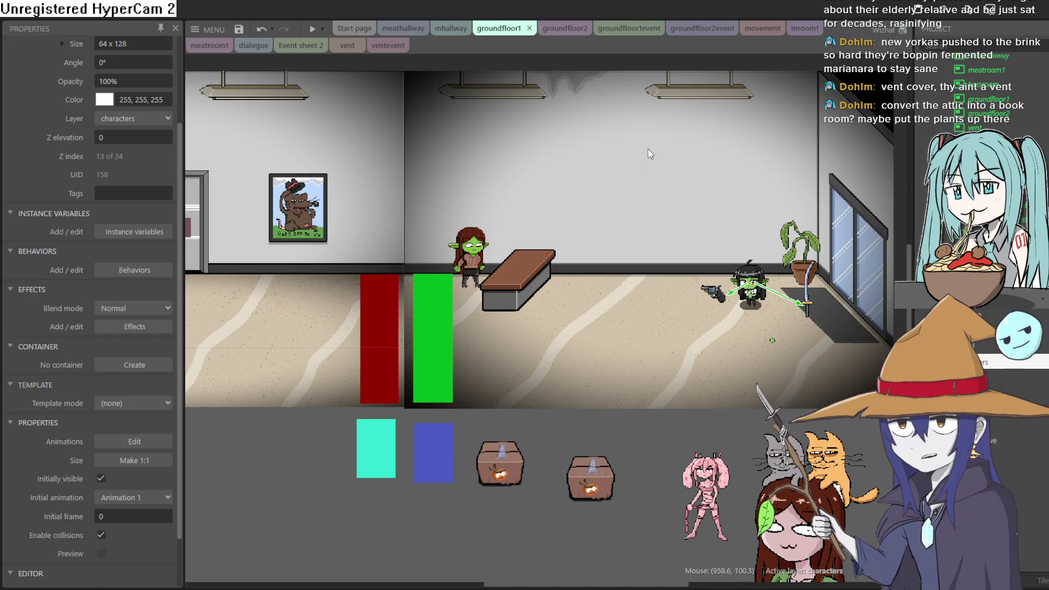
pyautogui.hscroll(-3, 655, 150)
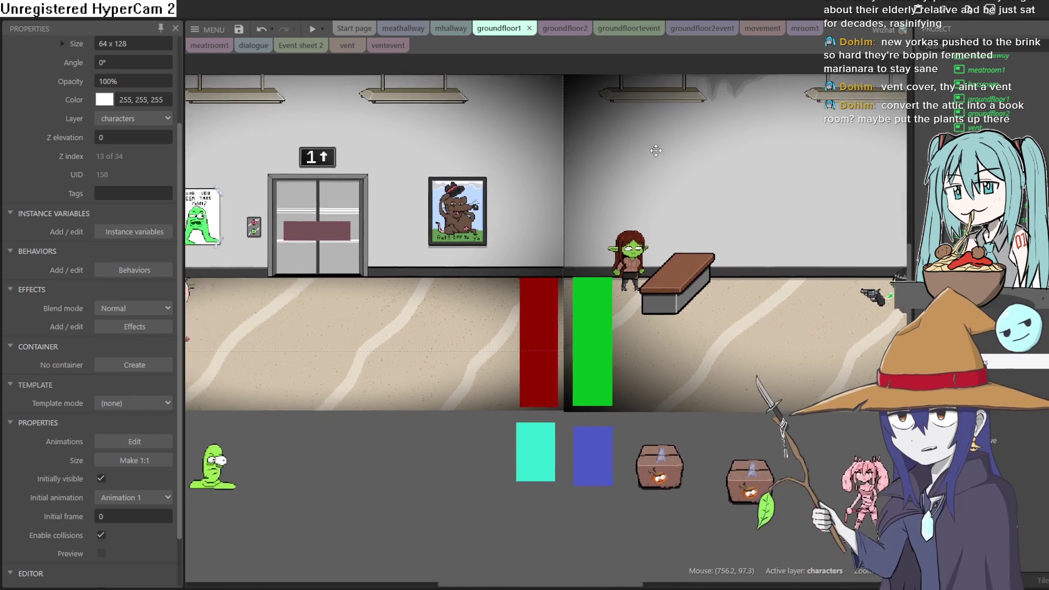
pyautogui.hscroll(-5, 655, 150)
pyautogui.click(339, 45)
pyautogui.click(306, 45)
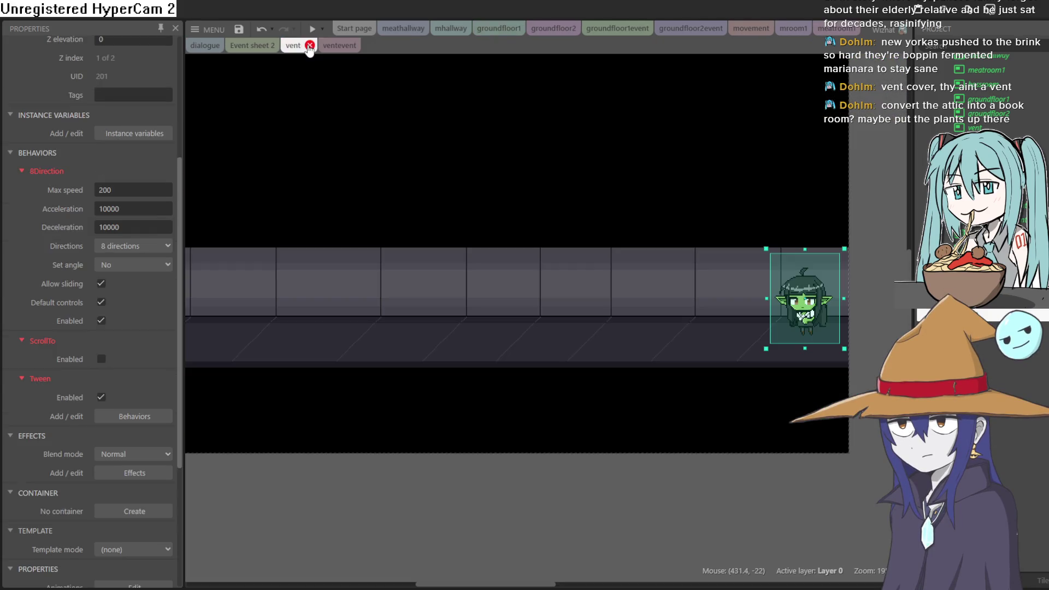
# Pan the vent corridor view, then Alt+Tab back to the Goblin CORP sketch in Aseprite.
pyautogui.moveTo(549, 201)
pyautogui.mouseDown()
pyautogui.moveTo(618, 182)
pyautogui.moveTo(598, 185)
pyautogui.mouseUp()
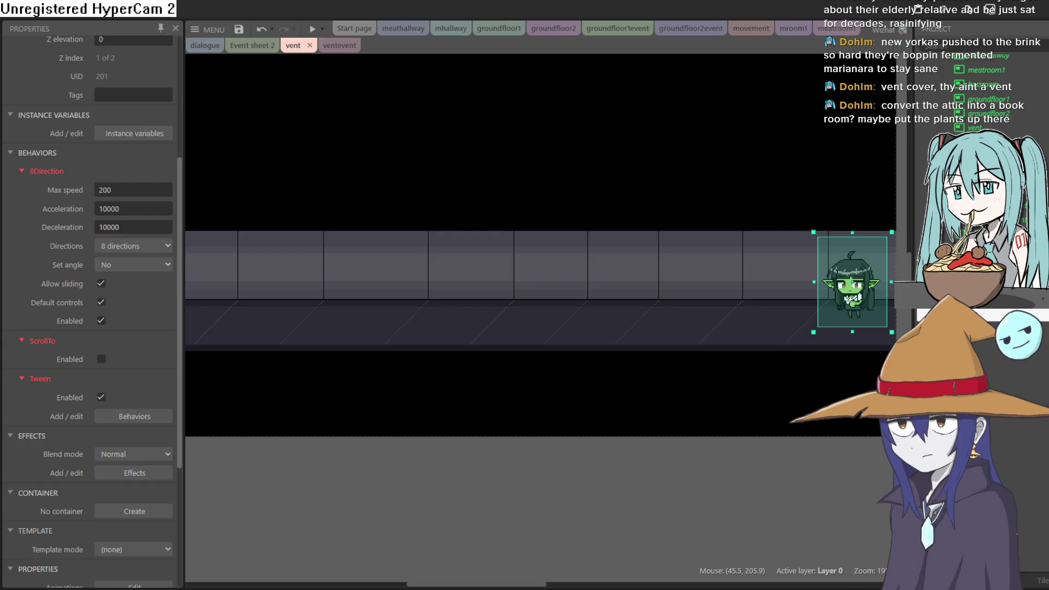
pyautogui.hotkey('alt', 'Tab')
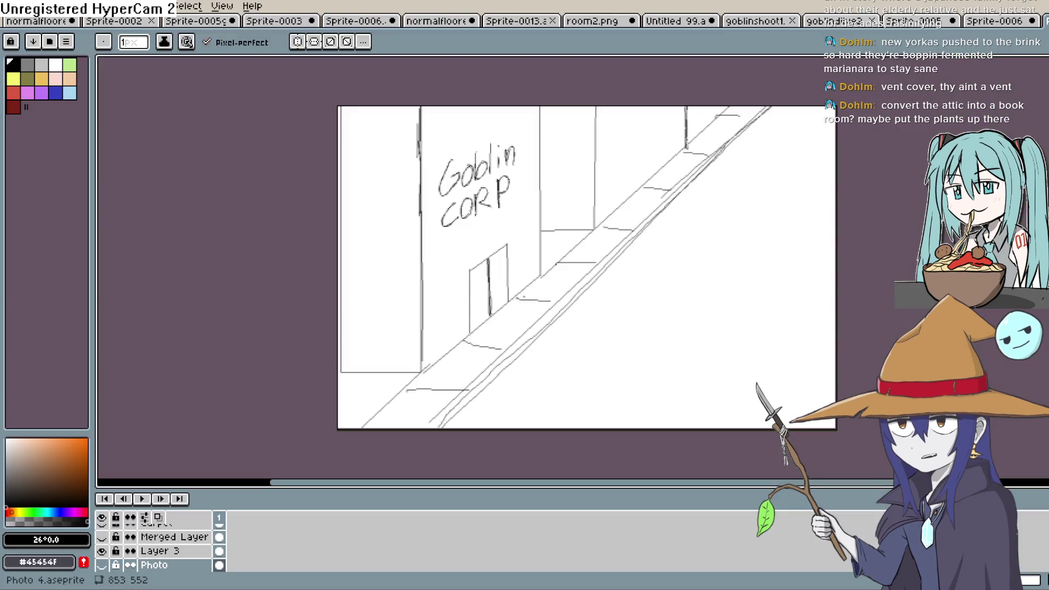
# On the blank Illustration39 canvas, try a red fill and pen strokes, undoing each trial.
pyautogui.hotkey('alt', 'Tab')
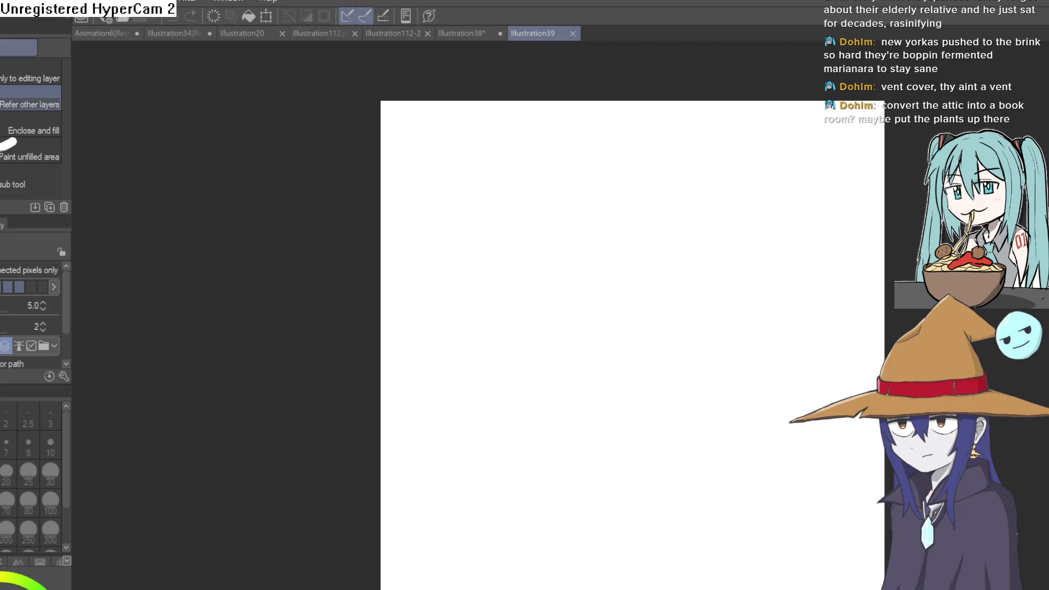
pyautogui.click(689, 258)
pyautogui.hotkey('ctrl', 'z')
pyautogui.press('p')
pyautogui.moveTo(520, 317); pyautogui.dragTo(612, 256)
pyautogui.hotkey('ctrl', 'z')
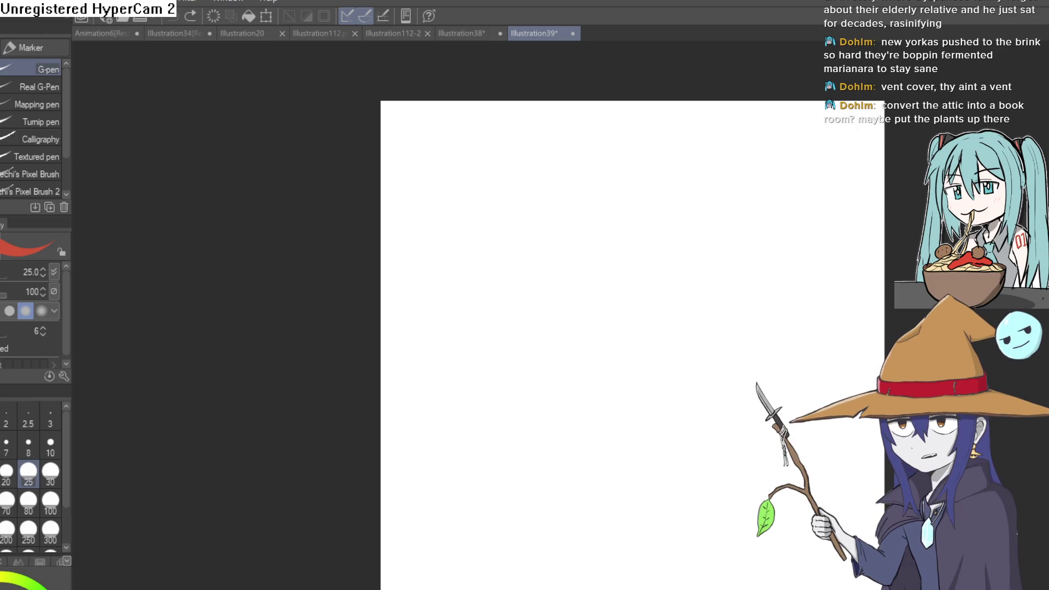
pyautogui.moveTo(655, 283); pyautogui.dragTo(583, 239)
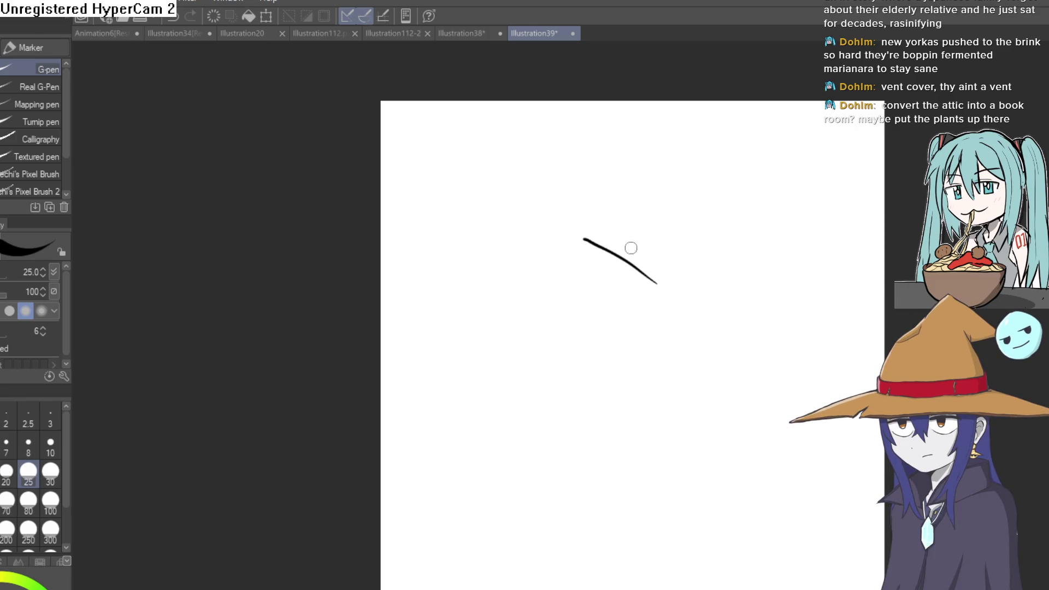
pyautogui.hotkey('ctrl', 'z')
pyautogui.moveTo(683, 327)
pyautogui.mouseDown()
pyautogui.moveTo(632, 281)
pyautogui.moveTo(554, 290)
pyautogui.moveTo(559, 276)
pyautogui.mouseUp()
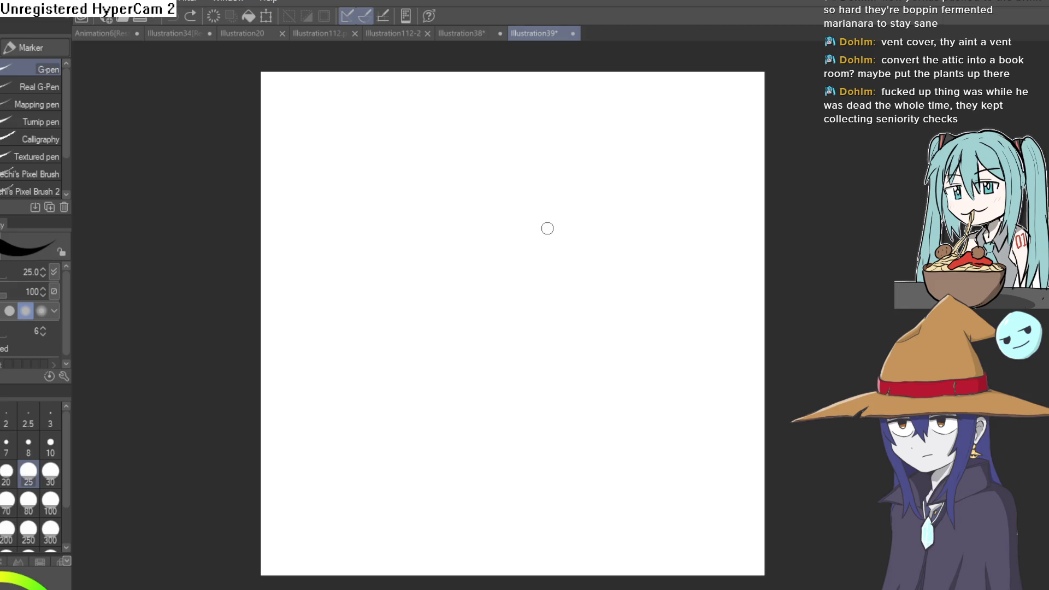
# Sketch the head circle, touch up its lower-left edge, and draw a horizontal guide across it.
pyautogui.moveTo(487, 175)
pyautogui.mouseDown()
pyautogui.moveTo(444, 187)
pyautogui.moveTo(459, 287)
pyautogui.moveTo(545, 228)
pyautogui.moveTo(501, 292)
pyautogui.mouseUp()
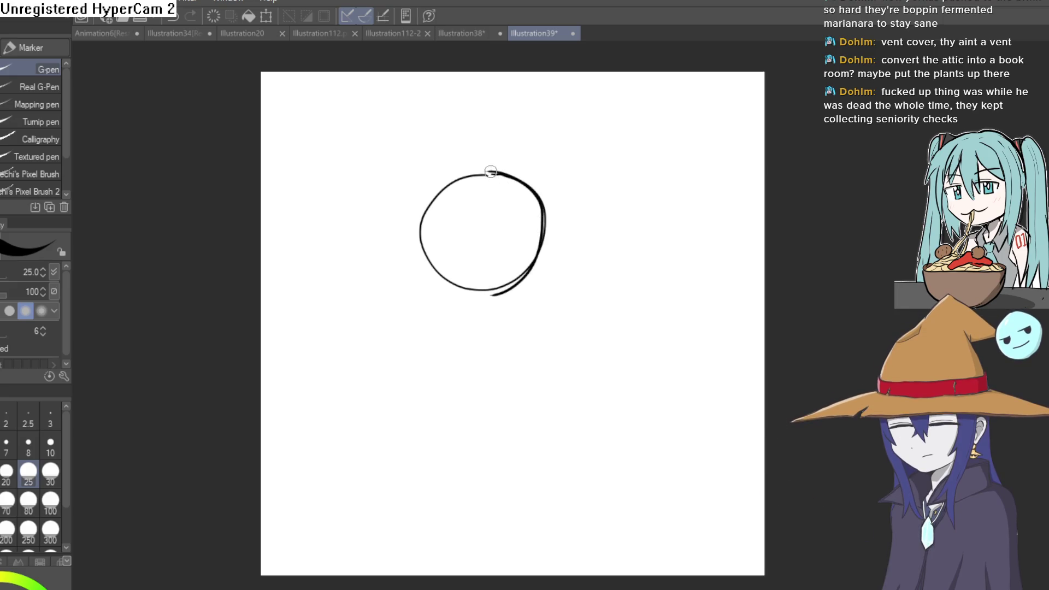
pyautogui.moveTo(491, 171)
pyautogui.mouseDown()
pyautogui.moveTo(532, 188)
pyautogui.moveTo(542, 230)
pyautogui.moveTo(493, 294)
pyautogui.moveTo(424, 256)
pyautogui.moveTo(483, 179)
pyautogui.mouseUp()
pyautogui.moveTo(419, 248)
pyautogui.mouseDown()
pyautogui.moveTo(471, 285)
pyautogui.moveTo(455, 210)
pyautogui.moveTo(463, 198)
pyautogui.mouseUp()
pyautogui.moveTo(422, 231); pyautogui.dragTo(533, 221)
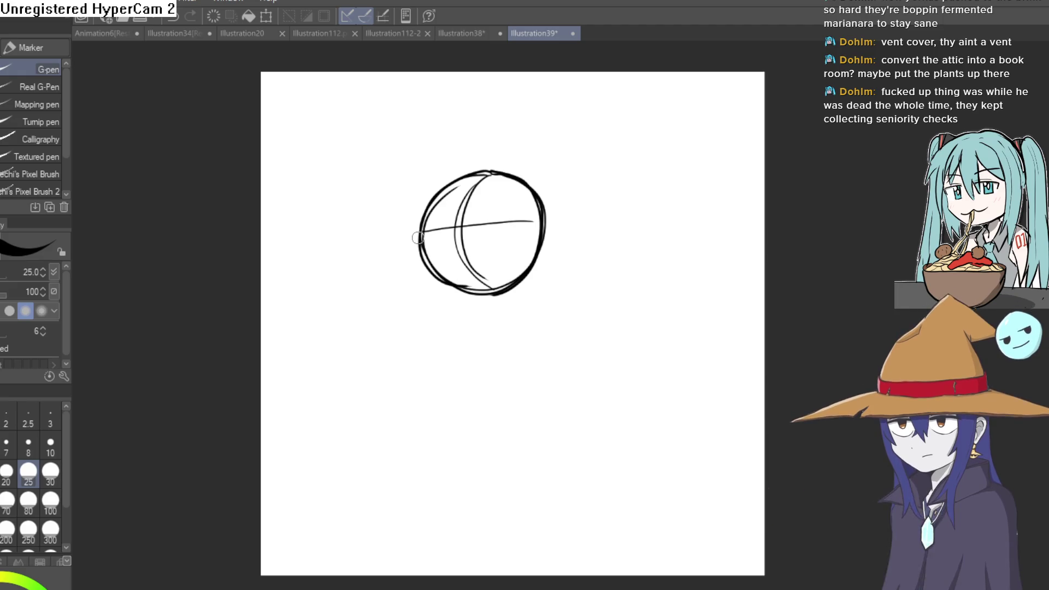
pyautogui.scroll(3, 475, 235)
# Draw several horizontal eye-line strokes across the circle and extend the head outline around it.
pyautogui.moveTo(360, 249); pyautogui.dragTo(600, 208)
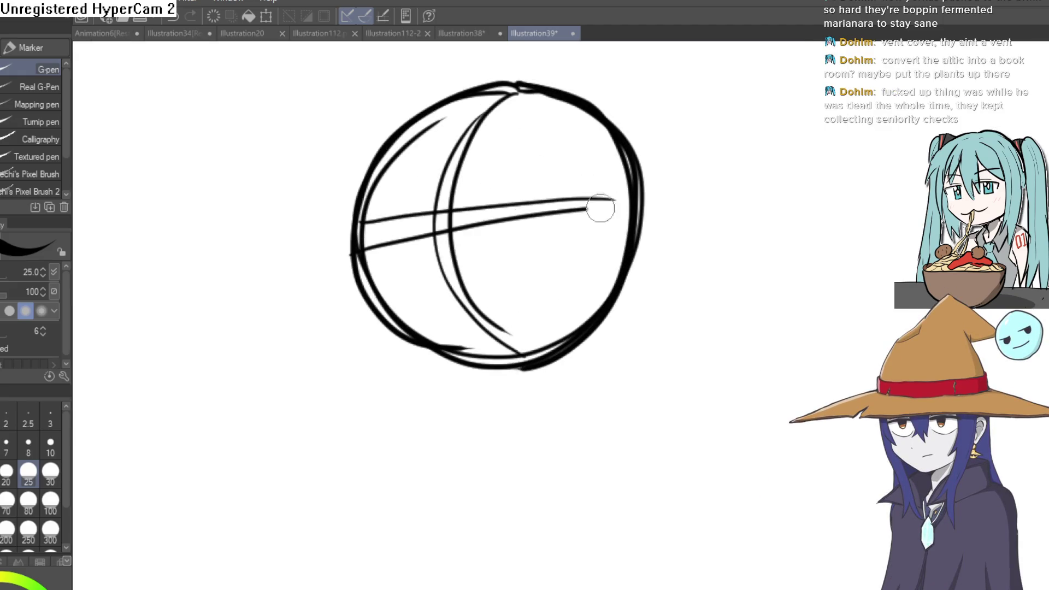
pyautogui.hotkey('ctrl', 'z')
pyautogui.moveTo(437, 237); pyautogui.dragTo(627, 226)
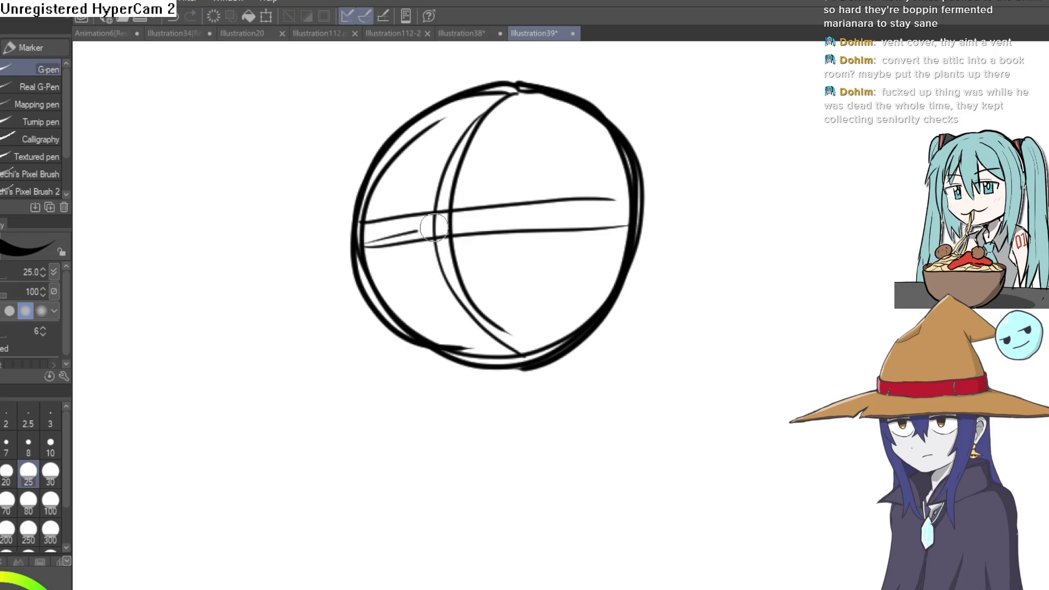
pyautogui.moveTo(434, 227); pyautogui.dragTo(622, 213)
pyautogui.moveTo(369, 243); pyautogui.dragTo(628, 226)
pyautogui.moveTo(535, 211); pyautogui.dragTo(619, 208)
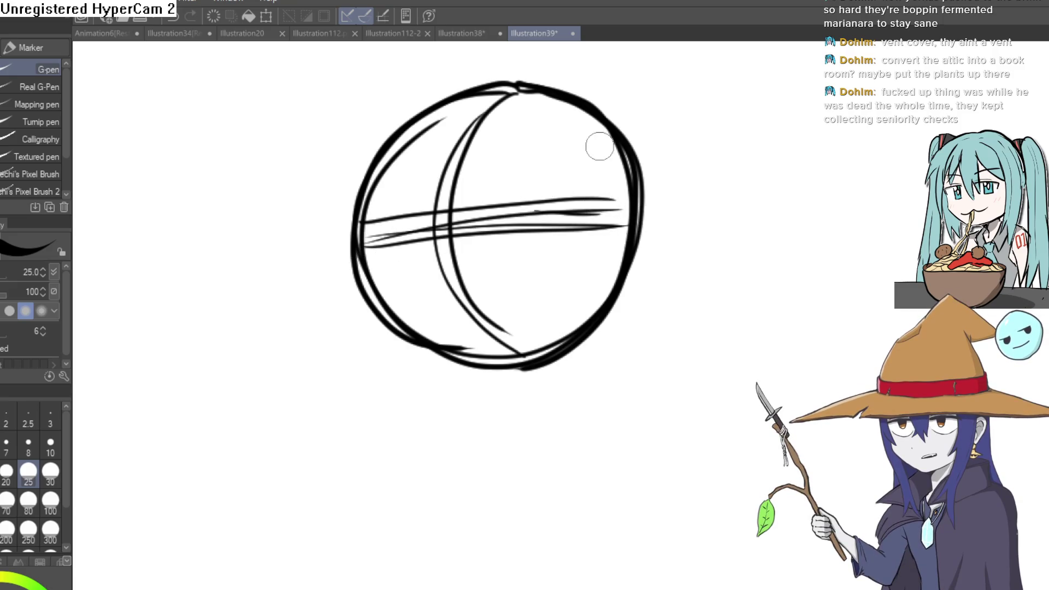
pyautogui.moveTo(667, 138)
pyautogui.mouseDown()
pyautogui.moveTo(686, 171)
pyautogui.moveTo(647, 190)
pyautogui.mouseUp()
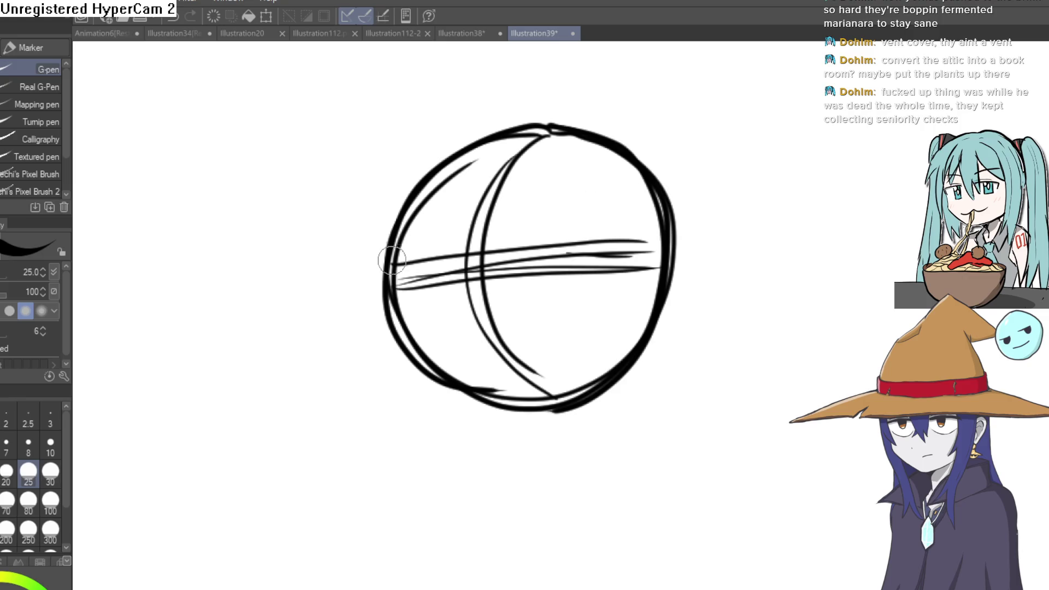
pyautogui.moveTo(391, 260)
pyautogui.mouseDown()
pyautogui.moveTo(404, 344)
pyautogui.moveTo(514, 426)
pyautogui.mouseUp()
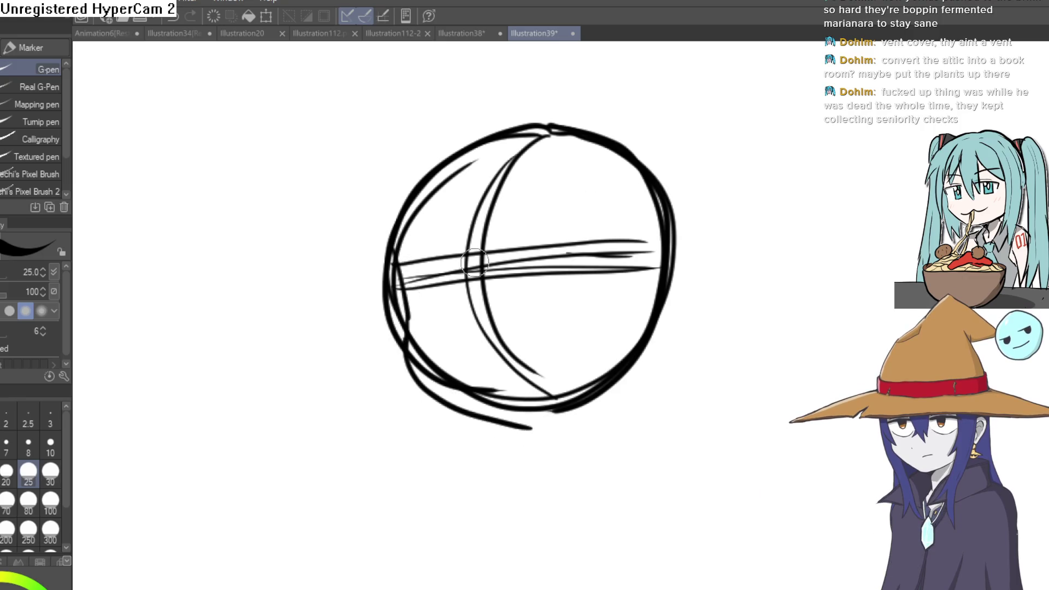
pyautogui.moveTo(583, 415)
pyautogui.mouseDown()
pyautogui.moveTo(650, 362)
pyautogui.moveTo(678, 283)
pyautogui.mouseUp()
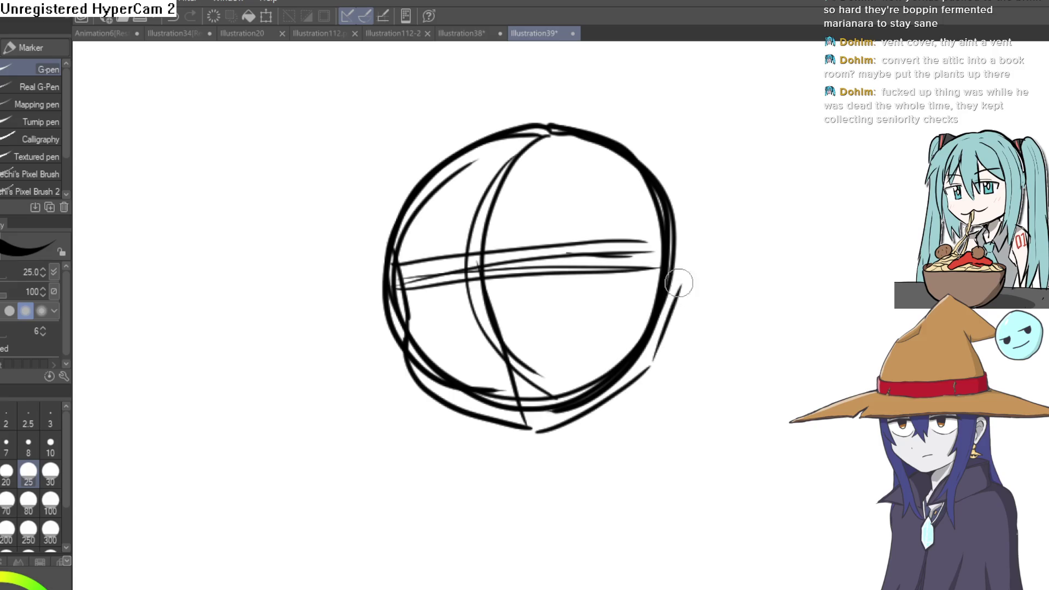
# Sketch the long pointed left and right ears, refine the right tip, and lower the sketch opacity.
pyautogui.moveTo(697, 226)
pyautogui.mouseDown()
pyautogui.moveTo(566, 234)
pyautogui.moveTo(680, 234)
pyautogui.mouseUp()
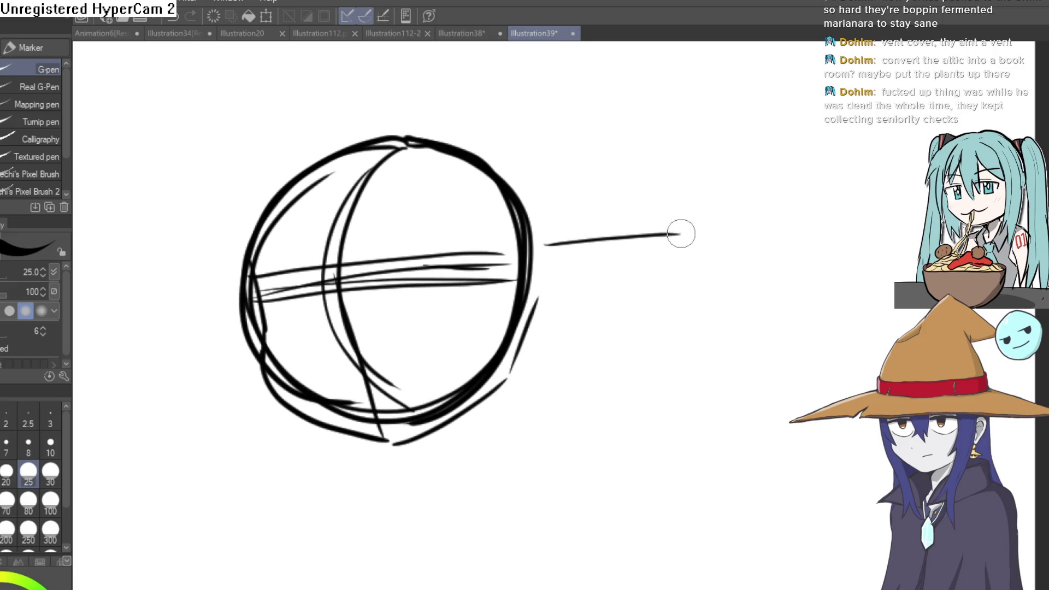
pyautogui.moveTo(632, 297)
pyautogui.mouseDown()
pyautogui.moveTo(530, 323)
pyautogui.moveTo(761, 294)
pyautogui.mouseUp()
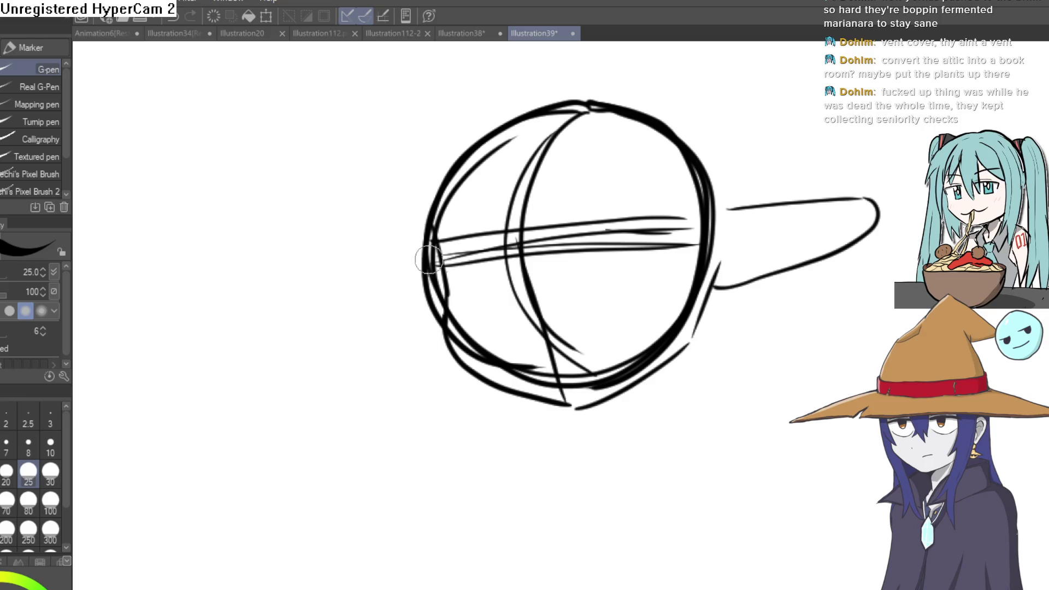
pyautogui.moveTo(337, 339); pyautogui.dragTo(441, 322)
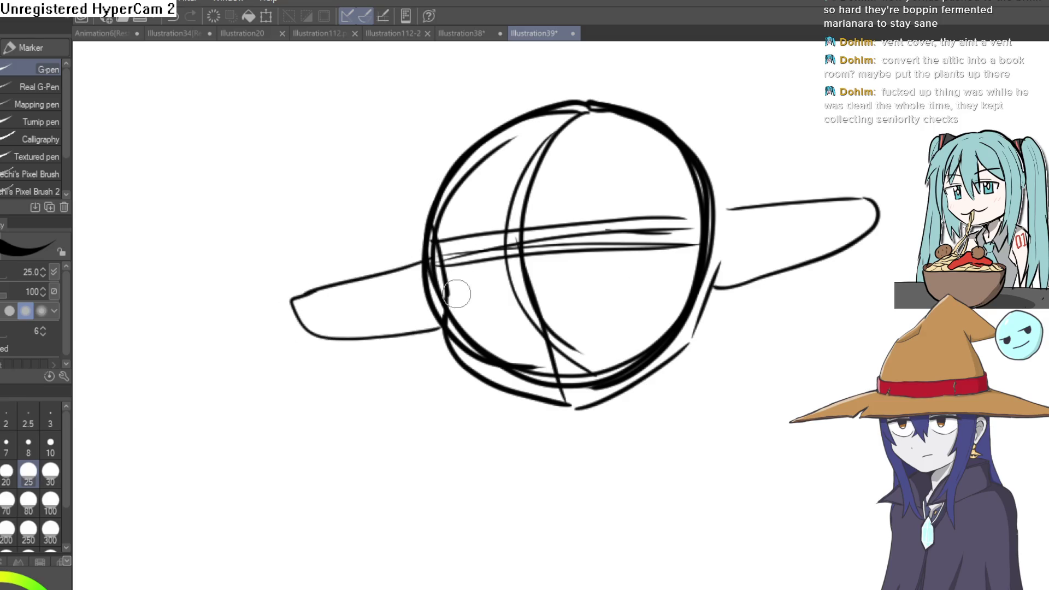
pyautogui.hotkey('ctrl', 'z')
pyautogui.hotkey('ctrl', 'z')
pyautogui.hotkey('ctrl', 'z')
pyautogui.moveTo(393, 268)
pyautogui.mouseDown()
pyautogui.moveTo(325, 284)
pyautogui.moveTo(365, 330)
pyautogui.mouseUp()
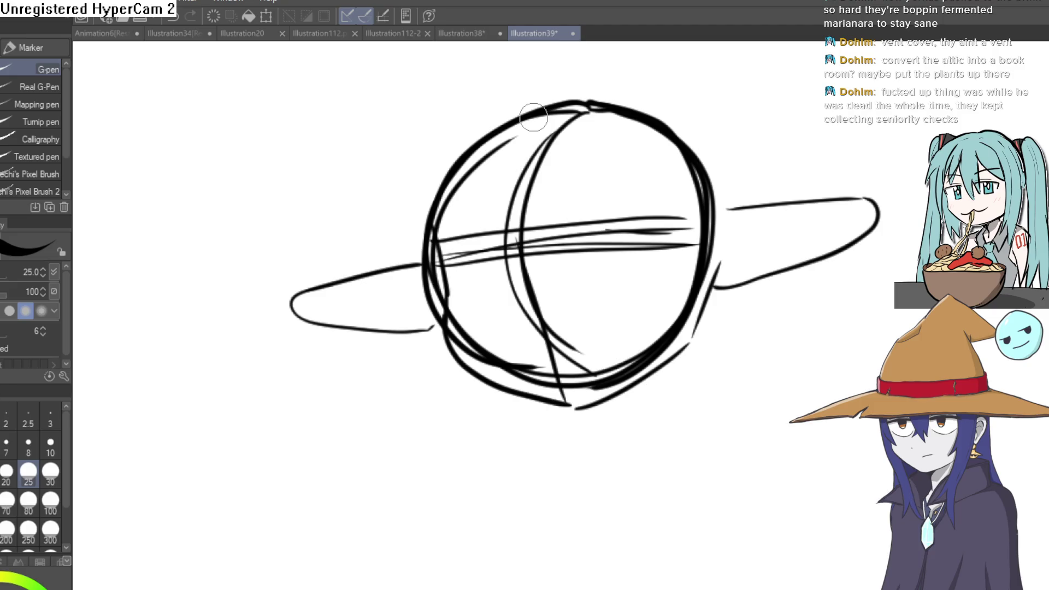
pyautogui.moveTo(533, 116)
pyautogui.mouseDown()
pyautogui.moveTo(693, 106)
pyautogui.moveTo(645, 183)
pyautogui.mouseUp()
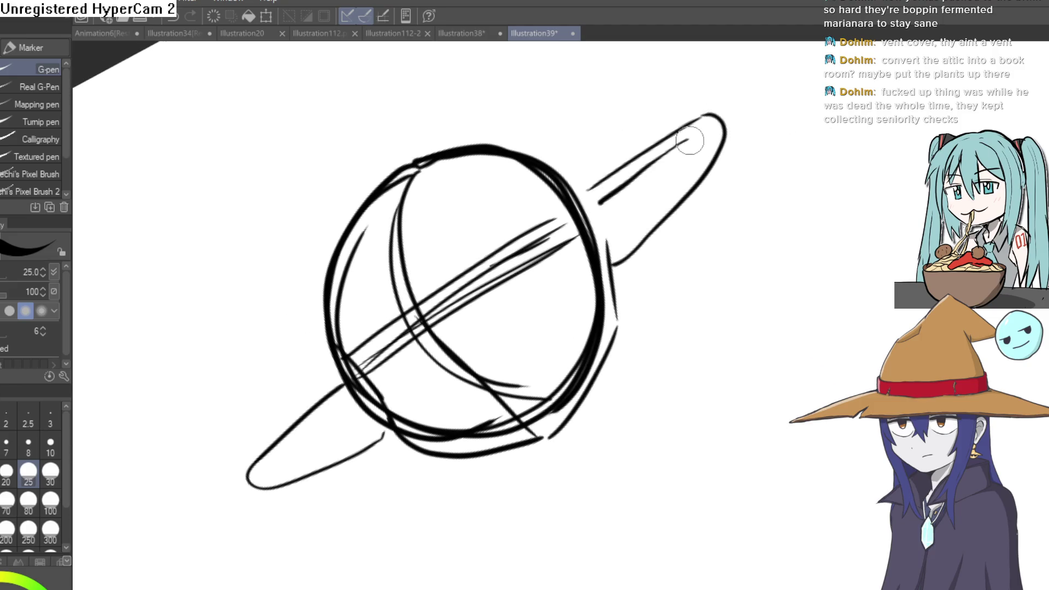
pyautogui.moveTo(702, 133)
pyautogui.mouseDown()
pyautogui.moveTo(687, 167)
pyautogui.moveTo(725, 232)
pyautogui.moveTo(808, 208)
pyautogui.moveTo(682, 230)
pyautogui.moveTo(619, 220)
pyautogui.moveTo(614, 241)
pyautogui.moveTo(562, 262)
pyautogui.moveTo(562, 296)
pyautogui.moveTo(547, 303)
pyautogui.mouseUp()
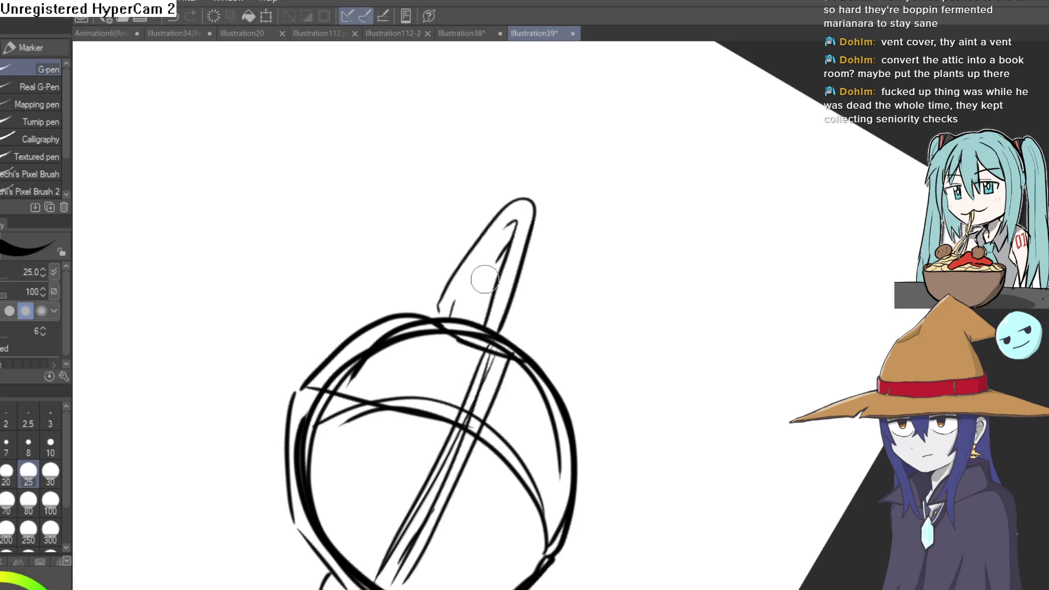
pyautogui.moveTo(481, 297)
pyautogui.mouseDown()
pyautogui.moveTo(407, 235)
pyautogui.moveTo(693, 232)
pyautogui.moveTo(814, 196)
pyautogui.moveTo(688, 192)
pyautogui.moveTo(704, 217)
pyautogui.mouseUp()
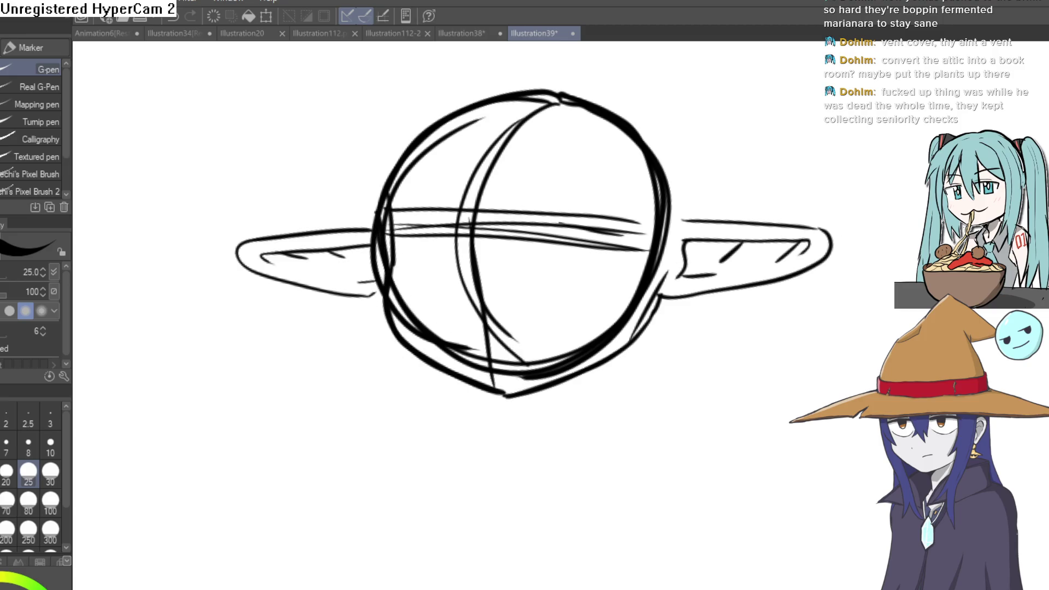
pyautogui.hotkey('ctrl', 'shift', 'o')
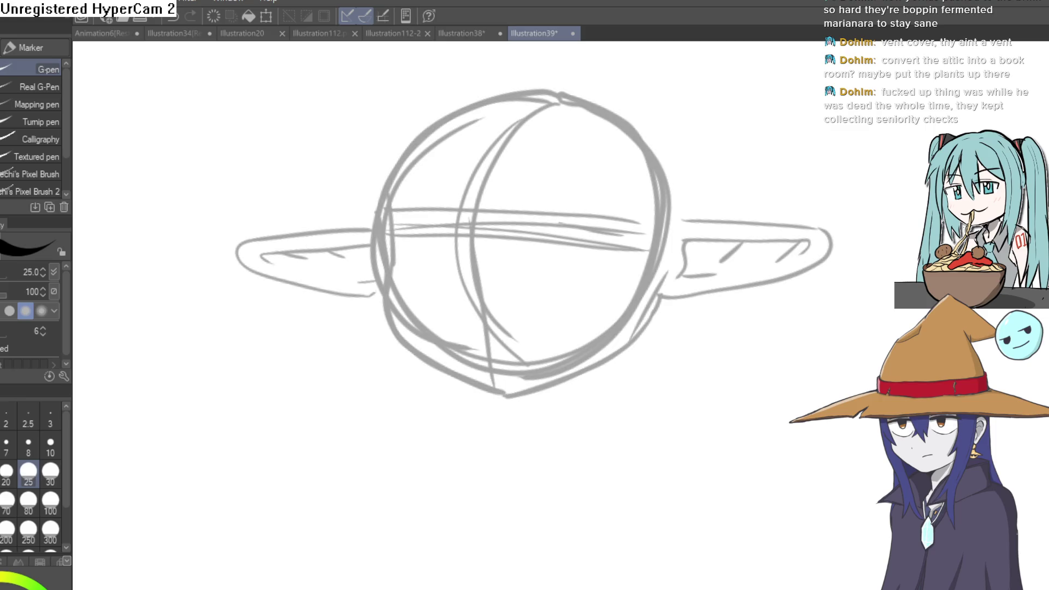
# Tint the sketch light blue and ink the jaw and left side of the head in black.
pyautogui.hotkey('ctrl', 'shift', 'c')
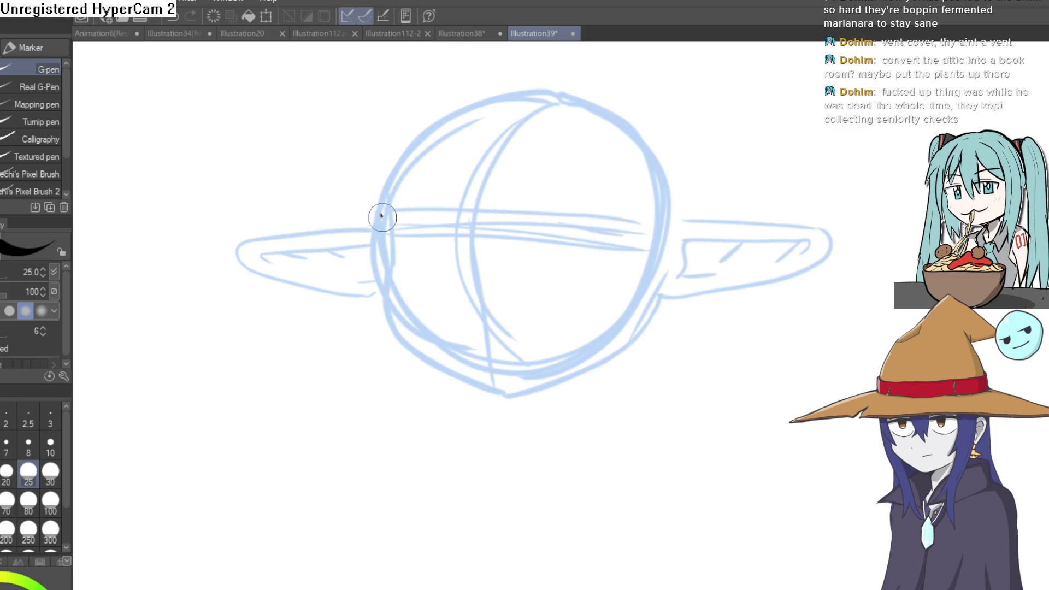
pyautogui.moveTo(386, 302)
pyautogui.mouseDown()
pyautogui.moveTo(420, 349)
pyautogui.moveTo(493, 389)
pyautogui.mouseUp()
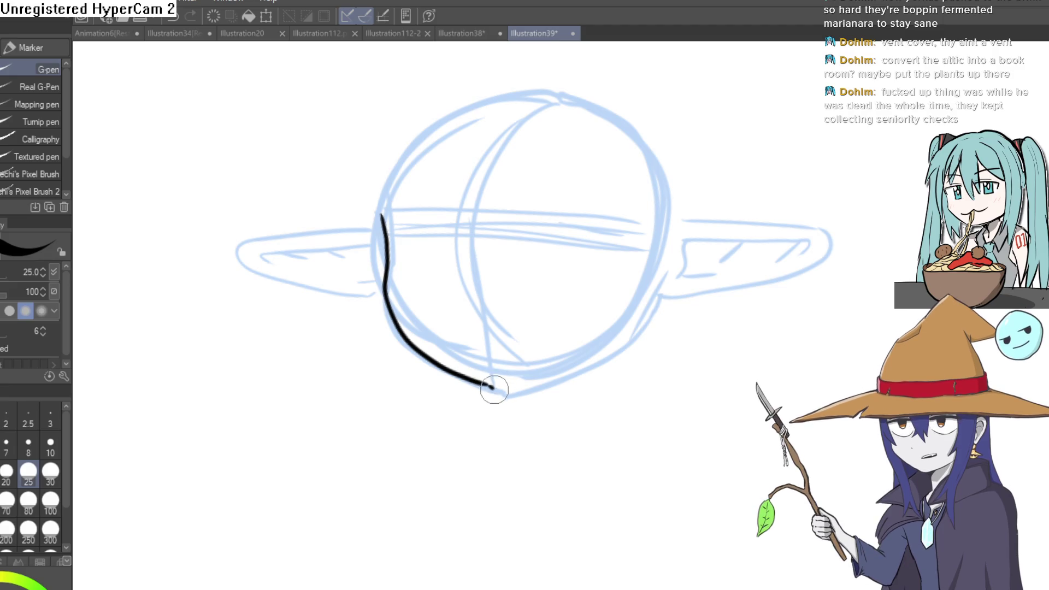
pyautogui.hotkey('ctrl', 'z')
pyautogui.moveTo(491, 387); pyautogui.dragTo(595, 351)
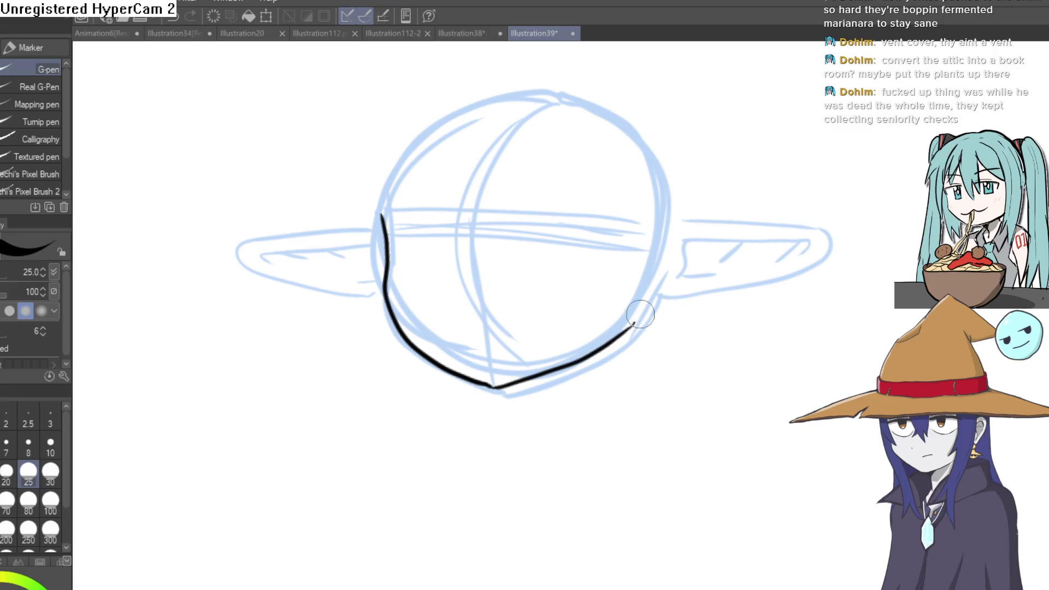
pyautogui.moveTo(384, 240); pyautogui.dragTo(399, 143)
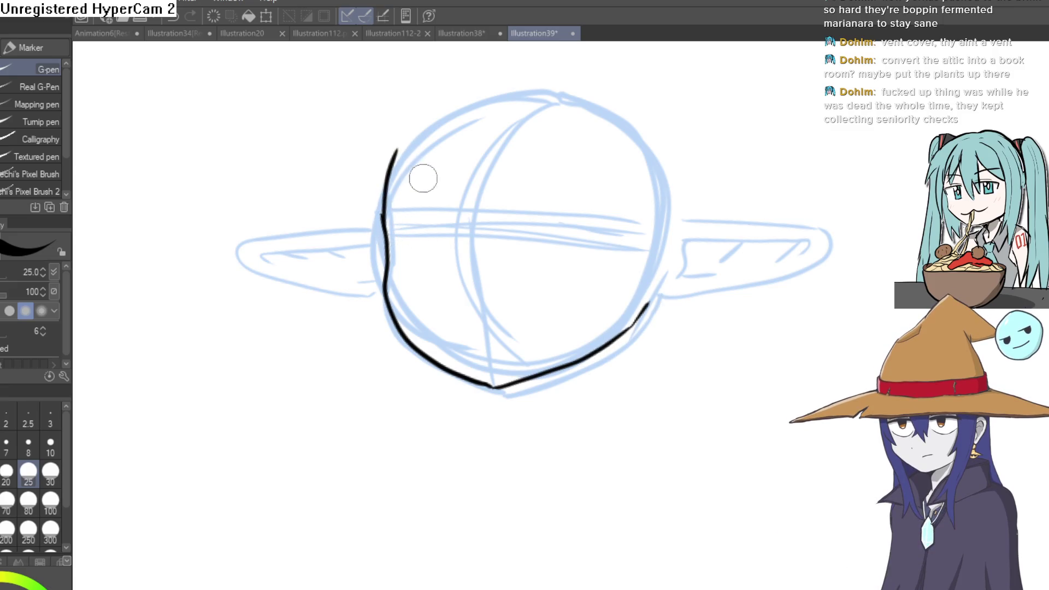
pyautogui.moveTo(472, 188); pyautogui.dragTo(477, 236)
# Ink the two angled eye lines, a downward tick on the right and a thickened left line.
pyautogui.press('e')
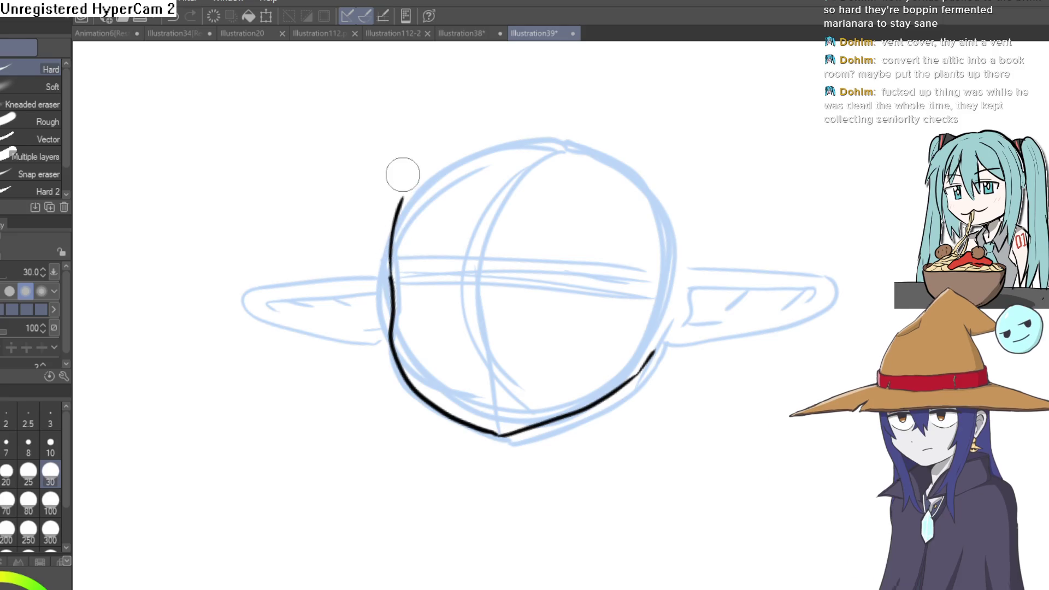
pyautogui.moveTo(489, 211)
pyautogui.mouseDown()
pyautogui.moveTo(447, 244)
pyautogui.moveTo(447, 276)
pyautogui.mouseUp()
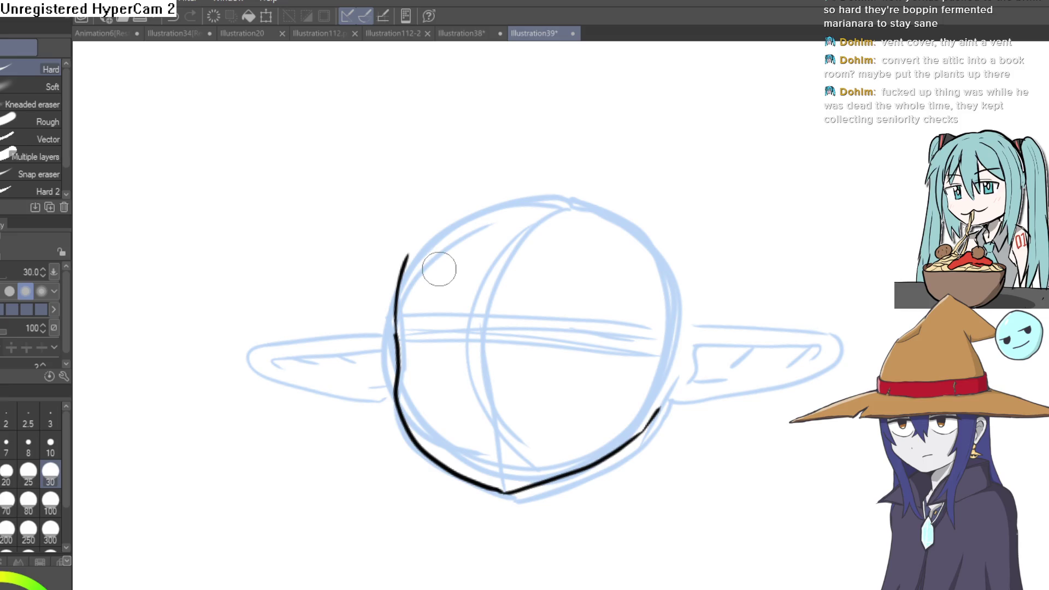
pyautogui.moveTo(442, 269)
pyautogui.mouseDown()
pyautogui.moveTo(388, 342)
pyautogui.moveTo(394, 354)
pyautogui.mouseUp()
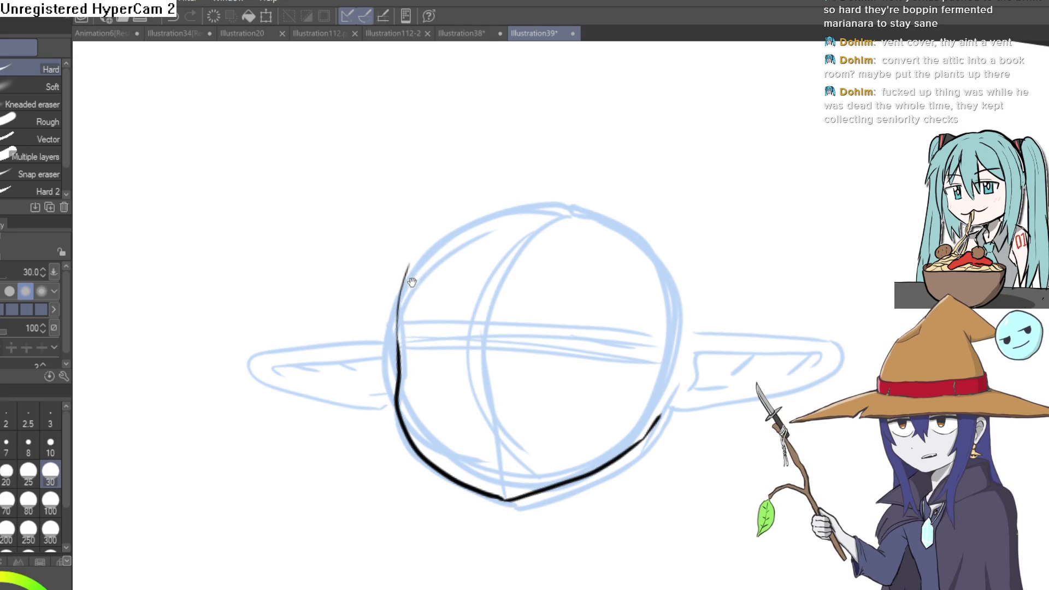
pyautogui.moveTo(442, 273); pyautogui.dragTo(413, 337)
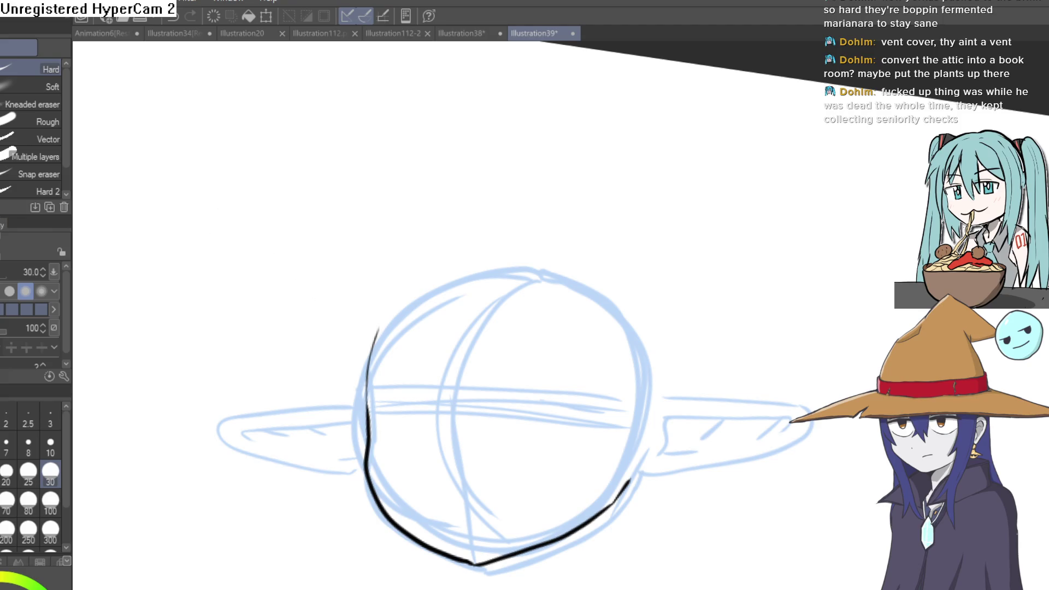
pyautogui.press('p')
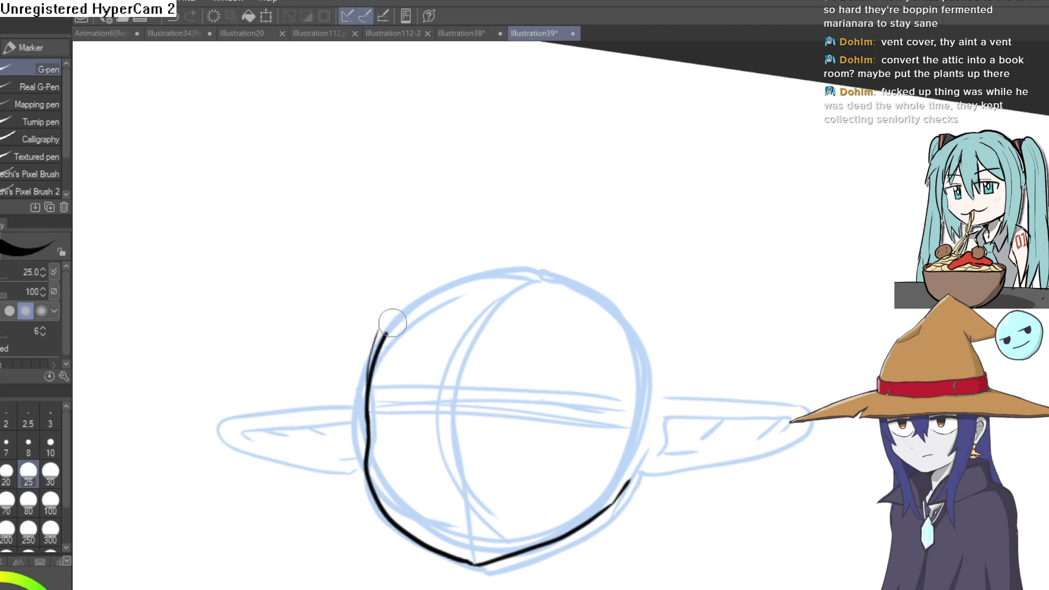
pyautogui.moveTo(530, 276)
pyautogui.mouseDown()
pyautogui.moveTo(547, 232)
pyautogui.moveTo(501, 198)
pyautogui.moveTo(433, 328)
pyautogui.moveTo(431, 317)
pyautogui.mouseUp()
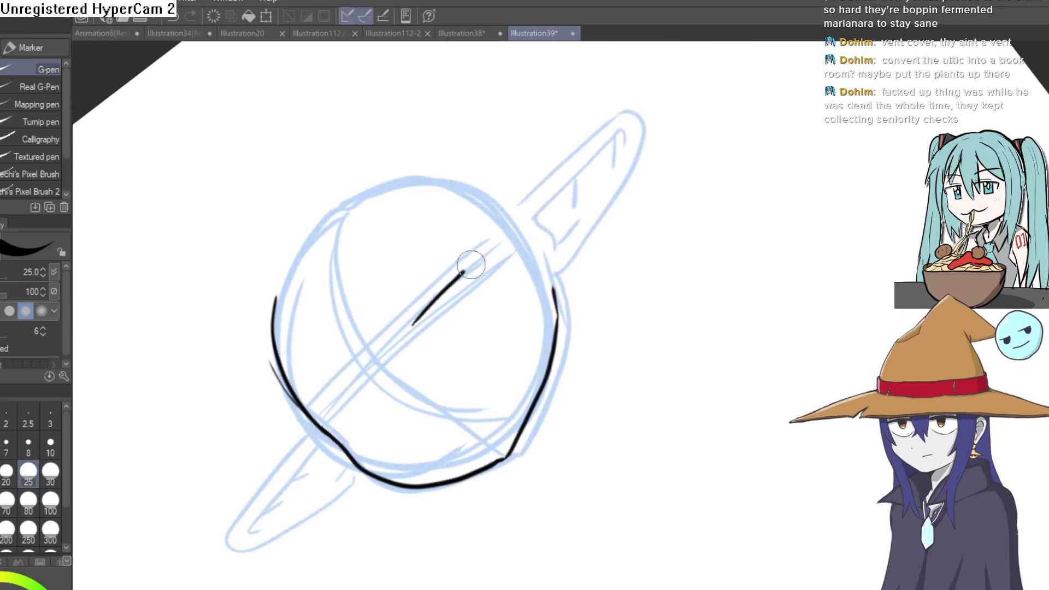
pyautogui.moveTo(471, 265)
pyautogui.mouseDown()
pyautogui.moveTo(486, 249)
pyautogui.moveTo(503, 290)
pyautogui.mouseUp()
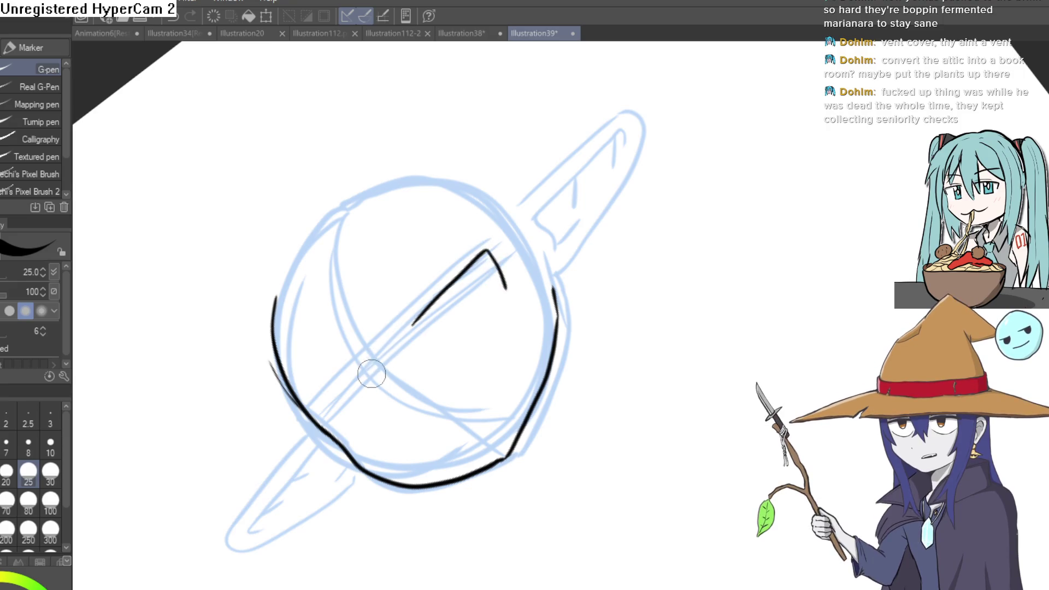
pyautogui.moveTo(372, 372)
pyautogui.mouseDown()
pyautogui.moveTo(330, 416)
pyautogui.moveTo(357, 441)
pyautogui.moveTo(321, 437)
pyautogui.mouseUp()
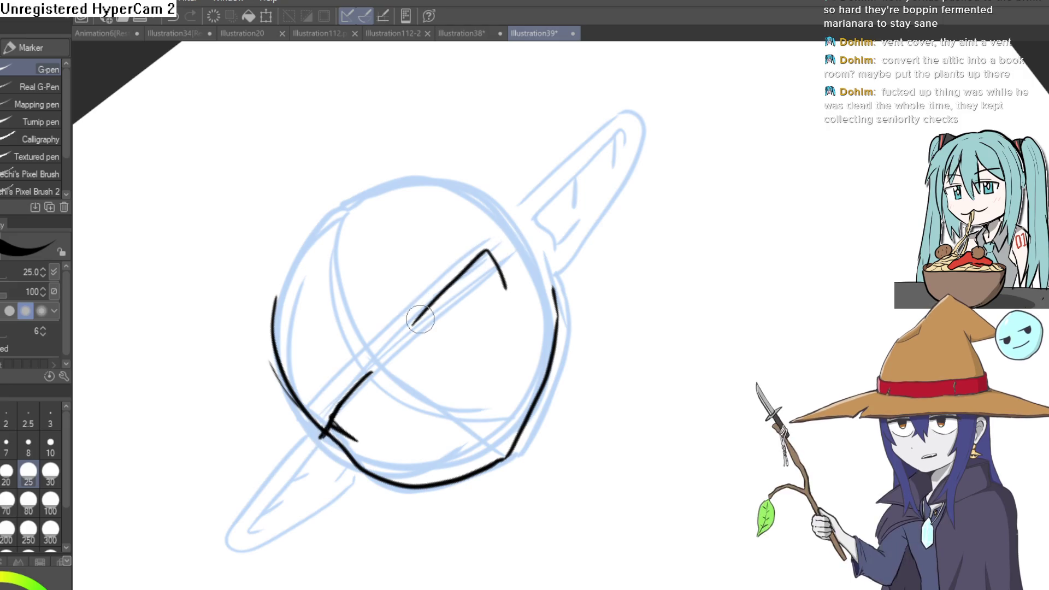
pyautogui.moveTo(413, 325)
pyautogui.mouseDown()
pyautogui.moveTo(498, 239)
pyautogui.moveTo(646, 229)
pyautogui.moveTo(466, 208)
pyautogui.moveTo(435, 265)
pyautogui.mouseUp()
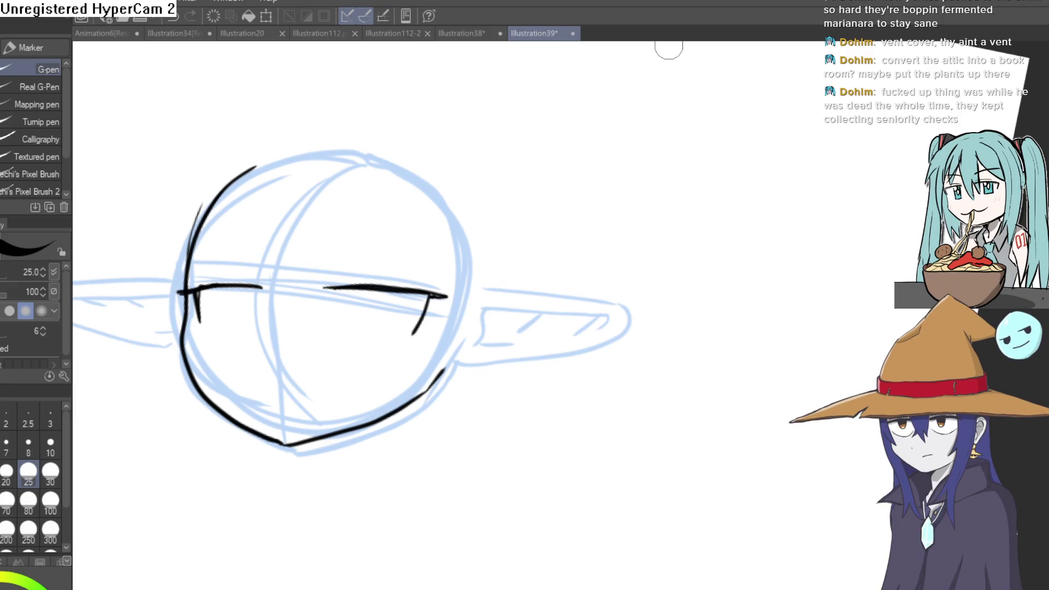
# Add a thin stroke above the right eye line and draw the curved eye shape beneath it.
pyautogui.moveTo(521, 197)
pyautogui.mouseDown()
pyautogui.moveTo(531, 215)
pyautogui.moveTo(457, 293)
pyautogui.moveTo(531, 169)
pyautogui.moveTo(473, 234)
pyautogui.moveTo(401, 152)
pyautogui.mouseUp()
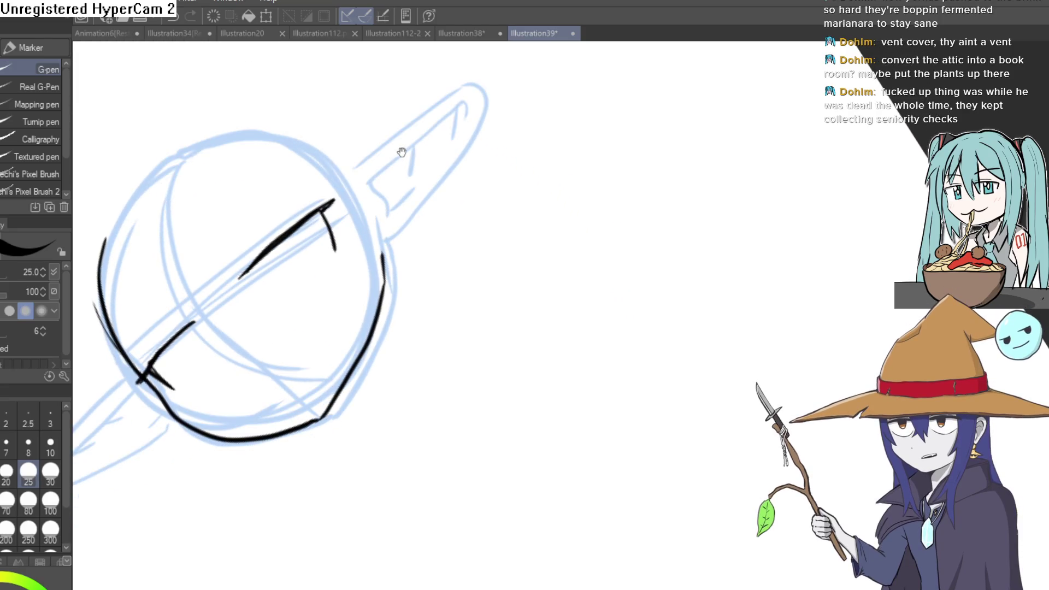
pyautogui.scroll(2, 360, 263)
pyautogui.moveTo(365, 287)
pyautogui.mouseDown()
pyautogui.moveTo(424, 284)
pyautogui.moveTo(462, 311)
pyautogui.mouseUp()
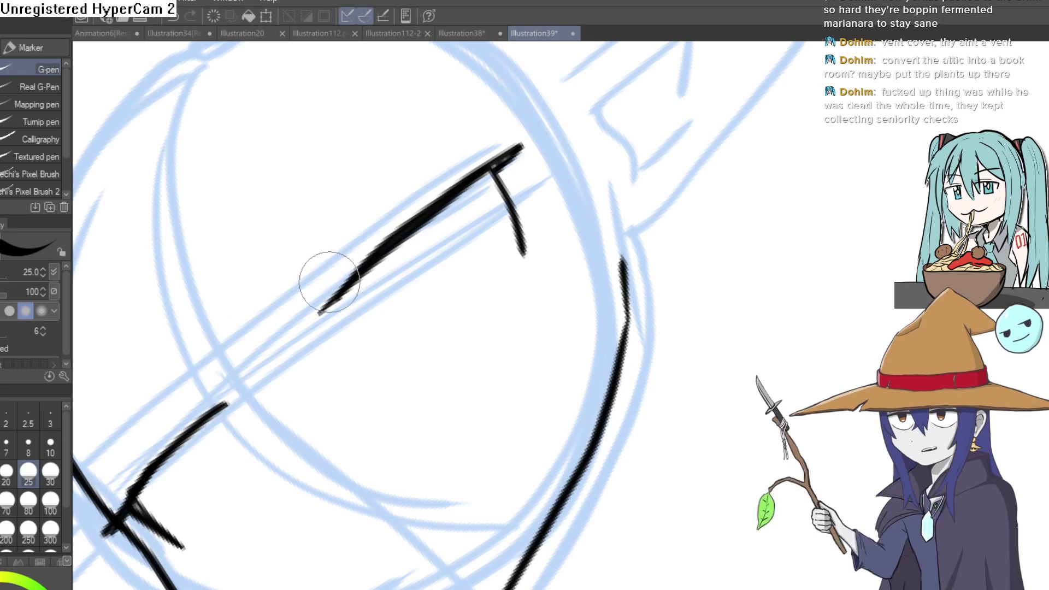
pyautogui.moveTo(314, 283)
pyautogui.mouseDown()
pyautogui.moveTo(386, 211)
pyautogui.moveTo(464, 161)
pyautogui.mouseUp()
pyautogui.moveTo(531, 130)
pyautogui.mouseDown()
pyautogui.moveTo(740, 311)
pyautogui.moveTo(431, 461)
pyautogui.moveTo(644, 253)
pyautogui.moveTo(490, 402)
pyautogui.moveTo(396, 311)
pyautogui.moveTo(386, 199)
pyautogui.moveTo(411, 134)
pyautogui.moveTo(545, 269)
pyautogui.moveTo(479, 116)
pyautogui.moveTo(274, 199)
pyautogui.moveTo(426, 171)
pyautogui.moveTo(493, 269)
pyautogui.moveTo(498, 219)
pyautogui.mouseUp()
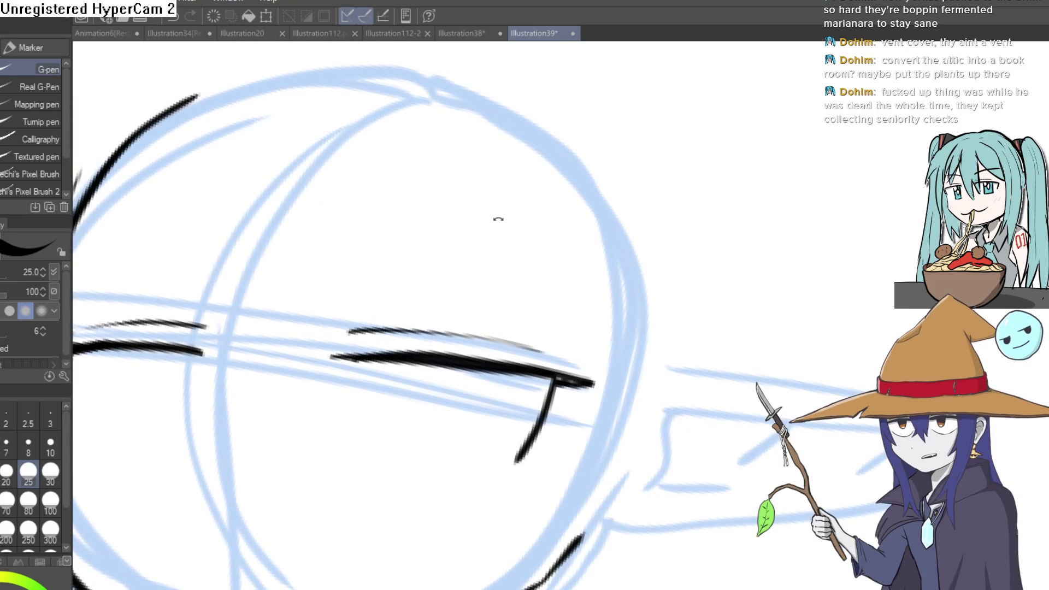
pyautogui.scroll(-5, 498, 219)
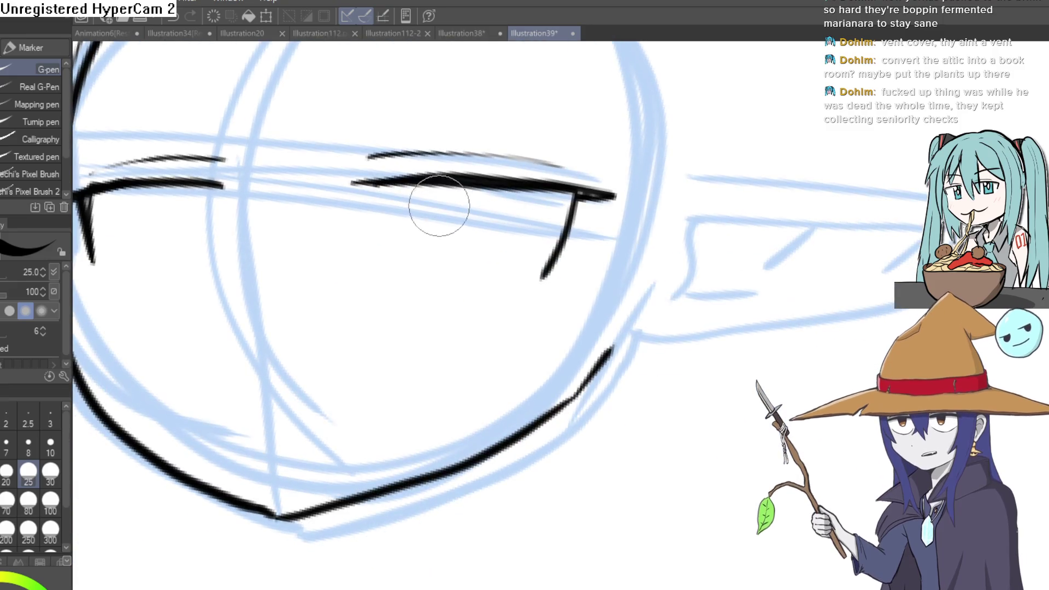
pyautogui.moveTo(417, 186)
pyautogui.mouseDown()
pyautogui.moveTo(452, 311)
pyautogui.moveTo(493, 193)
pyautogui.mouseUp()
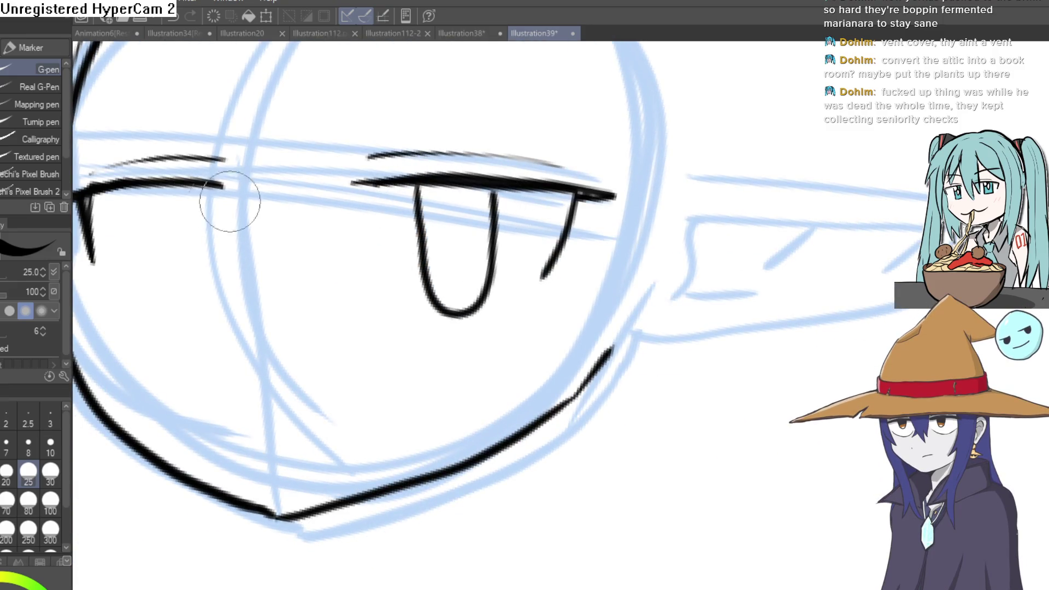
# Ink the U-shaped pupil under the left eyelid and a small highlight curl in the right eye.
pyautogui.moveTo(155, 186)
pyautogui.mouseDown()
pyautogui.moveTo(208, 306)
pyautogui.moveTo(215, 185)
pyautogui.mouseUp()
pyautogui.moveTo(510, 248); pyautogui.dragTo(520, 181)
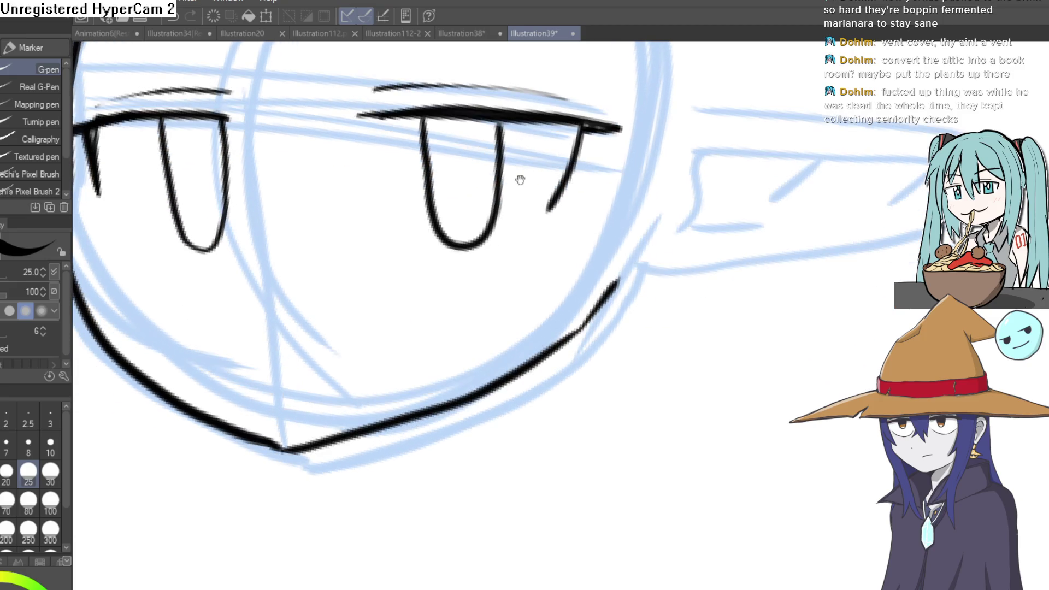
pyautogui.scroll(2, 404, 330)
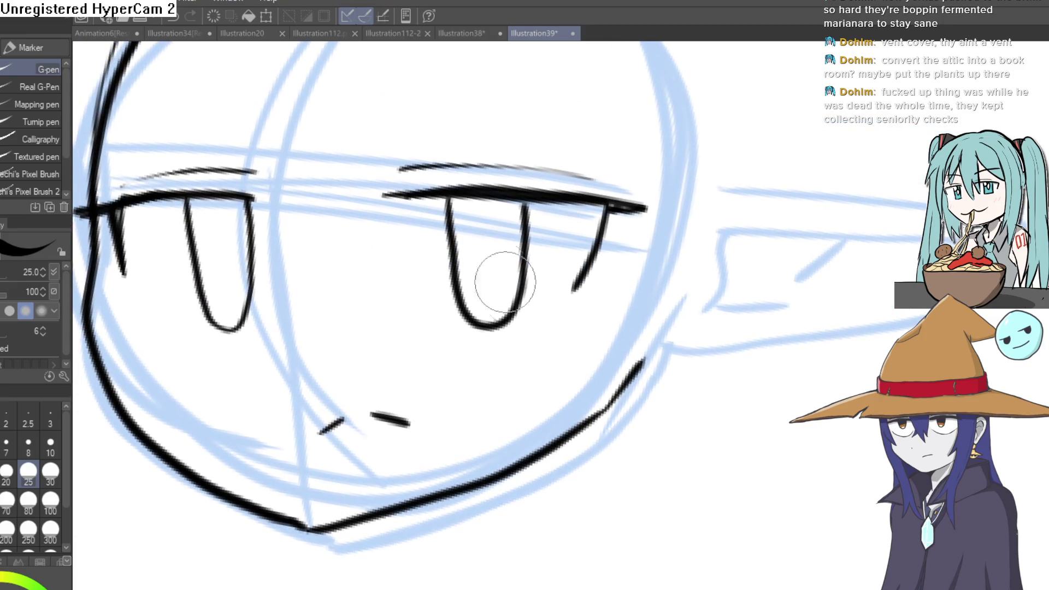
pyautogui.moveTo(464, 230); pyautogui.dragTo(475, 178)
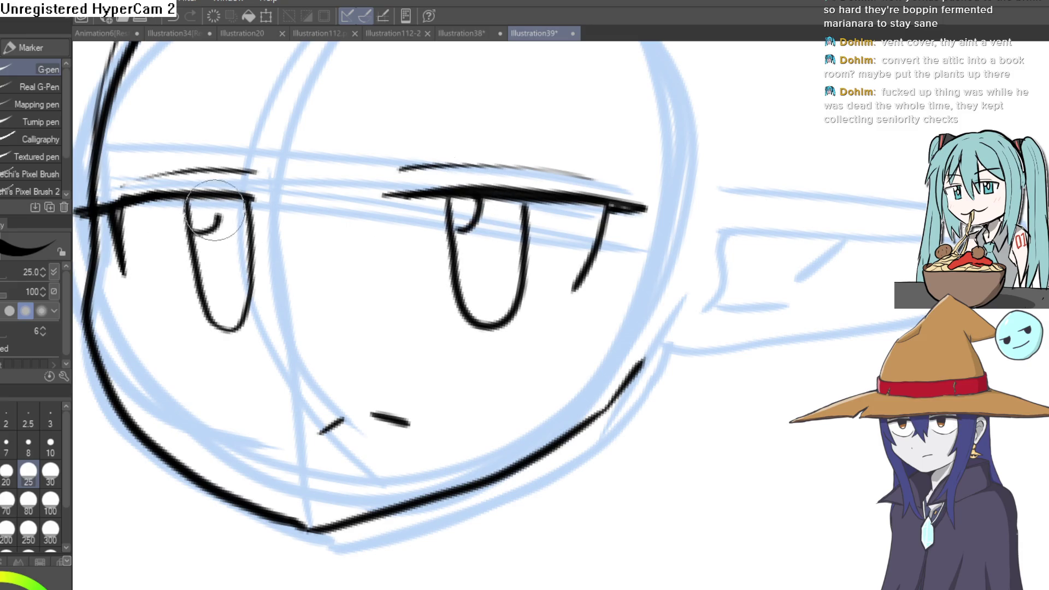
pyautogui.press('e')
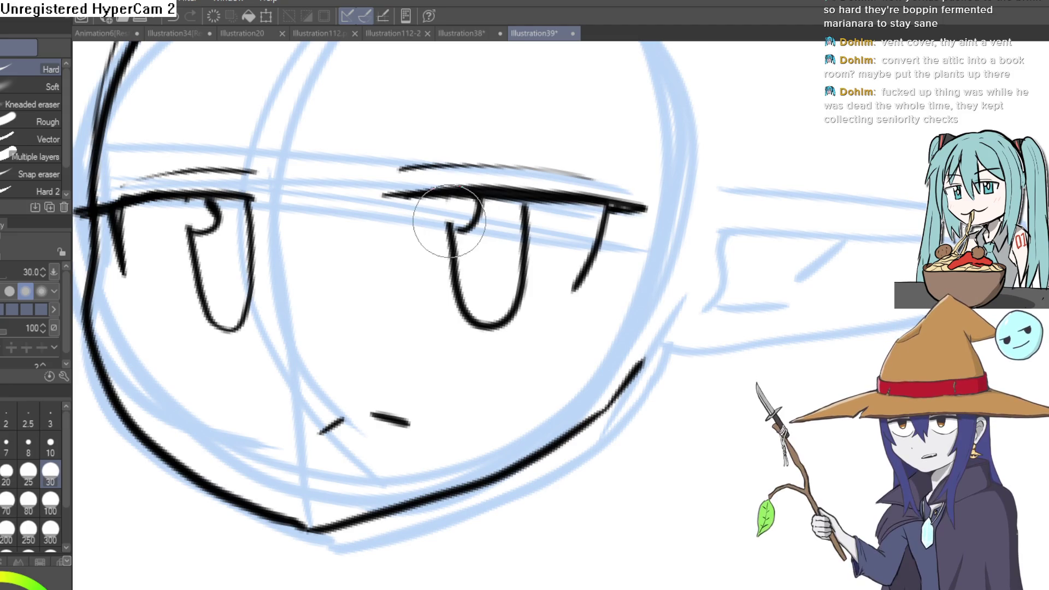
pyautogui.scroll(-5, 559, 262)
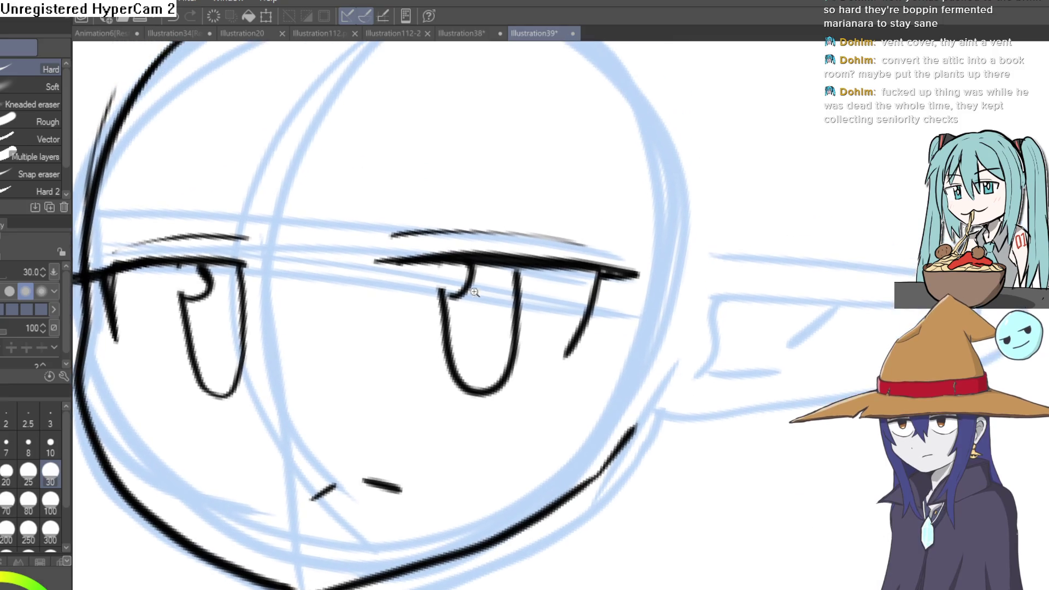
pyautogui.moveTo(560, 262); pyautogui.dragTo(516, 223)
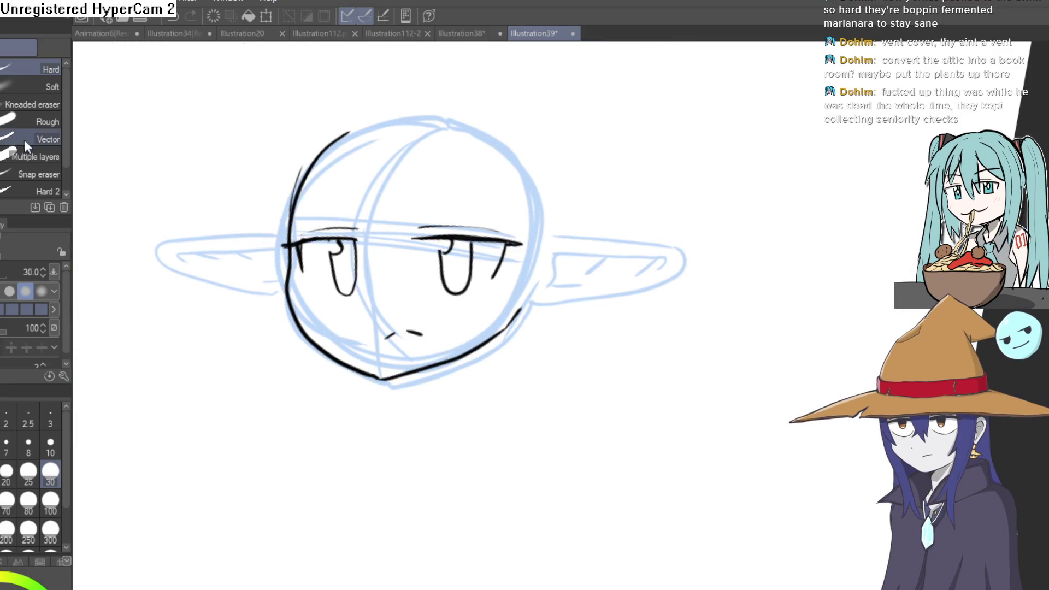
# Ink the right ear's outline and inner fold lines, erasing the stroke that joins it to the jaw.
pyautogui.press('p')
pyautogui.moveTo(627, 212)
pyautogui.mouseDown()
pyautogui.moveTo(567, 183)
pyautogui.moveTo(560, 161)
pyautogui.mouseUp()
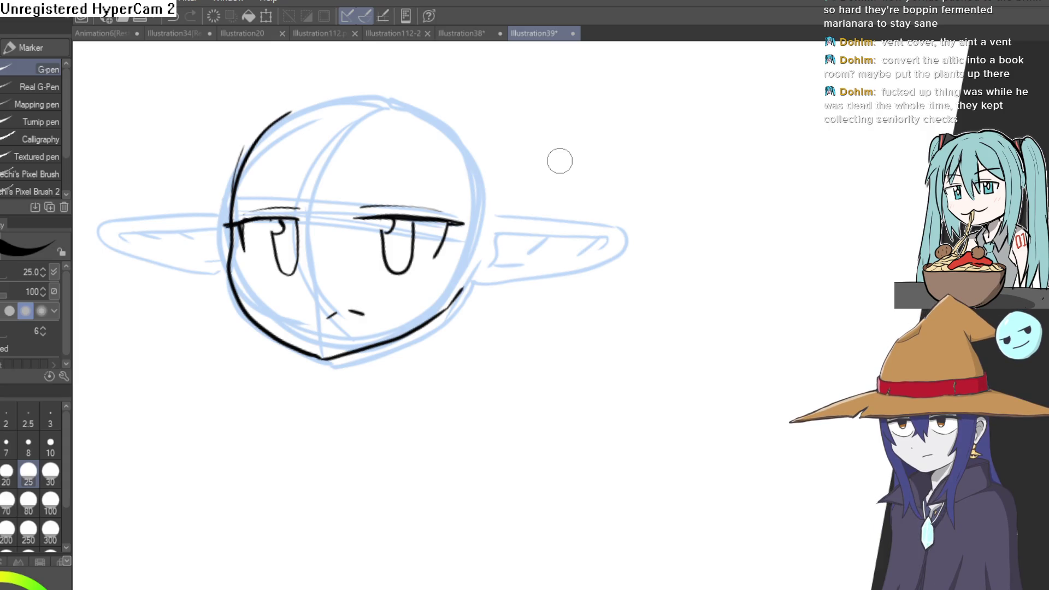
pyautogui.moveTo(557, 159)
pyautogui.mouseDown()
pyautogui.moveTo(604, 191)
pyautogui.moveTo(480, 245)
pyautogui.moveTo(488, 218)
pyautogui.mouseUp()
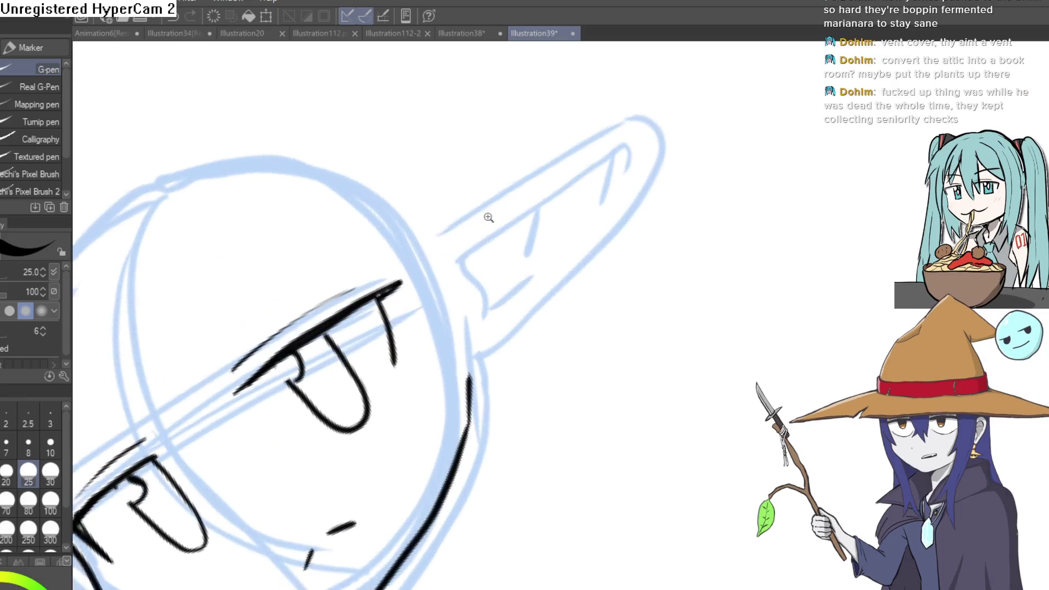
pyautogui.moveTo(429, 235)
pyautogui.mouseDown()
pyautogui.moveTo(651, 103)
pyautogui.moveTo(625, 230)
pyautogui.moveTo(487, 358)
pyautogui.mouseUp()
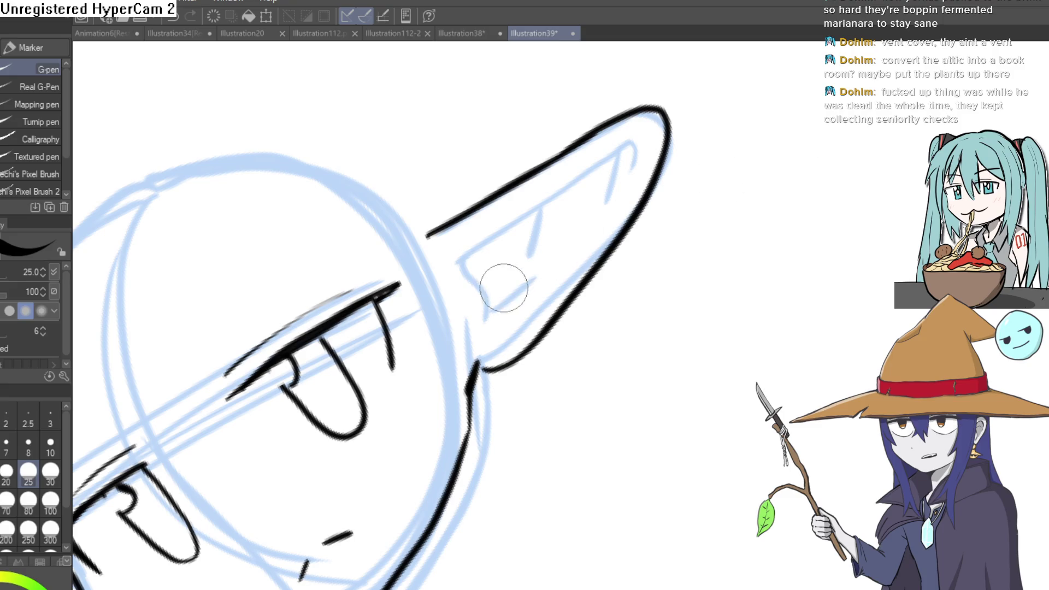
pyautogui.moveTo(473, 375); pyautogui.dragTo(499, 367)
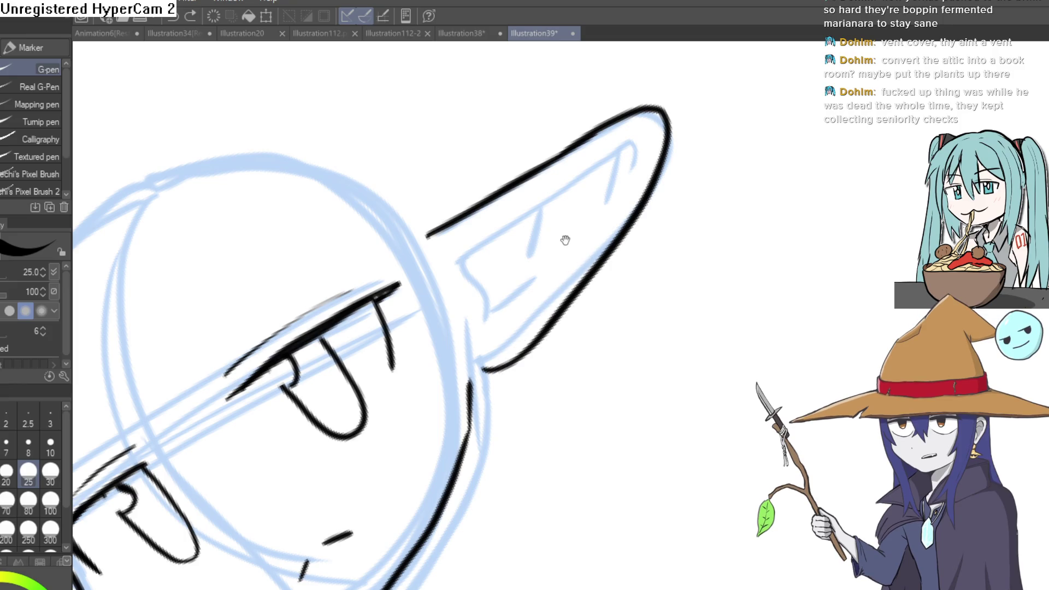
pyautogui.moveTo(565, 241); pyautogui.dragTo(555, 247)
pyautogui.moveTo(505, 232)
pyautogui.mouseDown()
pyautogui.moveTo(616, 159)
pyautogui.moveTo(598, 203)
pyautogui.mouseUp()
pyautogui.moveTo(455, 273)
pyautogui.mouseDown()
pyautogui.moveTo(475, 324)
pyautogui.moveTo(511, 314)
pyautogui.mouseUp()
pyautogui.moveTo(531, 217)
pyautogui.mouseDown()
pyautogui.moveTo(519, 256)
pyautogui.moveTo(750, 175)
pyautogui.moveTo(683, 237)
pyautogui.moveTo(606, 398)
pyautogui.mouseUp()
pyautogui.moveTo(470, 344)
pyautogui.mouseDown()
pyautogui.moveTo(476, 122)
pyautogui.moveTo(369, 239)
pyautogui.moveTo(354, 327)
pyautogui.mouseUp()
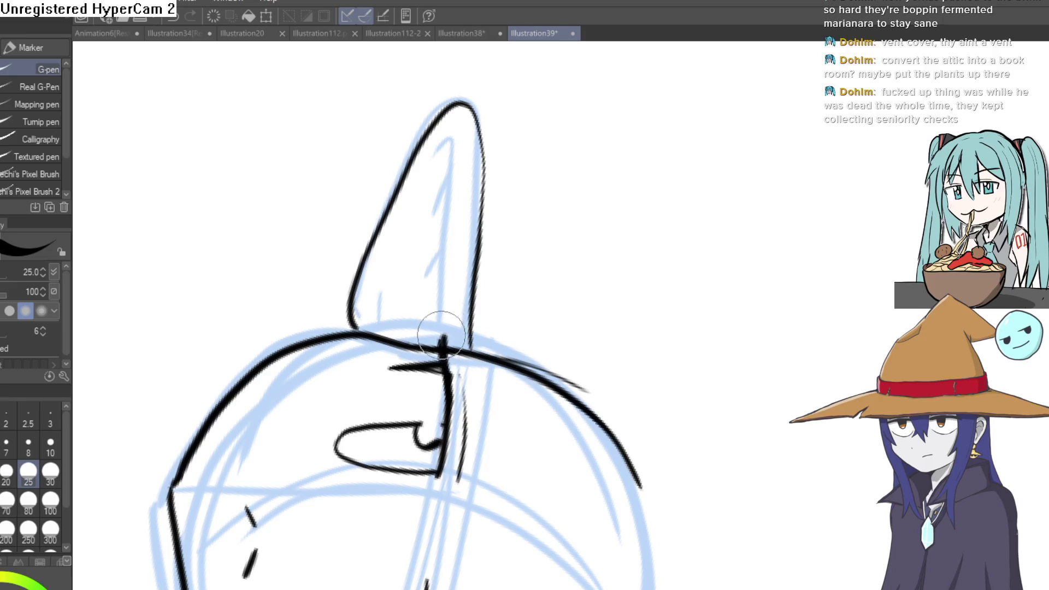
# Ink the long inner line up the second ear and erase stray marks along the face's left outline.
pyautogui.moveTo(441, 334)
pyautogui.mouseDown()
pyautogui.moveTo(438, 234)
pyautogui.moveTo(452, 146)
pyautogui.moveTo(434, 219)
pyautogui.moveTo(344, 330)
pyautogui.moveTo(644, 198)
pyautogui.moveTo(599, 194)
pyautogui.moveTo(510, 220)
pyautogui.moveTo(494, 185)
pyautogui.moveTo(493, 206)
pyautogui.moveTo(499, 197)
pyautogui.mouseUp()
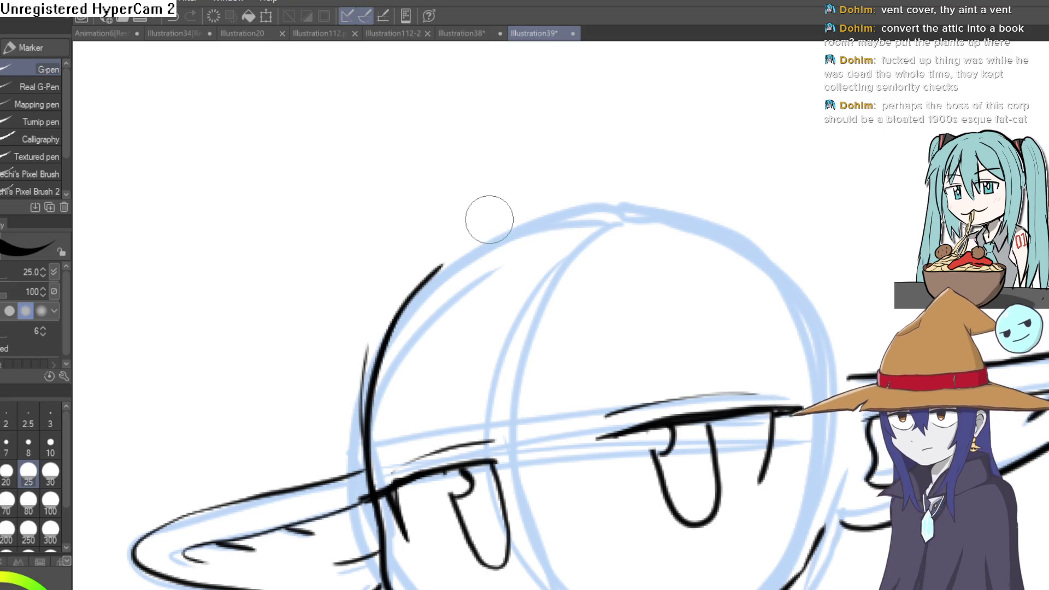
pyautogui.moveTo(487, 223)
pyautogui.mouseDown()
pyautogui.moveTo(473, 232)
pyautogui.moveTo(450, 188)
pyautogui.mouseUp()
pyautogui.press('e')
pyautogui.moveTo(351, 288)
pyautogui.mouseDown()
pyautogui.moveTo(339, 297)
pyautogui.moveTo(339, 393)
pyautogui.mouseUp()
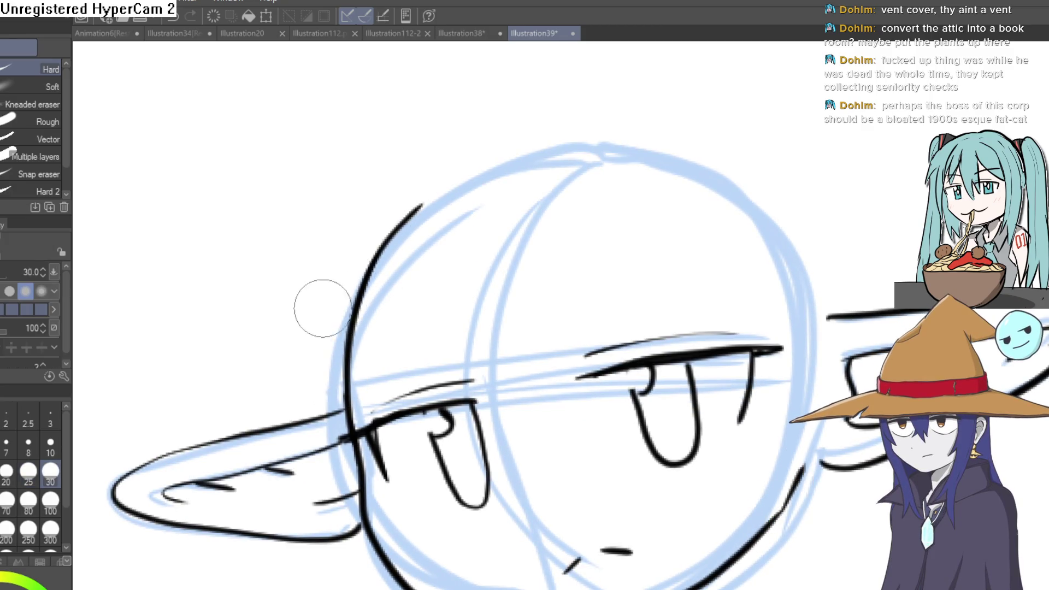
pyautogui.press('p')
pyautogui.moveTo(428, 217)
pyautogui.mouseDown()
pyautogui.moveTo(368, 134)
pyautogui.moveTo(596, 197)
pyautogui.moveTo(664, 155)
pyautogui.moveTo(697, 178)
pyautogui.moveTo(685, 185)
pyautogui.mouseUp()
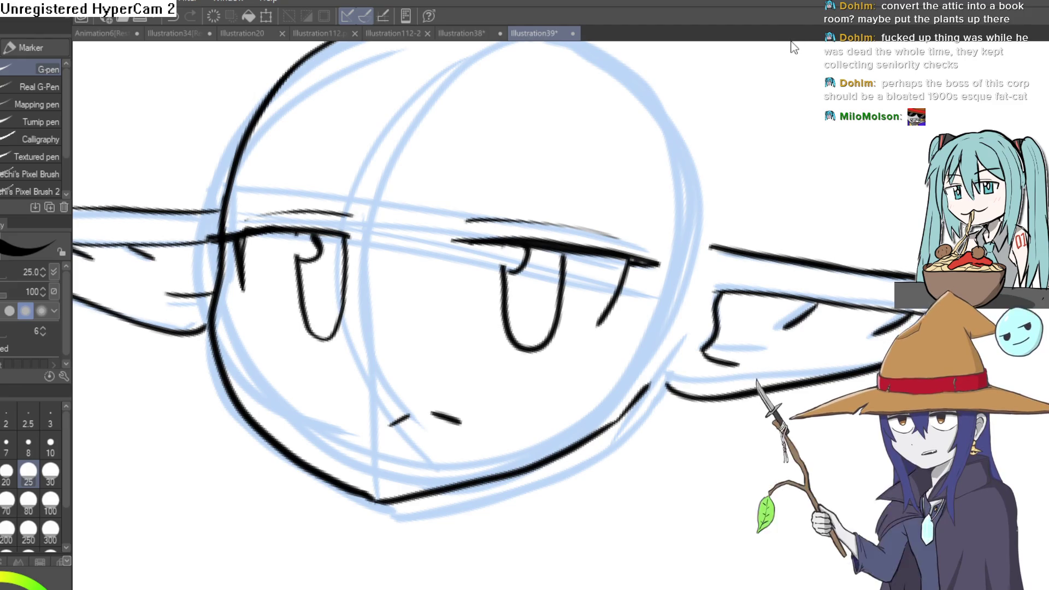
pyautogui.scroll(-6, 792, 224)
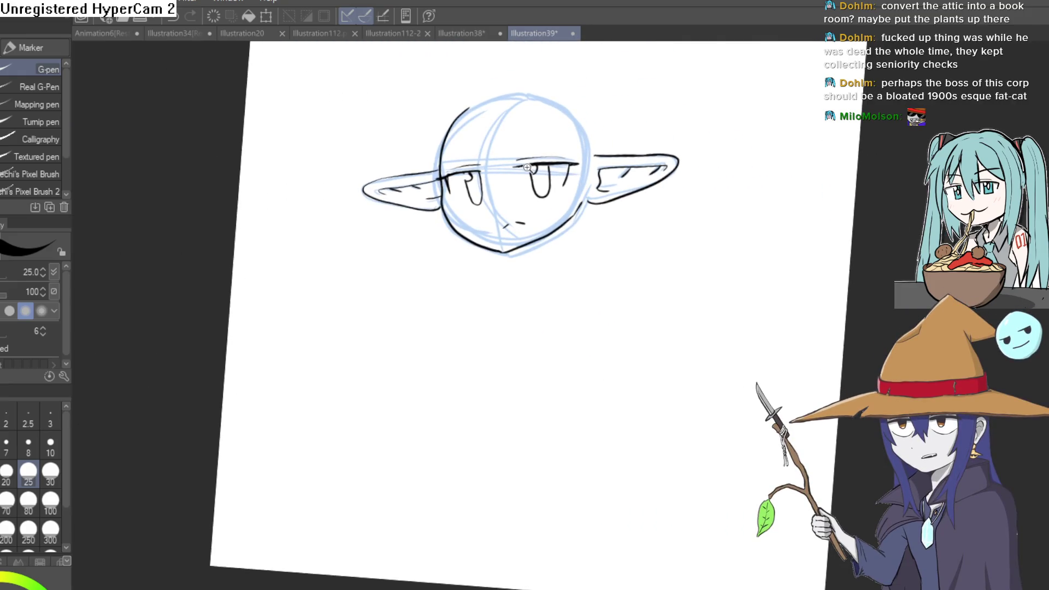
# Ink the pointed fringe across the face and long hair strands down both sides of the head.
pyautogui.scroll(3, 527, 167)
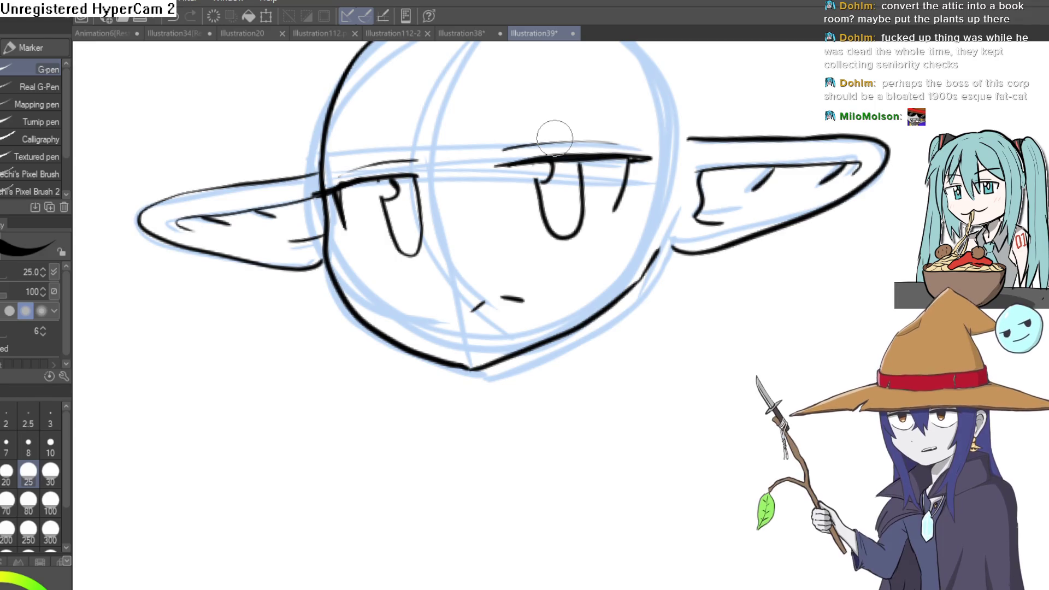
pyautogui.moveTo(476, 195); pyautogui.dragTo(421, 256)
pyautogui.moveTo(415, 105)
pyautogui.mouseDown()
pyautogui.moveTo(397, 102)
pyautogui.moveTo(368, 284)
pyautogui.moveTo(423, 382)
pyautogui.moveTo(417, 212)
pyautogui.mouseUp()
pyautogui.moveTo(420, 277)
pyautogui.mouseDown()
pyautogui.moveTo(453, 161)
pyautogui.moveTo(519, 269)
pyautogui.mouseUp()
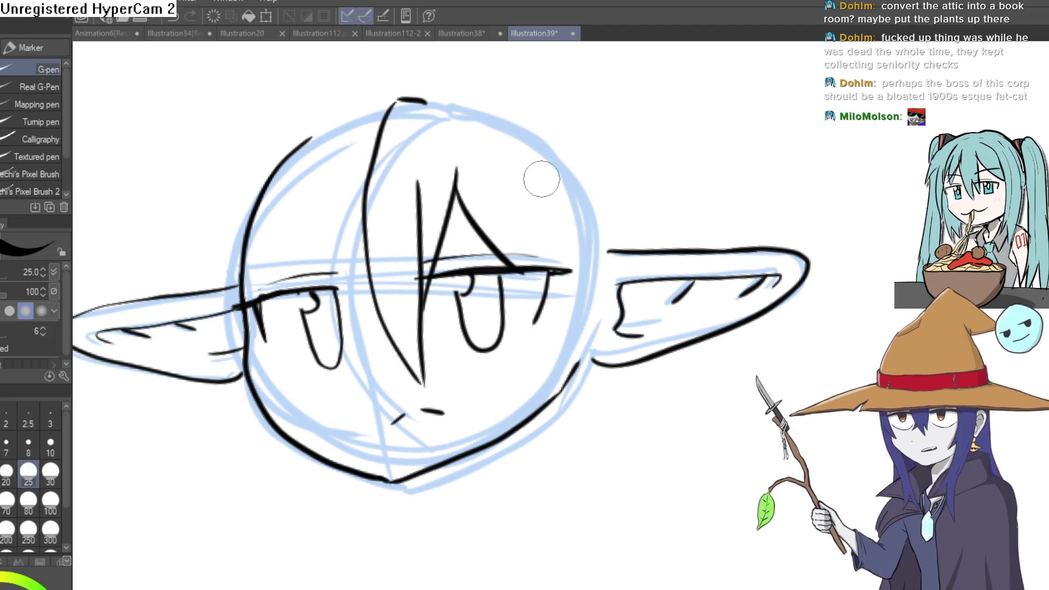
pyautogui.moveTo(536, 131)
pyautogui.mouseDown()
pyautogui.moveTo(550, 362)
pyautogui.moveTo(485, 550)
pyautogui.moveTo(601, 192)
pyautogui.mouseUp()
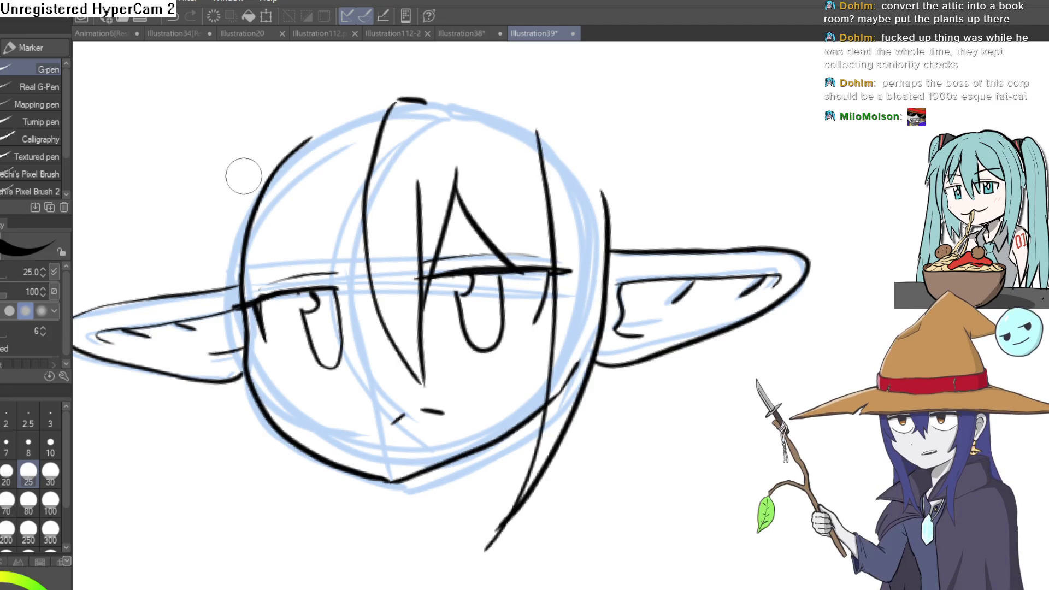
pyautogui.moveTo(240, 164)
pyautogui.mouseDown()
pyautogui.moveTo(277, 501)
pyautogui.moveTo(326, 547)
pyautogui.mouseUp()
pyautogui.moveTo(327, 546); pyautogui.dragTo(268, 424)
pyautogui.moveTo(295, 167); pyautogui.dragTo(246, 300)
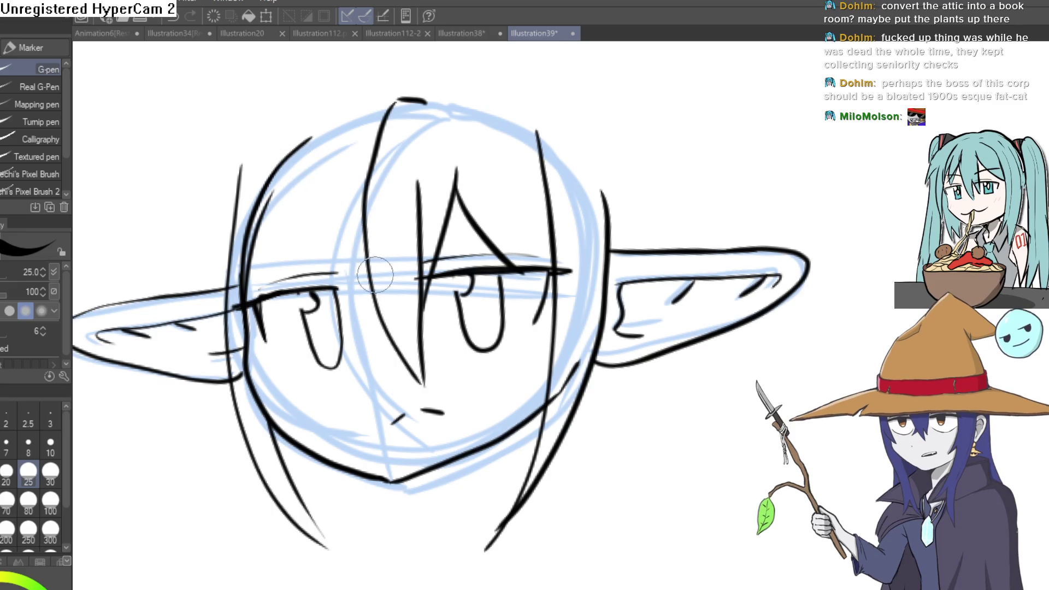
pyautogui.moveTo(352, 158); pyautogui.dragTo(377, 284)
pyautogui.moveTo(251, 284); pyautogui.dragTo(333, 201)
pyautogui.moveTo(439, 162)
pyautogui.mouseDown()
pyautogui.moveTo(388, 171)
pyautogui.moveTo(237, 351)
pyautogui.mouseUp()
# Redraw the curved hair lines down both sides and erase overlapping lines along the head top.
pyautogui.hotkey('ctrl', 'z')
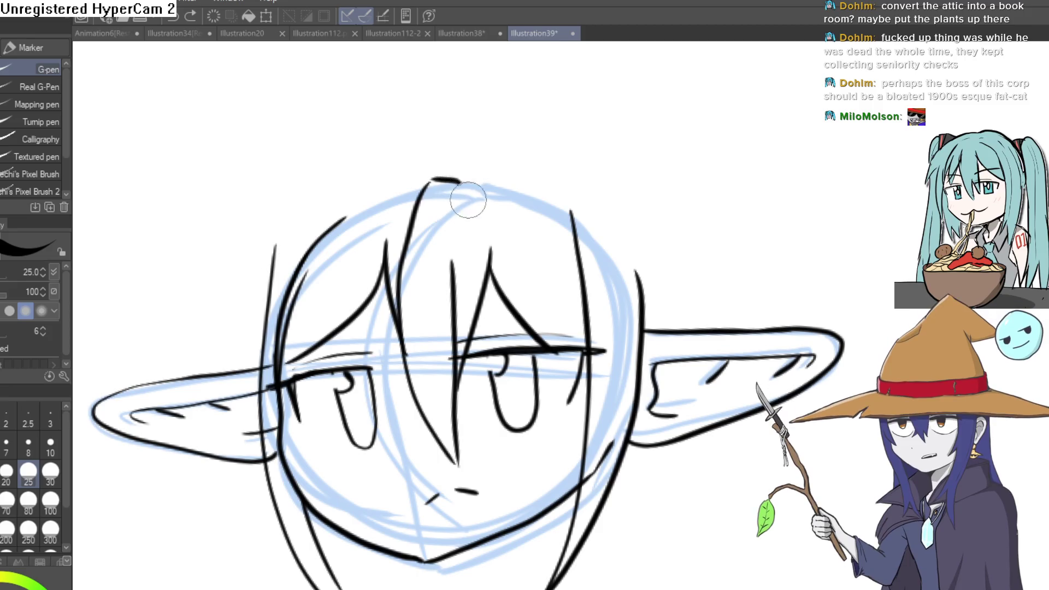
pyautogui.scroll(-2, 483, 169)
pyautogui.moveTo(463, 162)
pyautogui.mouseDown()
pyautogui.moveTo(317, 252)
pyautogui.moveTo(292, 303)
pyautogui.mouseUp()
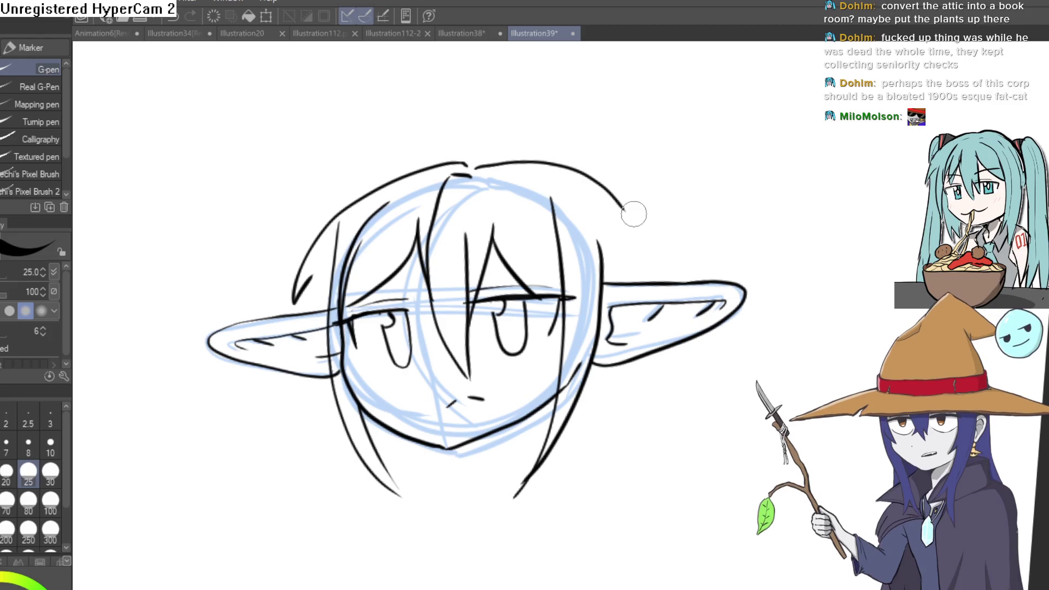
pyautogui.moveTo(625, 285)
pyautogui.mouseDown()
pyautogui.moveTo(606, 221)
pyautogui.moveTo(563, 153)
pyautogui.moveTo(463, 154)
pyautogui.moveTo(333, 213)
pyautogui.moveTo(302, 301)
pyautogui.moveTo(328, 257)
pyautogui.mouseUp()
pyautogui.press('e')
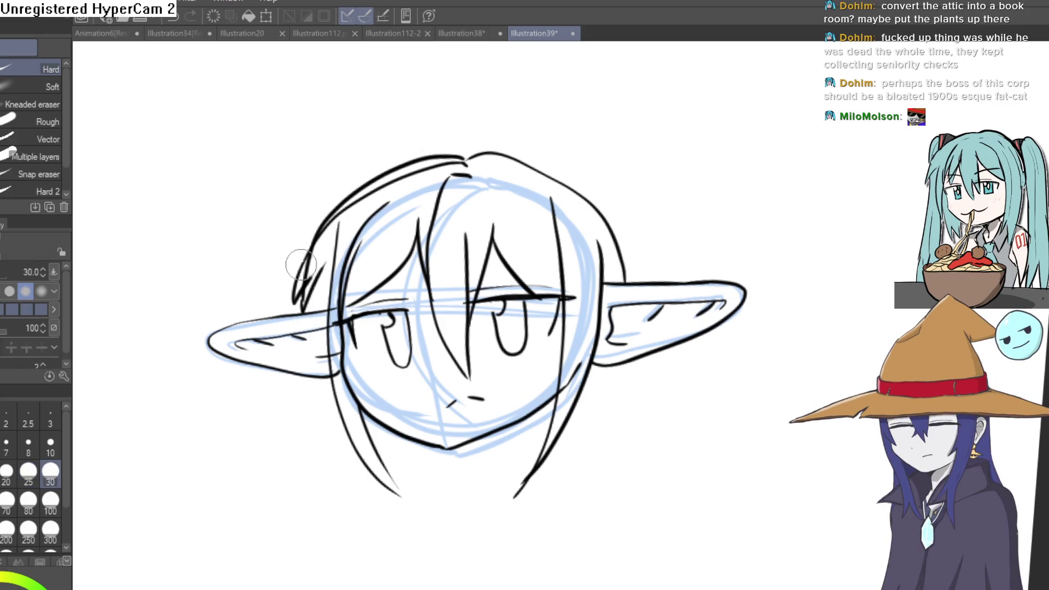
pyautogui.moveTo(306, 295)
pyautogui.mouseDown()
pyautogui.moveTo(296, 275)
pyautogui.moveTo(340, 239)
pyautogui.mouseUp()
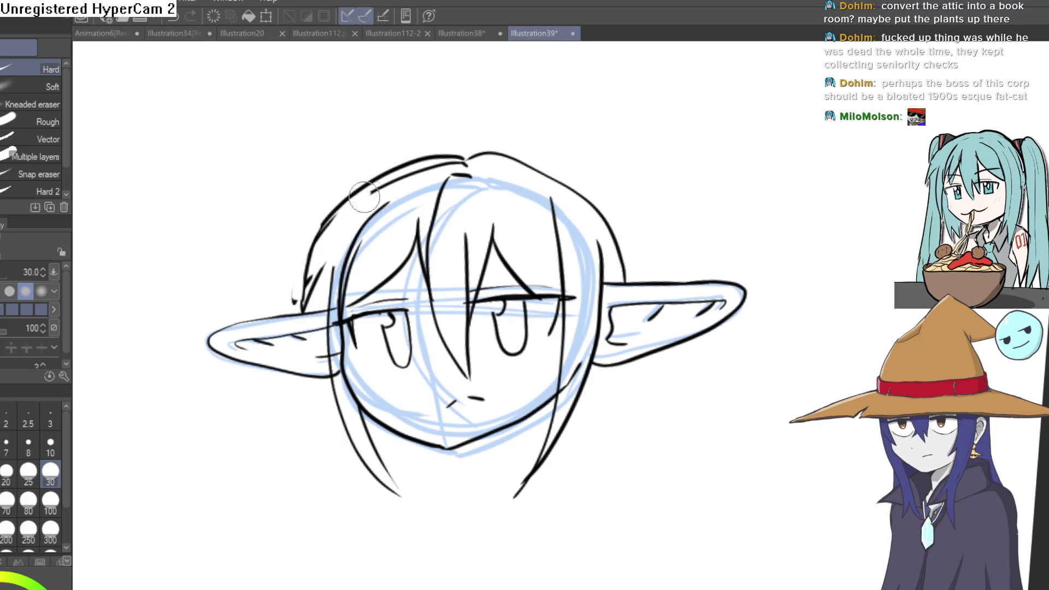
pyautogui.moveTo(364, 197)
pyautogui.mouseDown()
pyautogui.moveTo(416, 169)
pyautogui.moveTo(475, 159)
pyautogui.moveTo(534, 169)
pyautogui.moveTo(582, 217)
pyautogui.mouseUp()
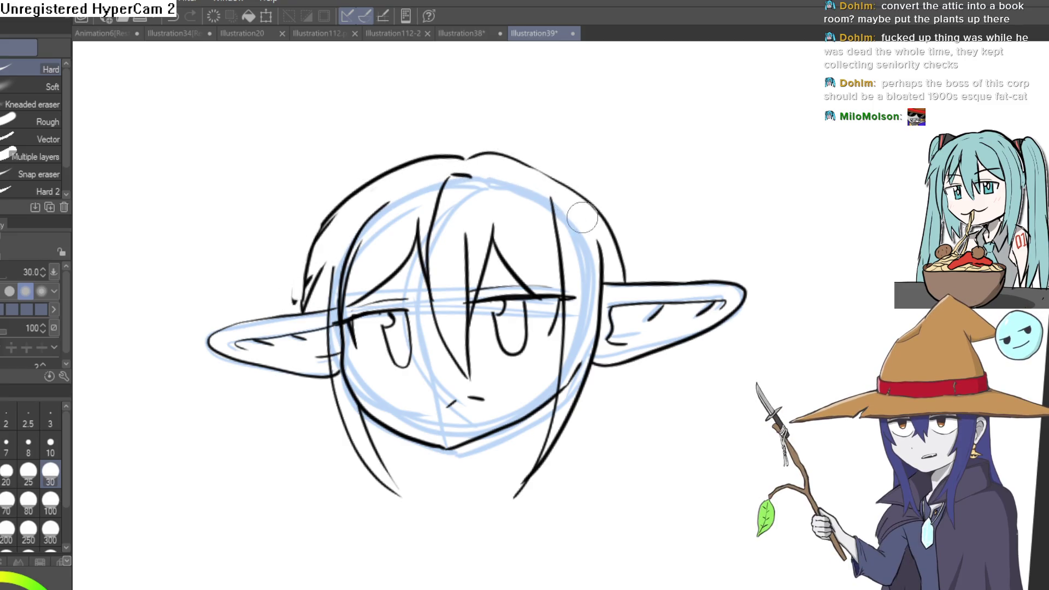
pyautogui.press('p')
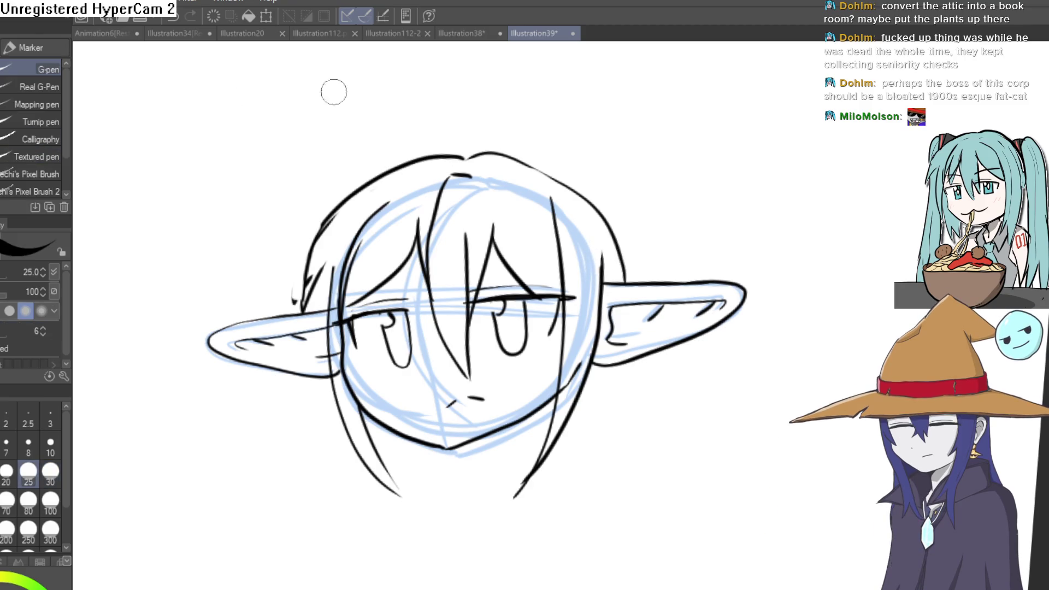
# Ink the hair outline along the top-left of the head and trim stray marks along the hair arc.
pyautogui.moveTo(332, 89)
pyautogui.mouseDown()
pyautogui.moveTo(671, 185)
pyautogui.moveTo(624, 208)
pyautogui.moveTo(594, 190)
pyautogui.mouseUp()
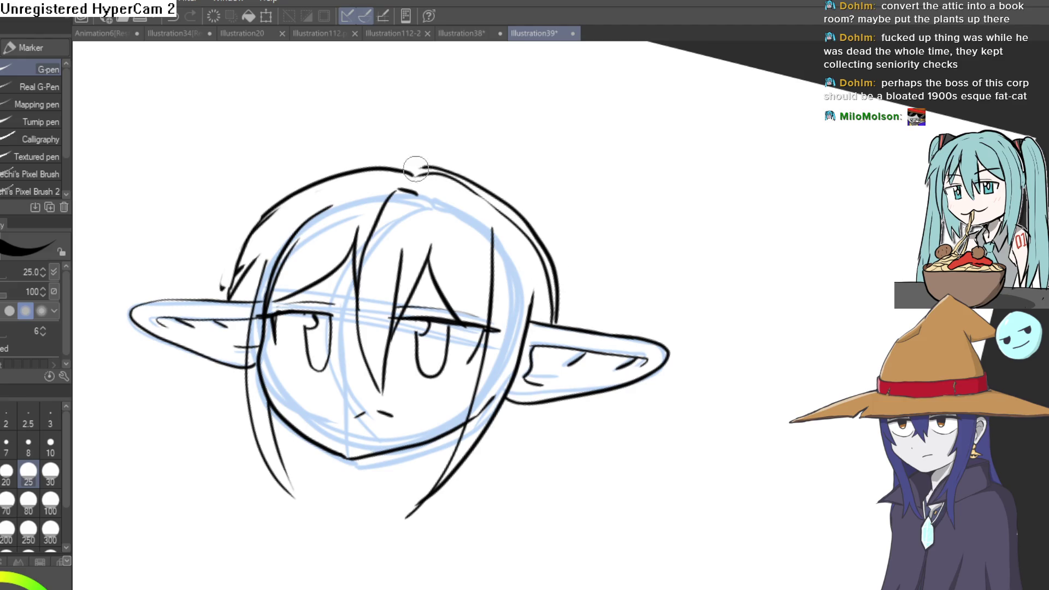
pyautogui.moveTo(378, 167); pyautogui.dragTo(242, 266)
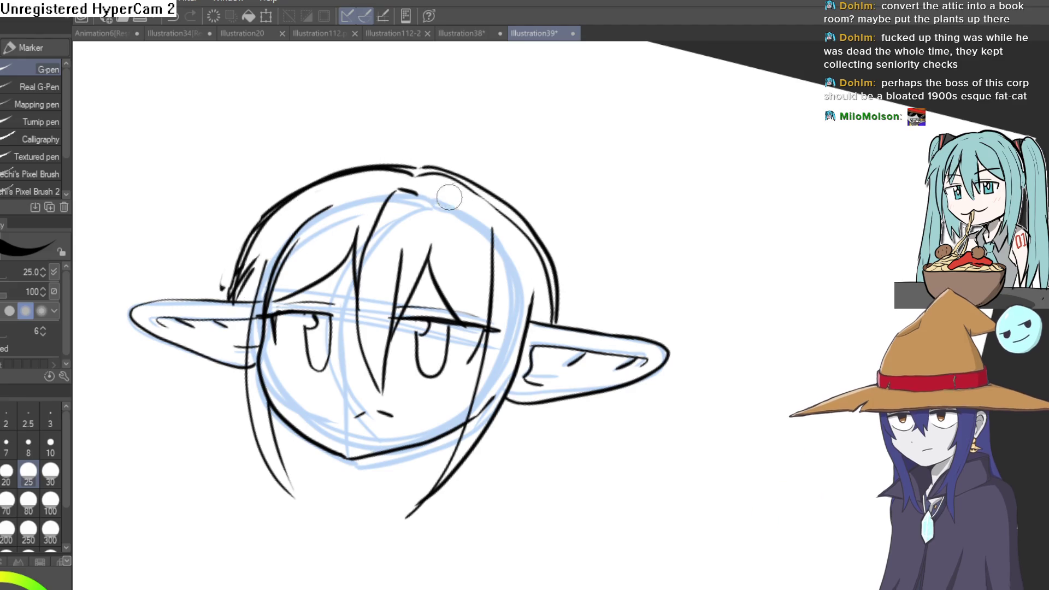
pyautogui.moveTo(484, 152); pyautogui.dragTo(426, 156)
pyautogui.moveTo(342, 218); pyautogui.dragTo(358, 191)
pyautogui.press('e')
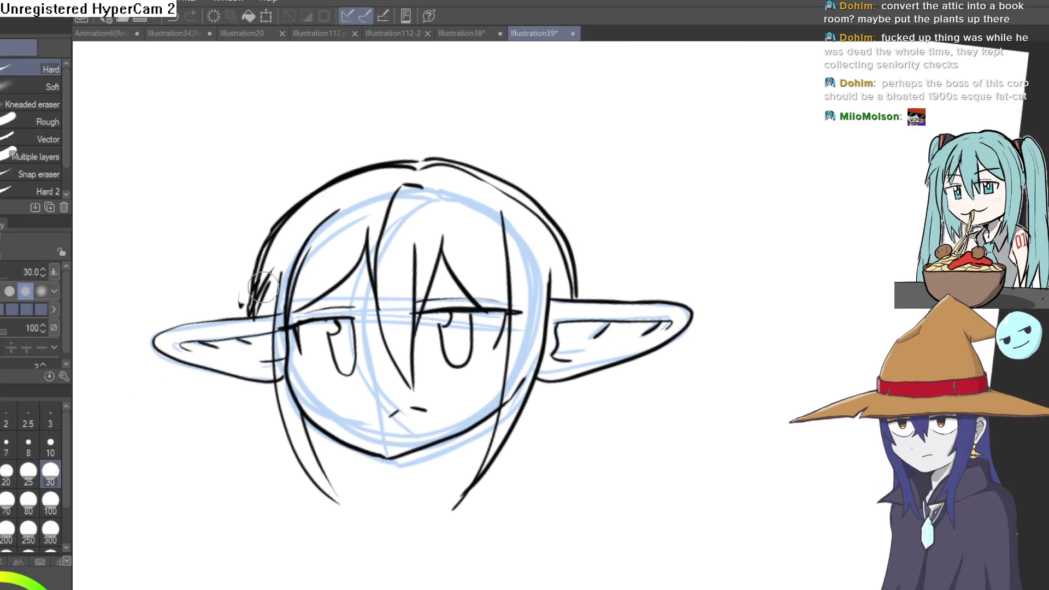
pyautogui.moveTo(271, 218)
pyautogui.mouseDown()
pyautogui.moveTo(243, 301)
pyautogui.moveTo(263, 289)
pyautogui.mouseUp()
pyautogui.moveTo(275, 239)
pyautogui.mouseDown()
pyautogui.moveTo(298, 209)
pyautogui.moveTo(411, 166)
pyautogui.moveTo(512, 193)
pyautogui.mouseUp()
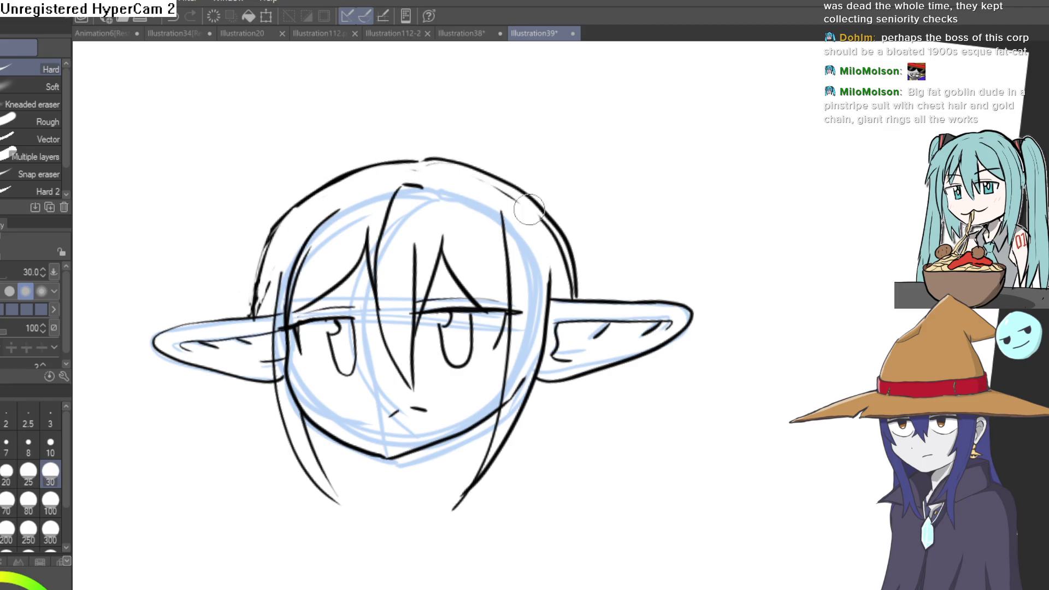
pyautogui.moveTo(554, 234)
pyautogui.mouseDown()
pyautogui.moveTo(570, 290)
pyautogui.moveTo(566, 267)
pyautogui.moveTo(504, 218)
pyautogui.mouseUp()
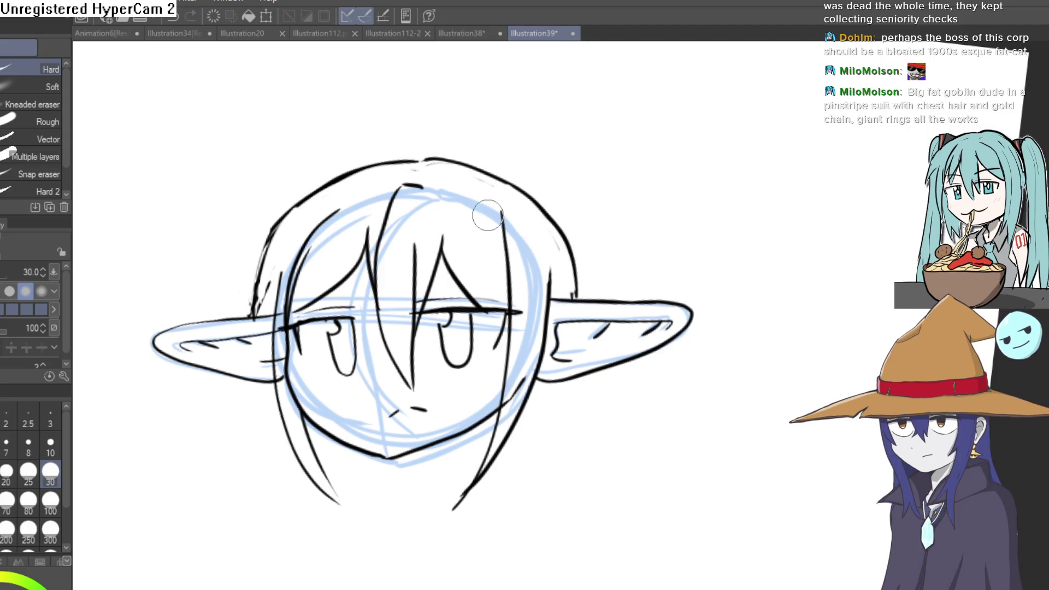
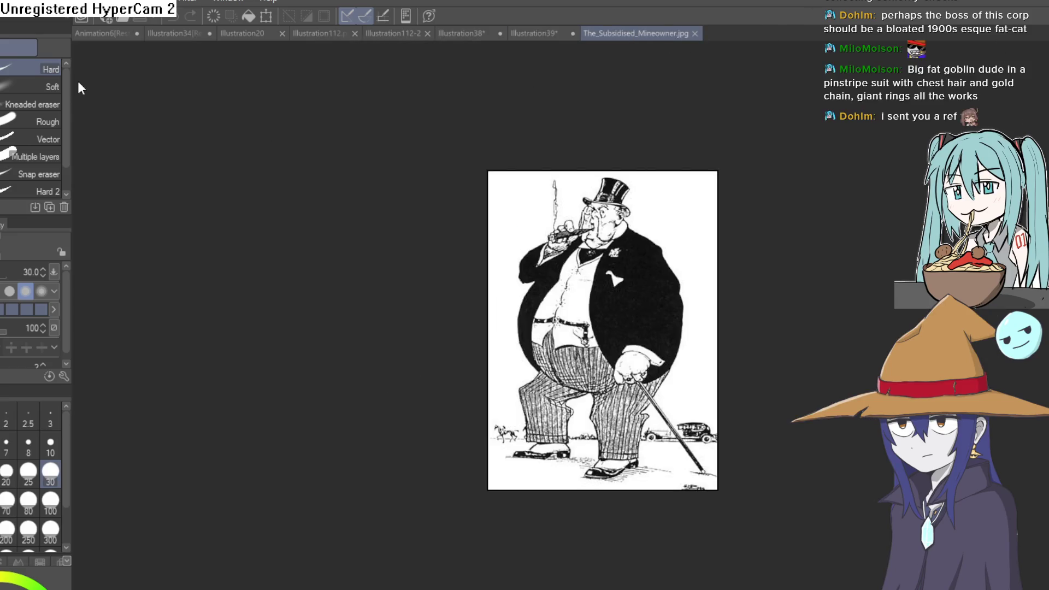
# Show The_Subsidised_Mineowner.jpg in its own pane and widen the Illustration39 canvas pane beside it.
pyautogui.moveTo(78, 87); pyautogui.dragTo(73, 83)
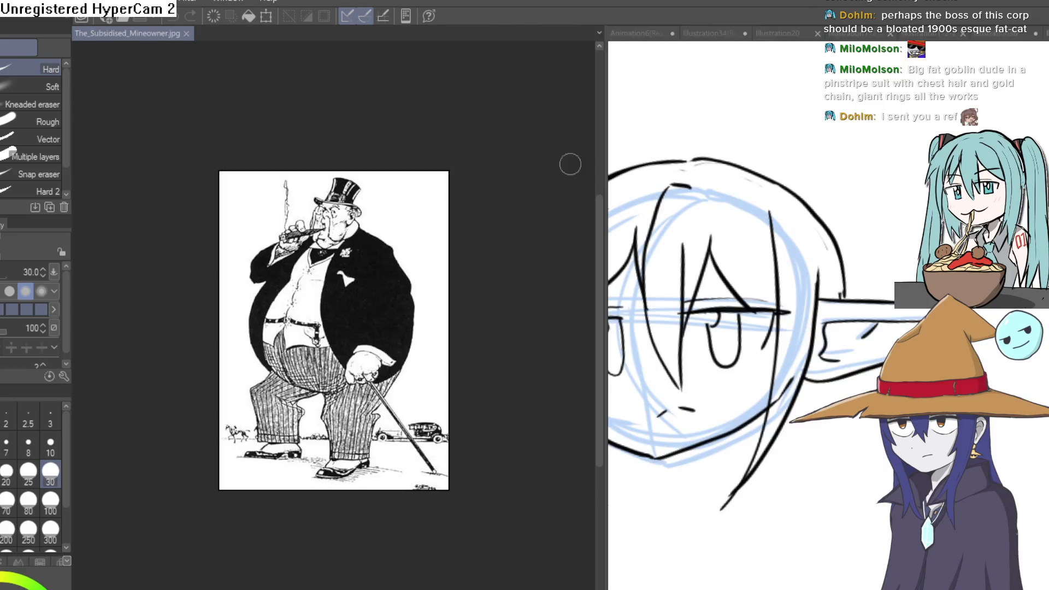
pyautogui.click(903, 225)
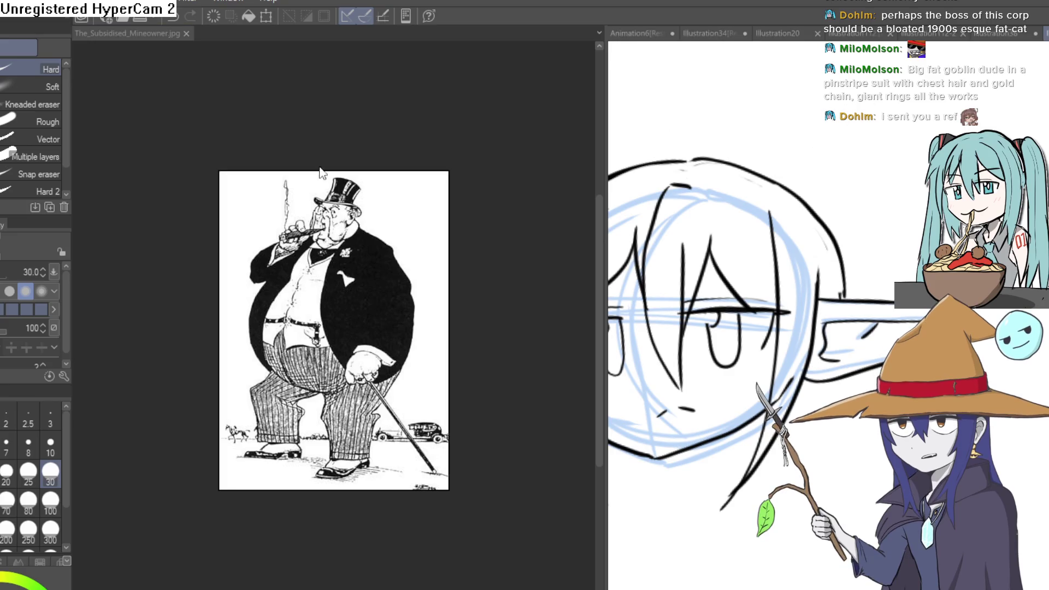
pyautogui.press('p')
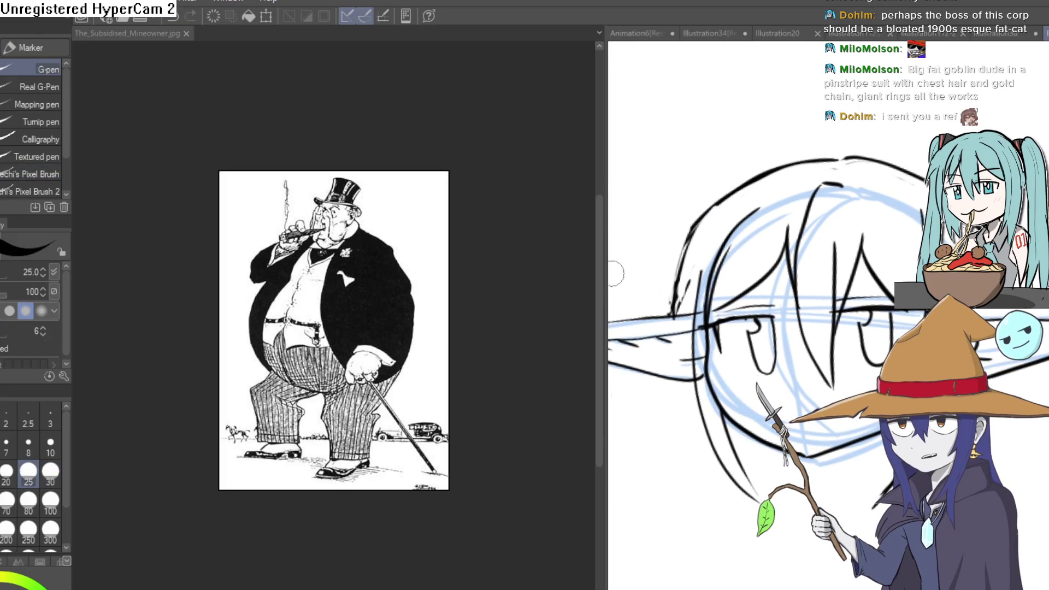
pyautogui.moveTo(601, 274); pyautogui.dragTo(322, 273)
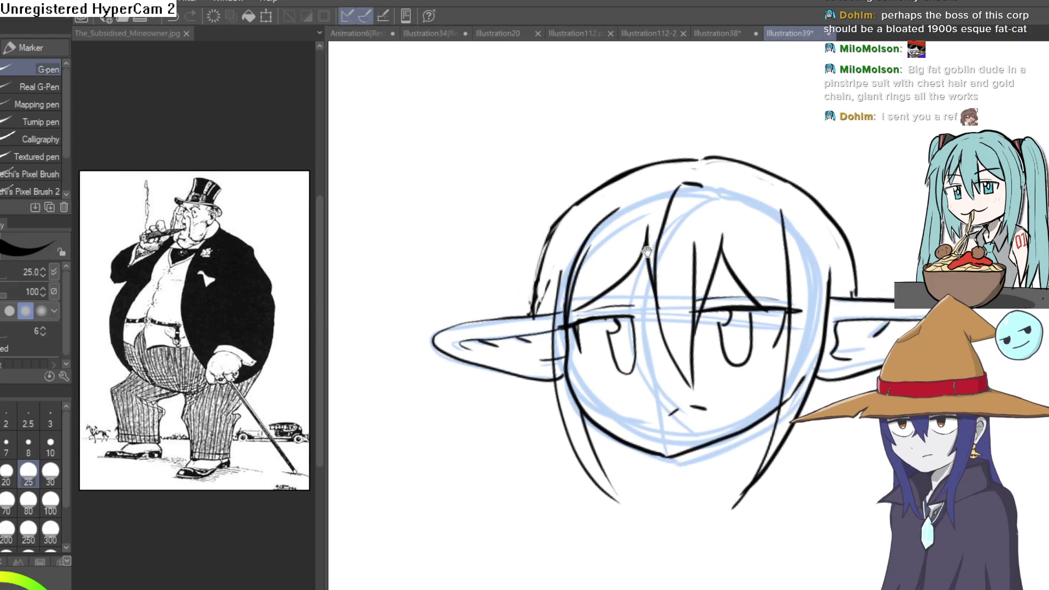
# Draw a curled hair tuft (ahoge) above the goblin's head.
pyautogui.scroll(5, 646, 251)
pyautogui.moveTo(533, 188)
pyautogui.mouseDown()
pyautogui.moveTo(516, 107)
pyautogui.moveTo(554, 113)
pyautogui.moveTo(613, 194)
pyautogui.mouseUp()
pyautogui.scroll(-3, 613, 194)
pyautogui.moveTo(685, 276)
pyautogui.mouseDown()
pyautogui.moveTo(659, 167)
pyautogui.moveTo(565, 93)
pyautogui.moveTo(628, 164)
pyautogui.mouseUp()
pyautogui.moveTo(579, 306); pyautogui.dragTo(669, 245)
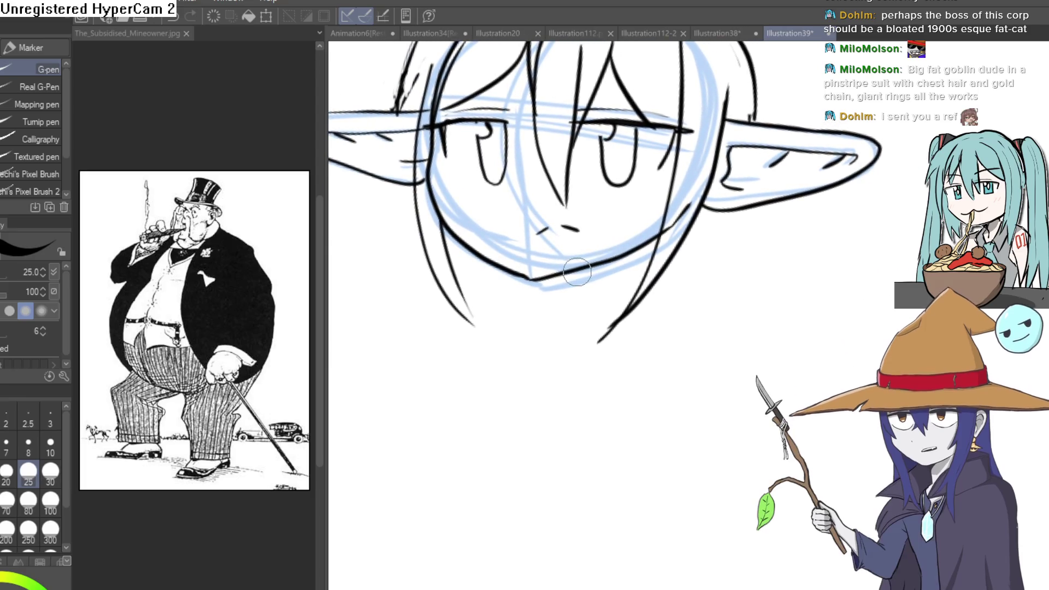
pyautogui.scroll(-2, 578, 273)
pyautogui.moveTo(568, 246)
pyautogui.mouseDown()
pyautogui.moveTo(592, 322)
pyautogui.moveTo(566, 334)
pyautogui.mouseUp()
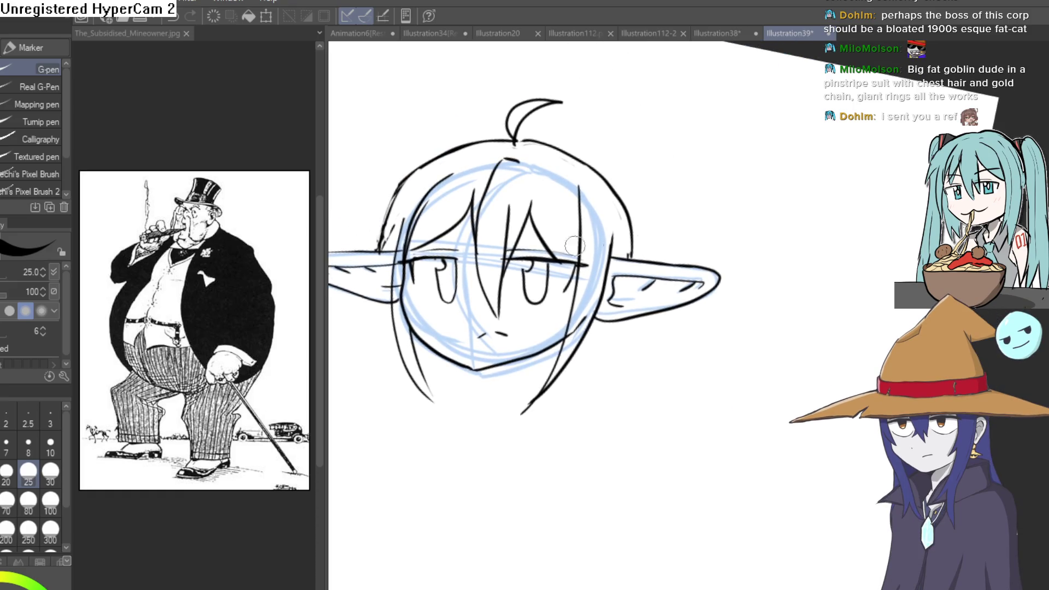
# Hide the blue rough sketch layer and ink the neck line below the chin.
pyautogui.press('Delete')
pyautogui.moveTo(509, 222); pyautogui.dragTo(505, 207)
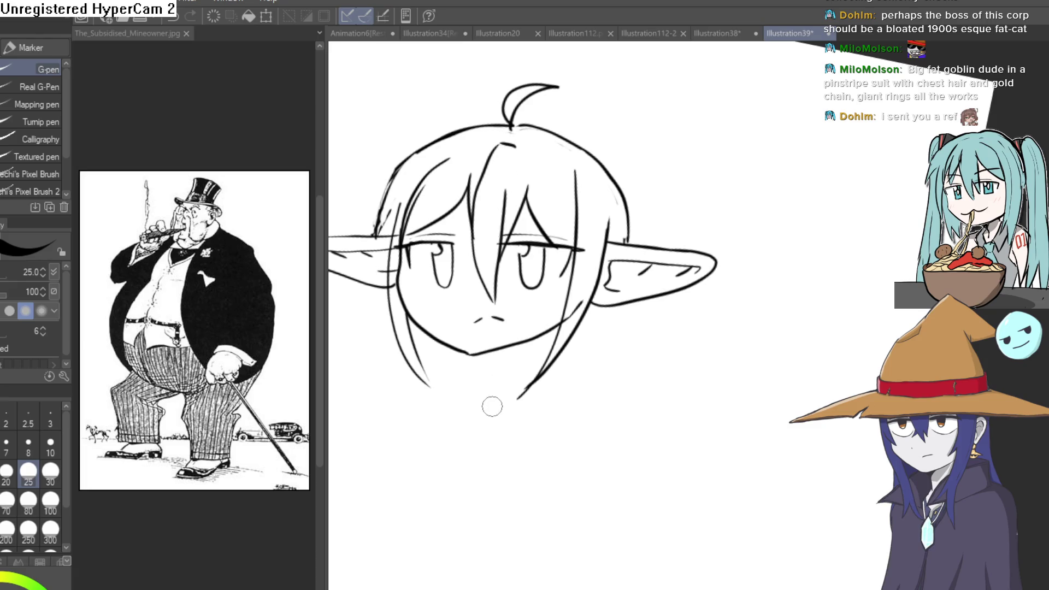
pyautogui.moveTo(500, 445); pyautogui.dragTo(507, 440)
pyautogui.scroll(2, 510, 442)
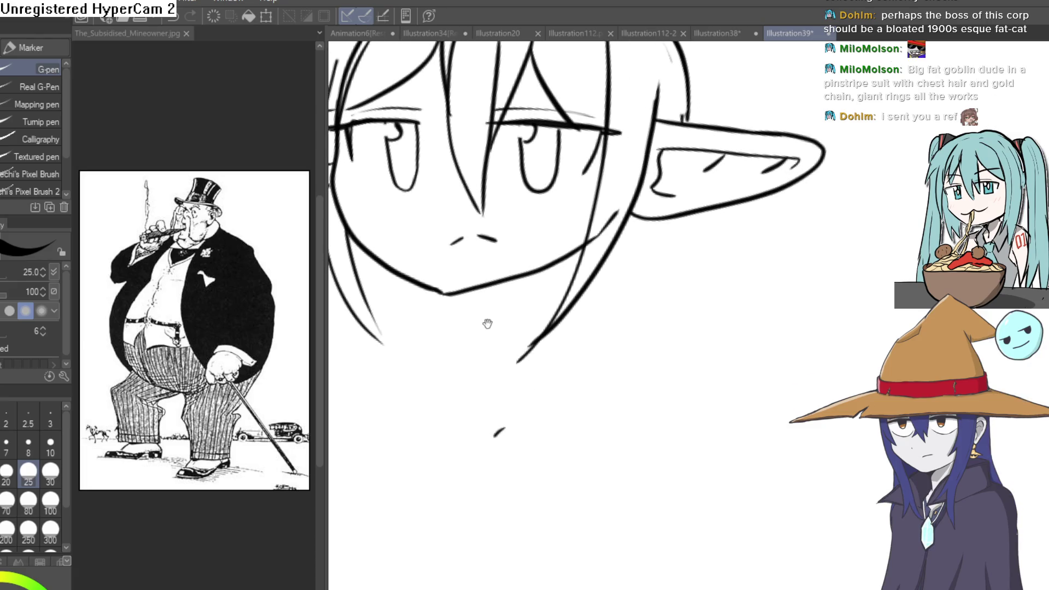
pyautogui.moveTo(477, 328); pyautogui.dragTo(483, 287)
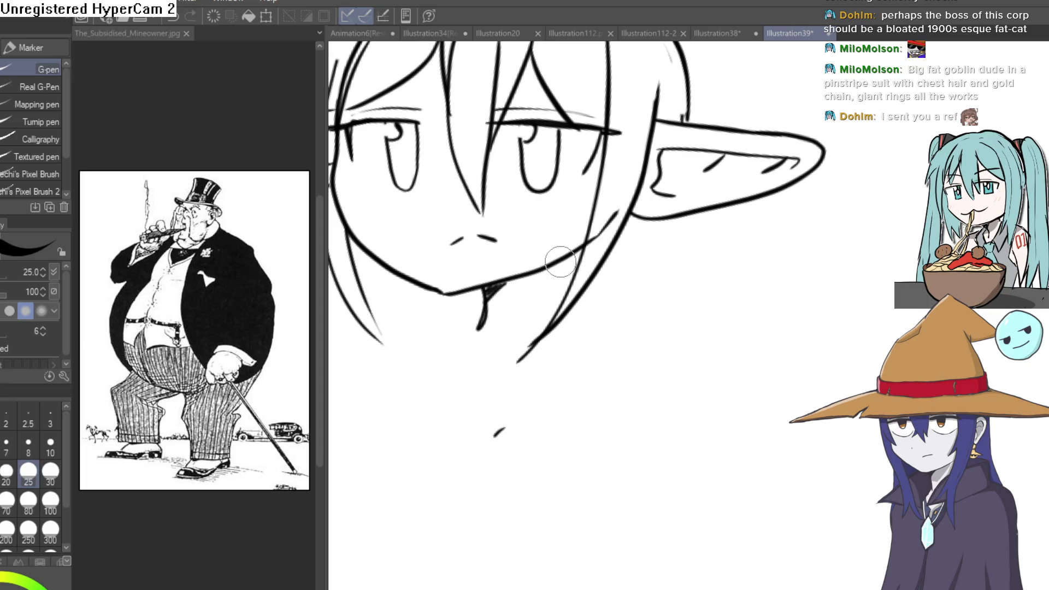
pyautogui.press('e')
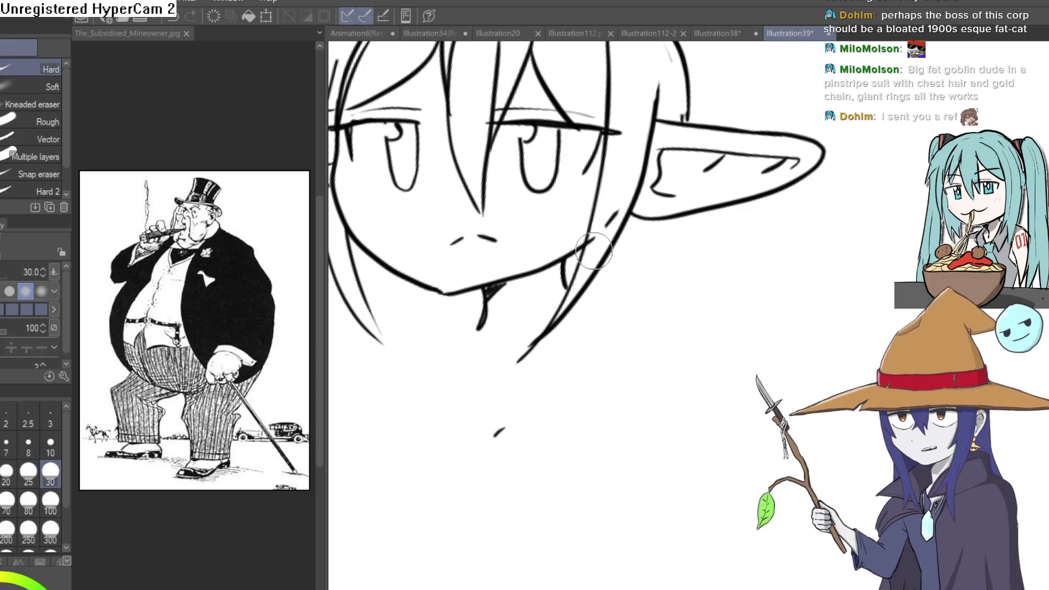
pyautogui.moveTo(684, 63)
pyautogui.mouseDown()
pyautogui.moveTo(677, 303)
pyautogui.moveTo(642, 277)
pyautogui.mouseUp()
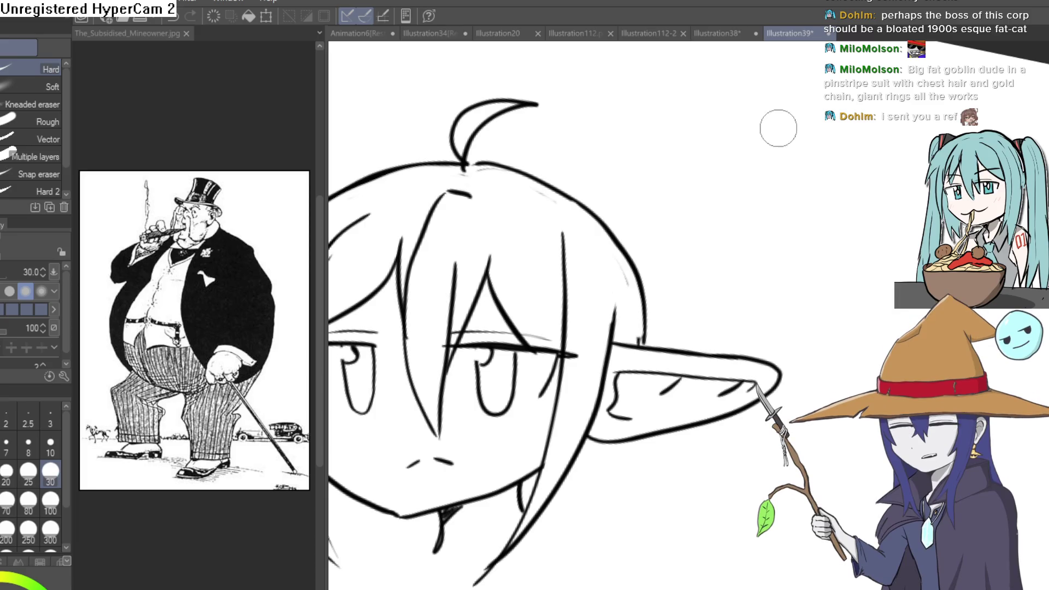
pyautogui.scroll(-5, 577, 212)
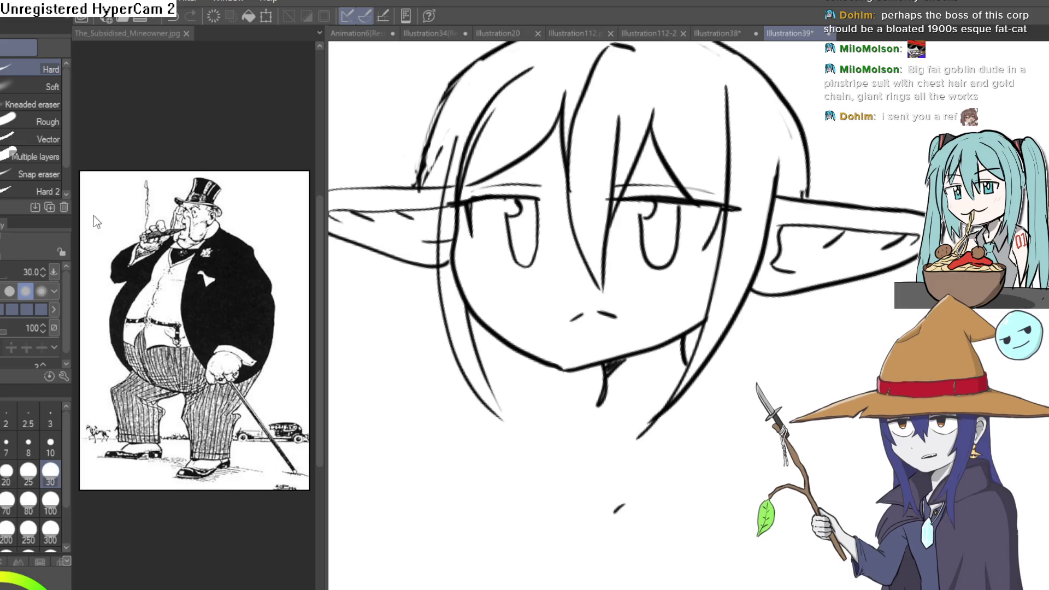
# Ink a long curve down along the jaw, erasing stray chin lines.
pyautogui.press('p')
pyautogui.moveTo(367, 185); pyautogui.dragTo(321, 167)
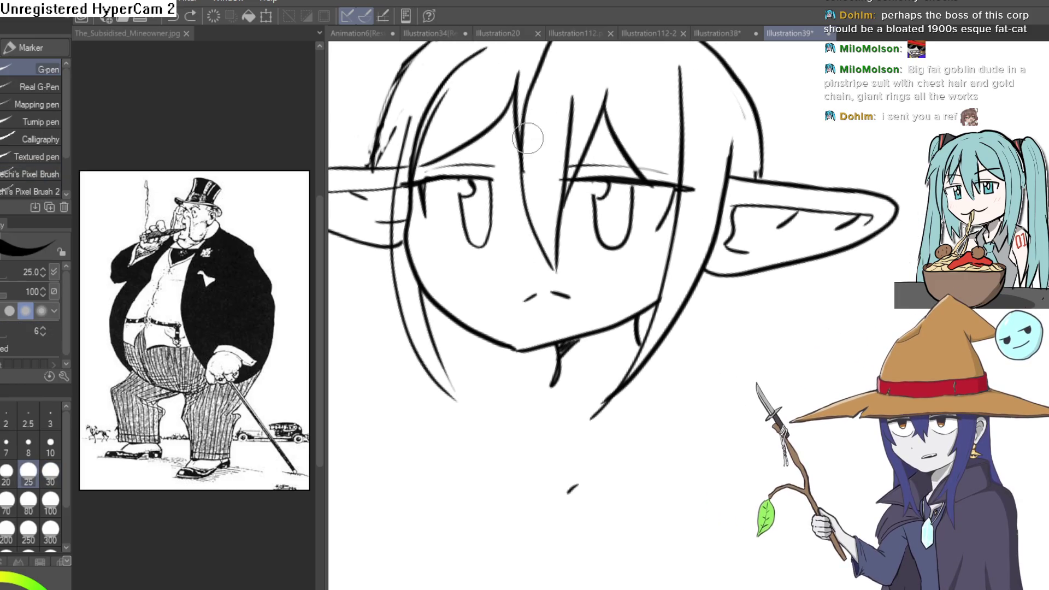
pyautogui.press('e')
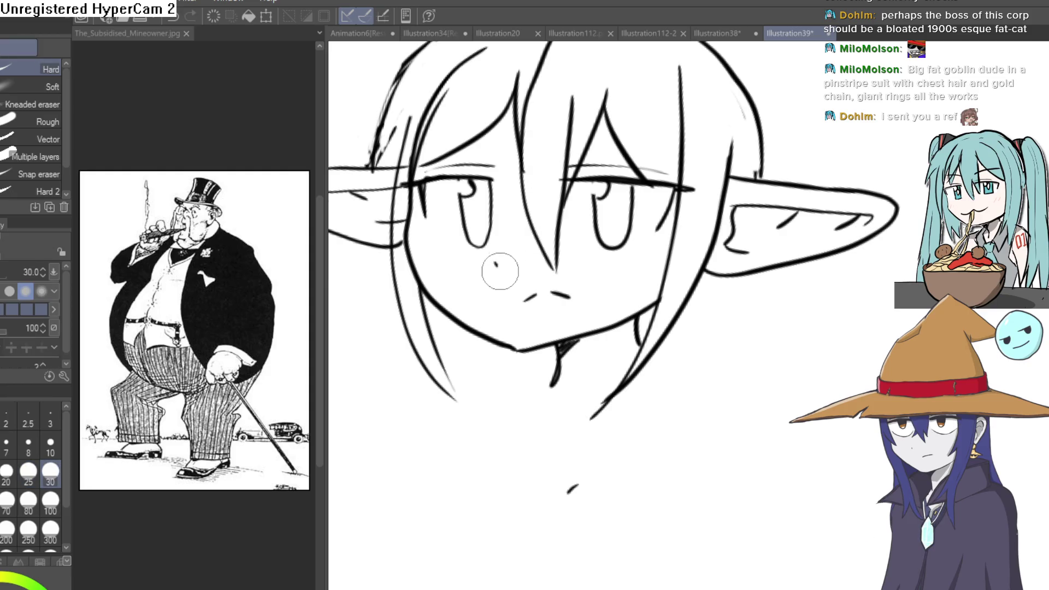
pyautogui.scroll(-3, 697, 231)
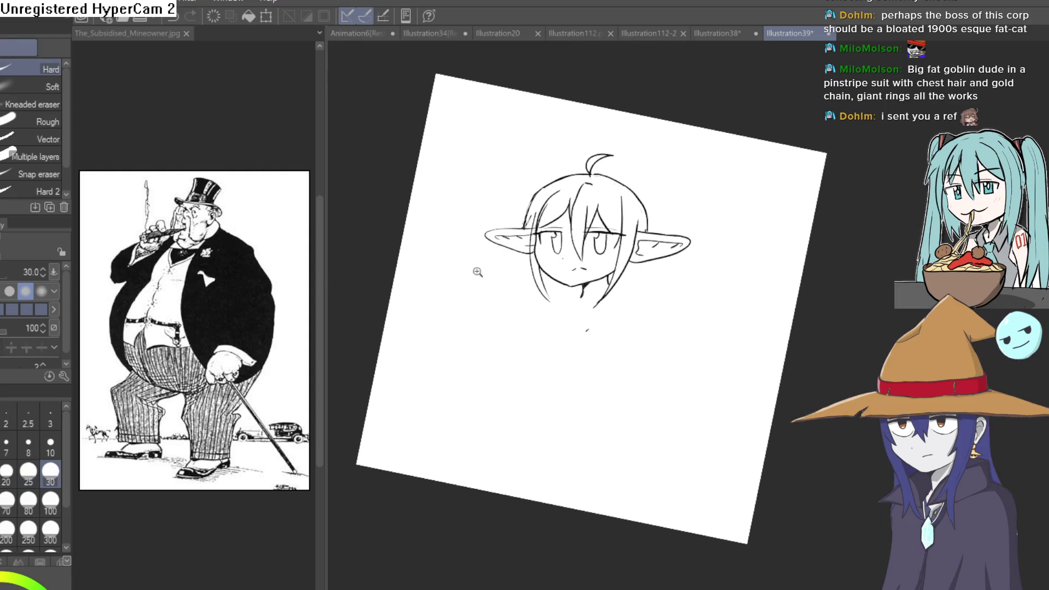
pyautogui.scroll(3, 543, 206)
pyautogui.press('p')
pyautogui.scroll(4, 593, 208)
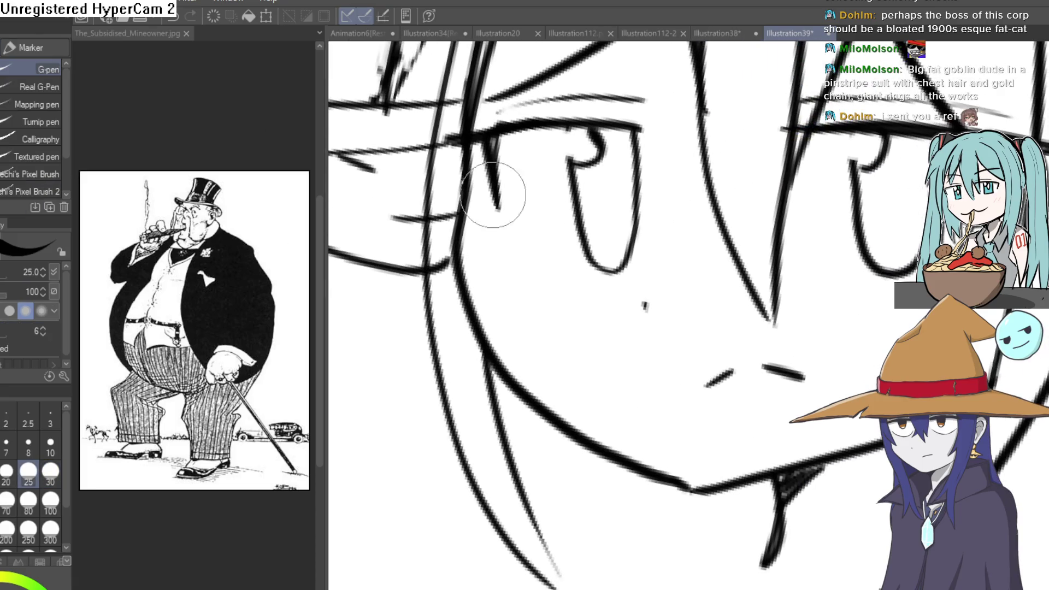
pyautogui.moveTo(477, 192)
pyautogui.mouseDown()
pyautogui.moveTo(546, 359)
pyautogui.moveTo(761, 472)
pyautogui.moveTo(713, 465)
pyautogui.moveTo(627, 485)
pyautogui.moveTo(594, 436)
pyautogui.moveTo(604, 480)
pyautogui.moveTo(511, 433)
pyautogui.moveTo(433, 363)
pyautogui.moveTo(393, 194)
pyautogui.moveTo(403, 328)
pyautogui.moveTo(503, 433)
pyautogui.moveTo(608, 445)
pyautogui.mouseUp()
pyautogui.press('e')
pyautogui.scroll(-5, 608, 444)
pyautogui.press('p')
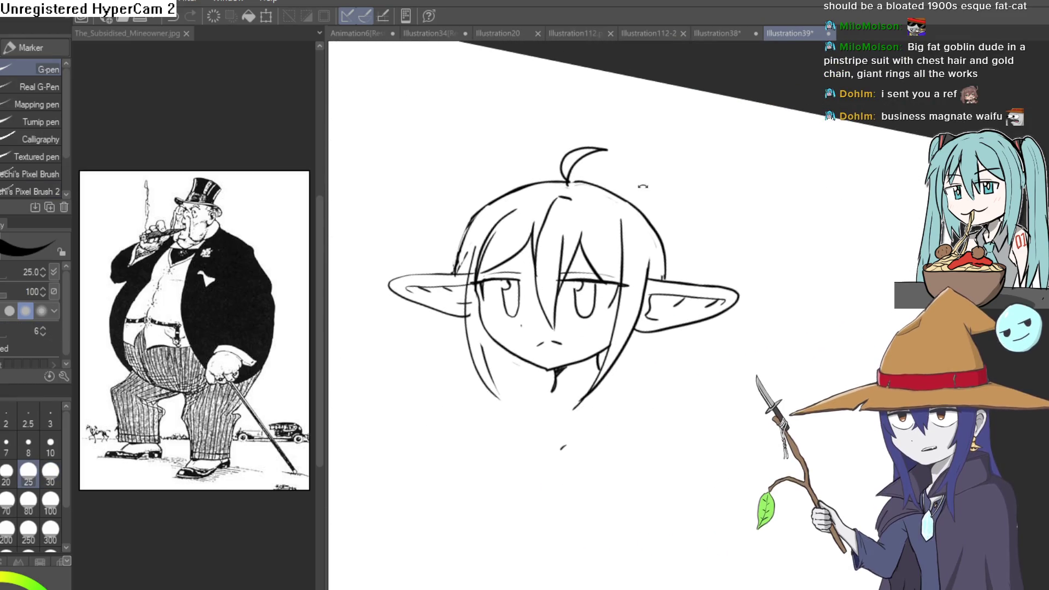
pyautogui.scroll(3, 515, 197)
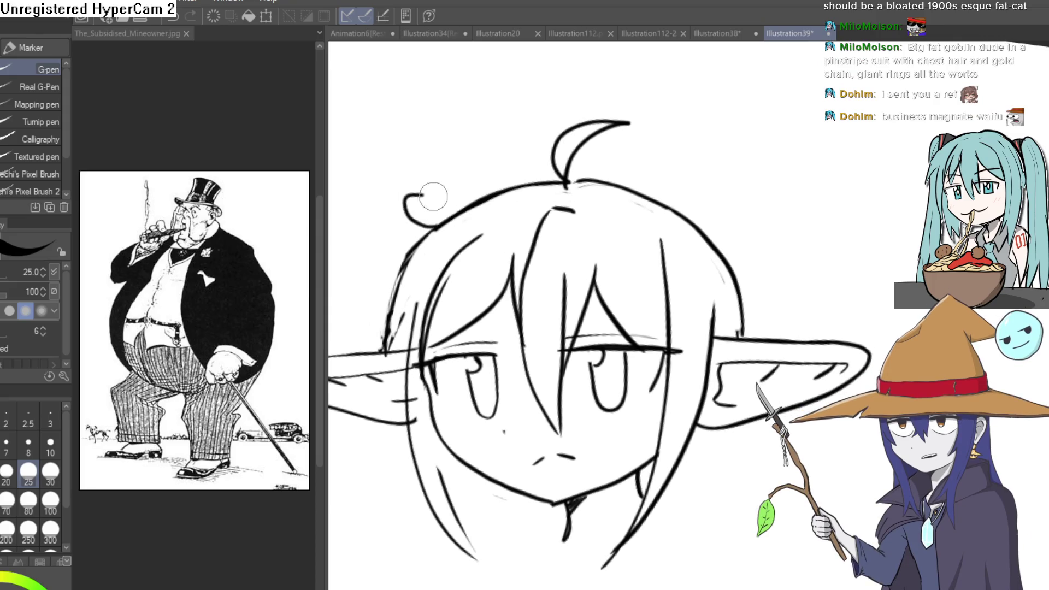
# Draw the top hat's brim and crown, erasing the hair curl and a stray brim line.
pyautogui.moveTo(433, 196)
pyautogui.mouseDown()
pyautogui.moveTo(644, 185)
pyautogui.moveTo(733, 206)
pyautogui.moveTo(699, 221)
pyautogui.moveTo(673, 288)
pyautogui.mouseUp()
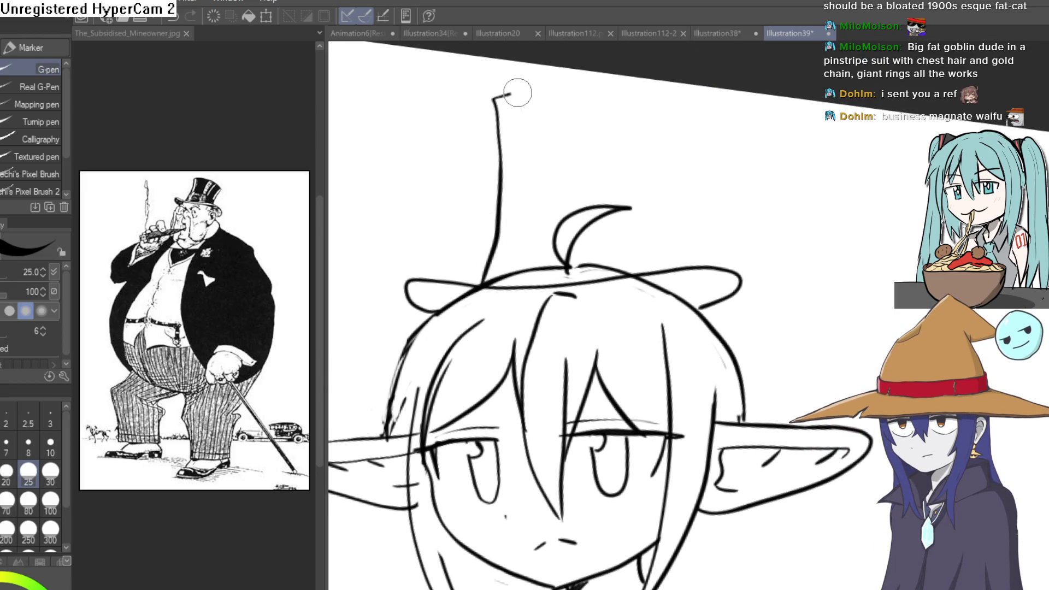
pyautogui.moveTo(517, 93); pyautogui.dragTo(668, 107)
pyautogui.press('e')
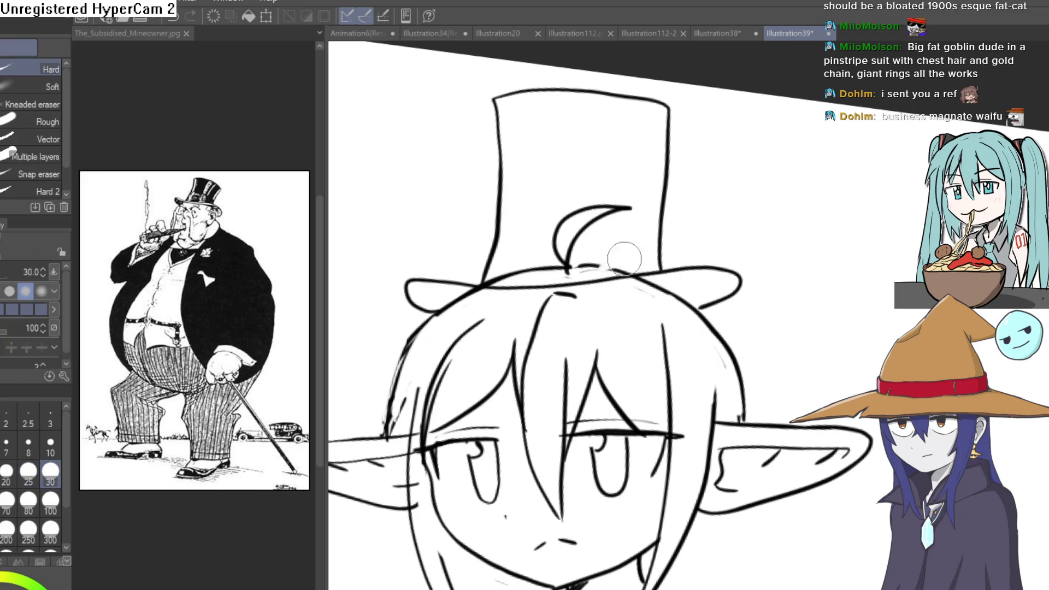
pyautogui.moveTo(622, 253)
pyautogui.mouseDown()
pyautogui.moveTo(590, 227)
pyautogui.moveTo(559, 224)
pyautogui.moveTo(589, 211)
pyautogui.moveTo(573, 217)
pyautogui.moveTo(611, 215)
pyautogui.moveTo(582, 218)
pyautogui.moveTo(592, 217)
pyautogui.mouseUp()
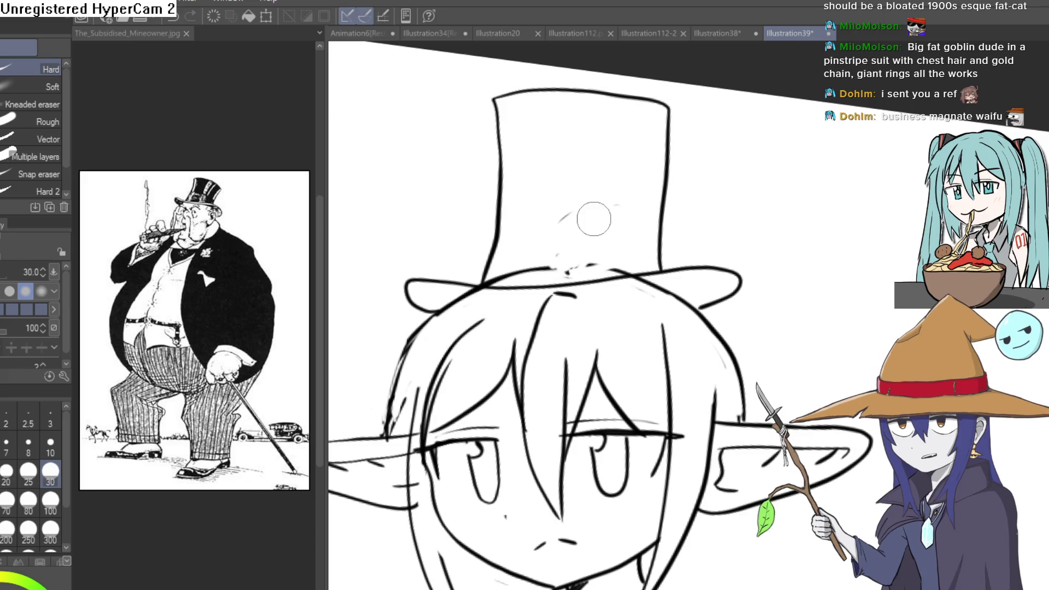
pyautogui.moveTo(557, 262); pyautogui.dragTo(493, 280)
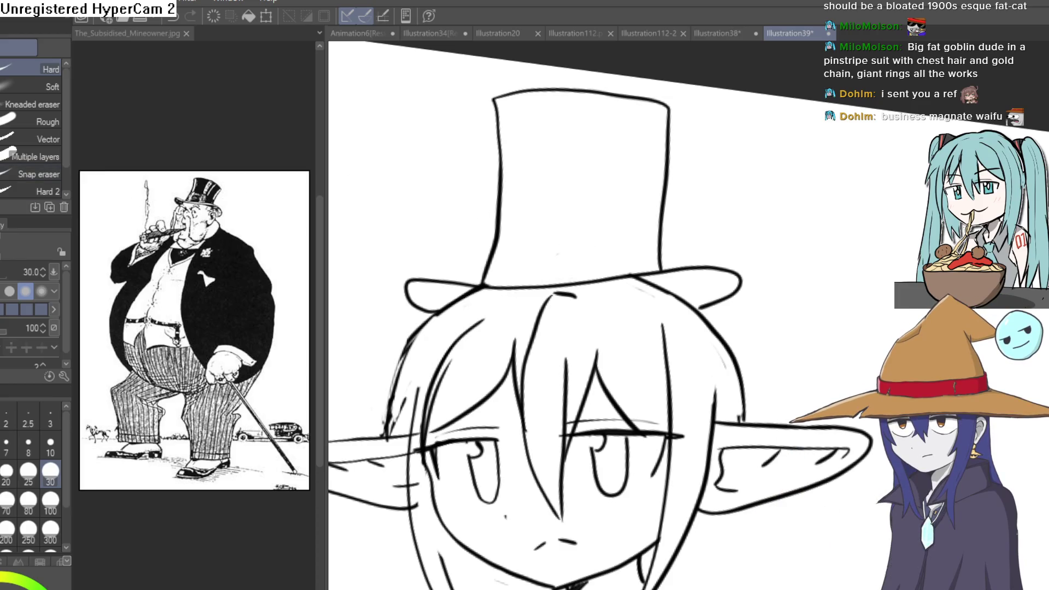
# Undo a bad hat band stroke and erase the extra vertical line in the band.
pyautogui.press('p')
pyautogui.scroll(3, 577, 155)
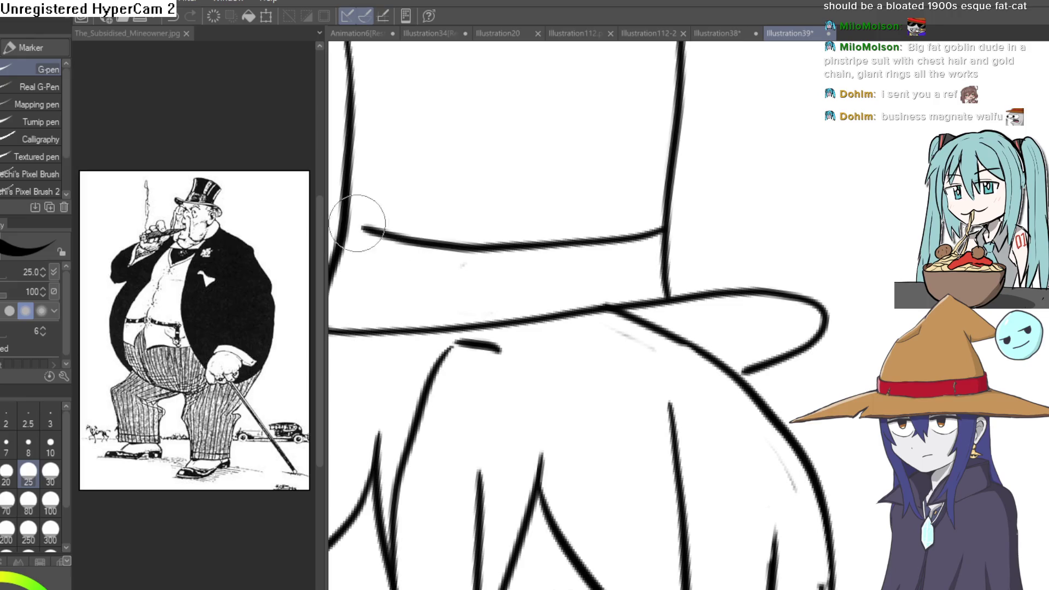
pyautogui.moveTo(355, 223)
pyautogui.mouseDown()
pyautogui.moveTo(729, 200)
pyautogui.moveTo(910, 204)
pyautogui.mouseUp()
pyautogui.hotkey('ctrl', 'z')
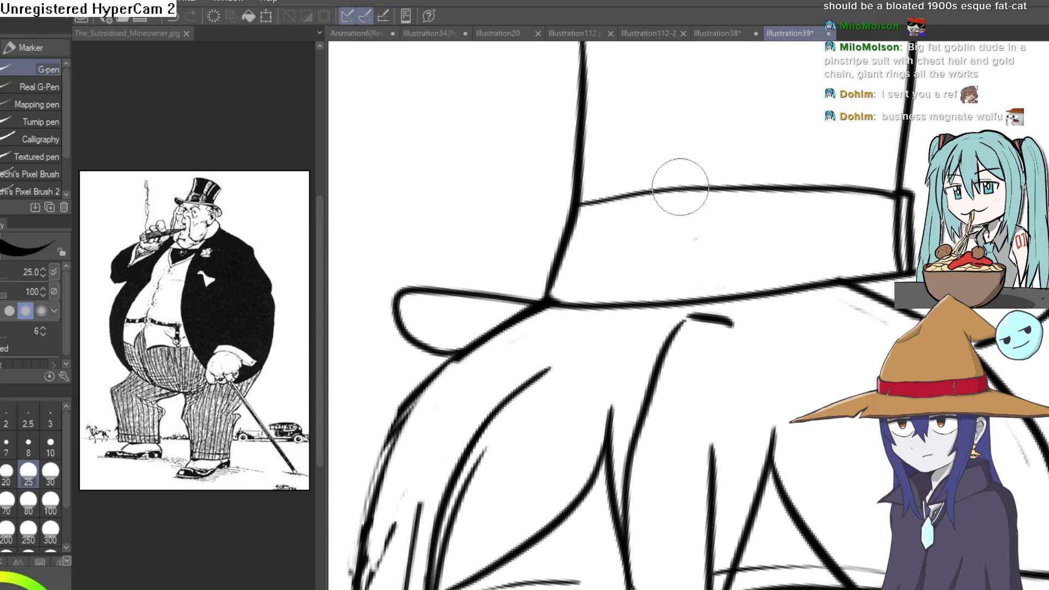
pyautogui.press('e')
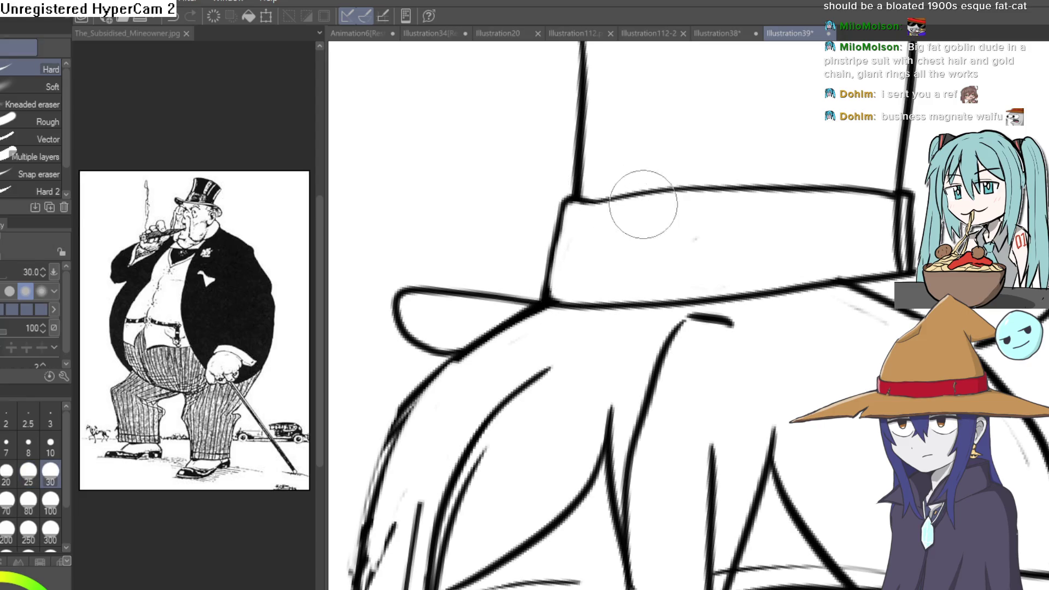
pyautogui.hscroll(4, 642, 204)
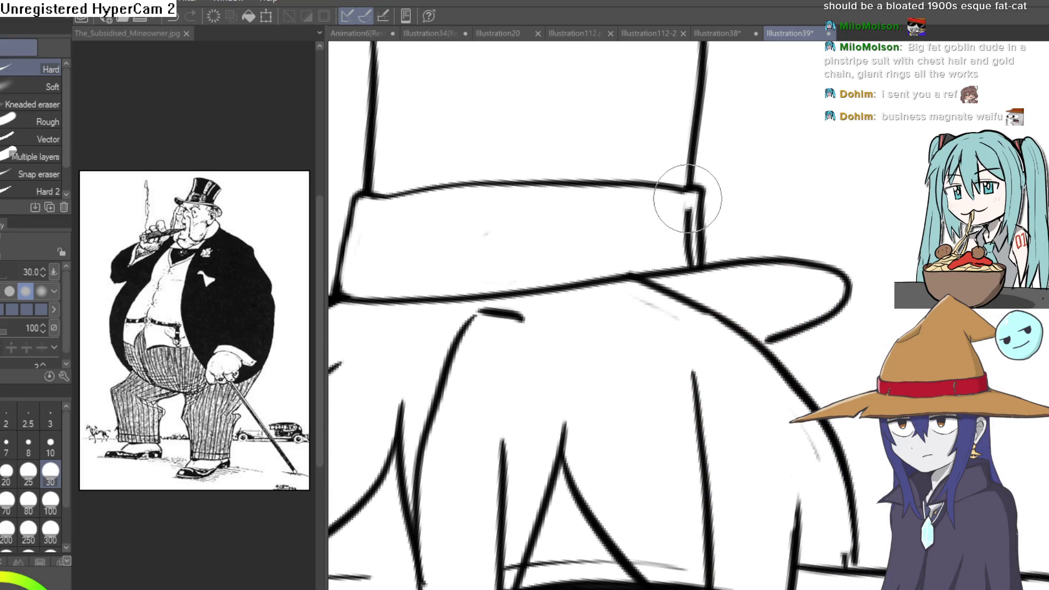
pyautogui.moveTo(687, 199); pyautogui.dragTo(688, 258)
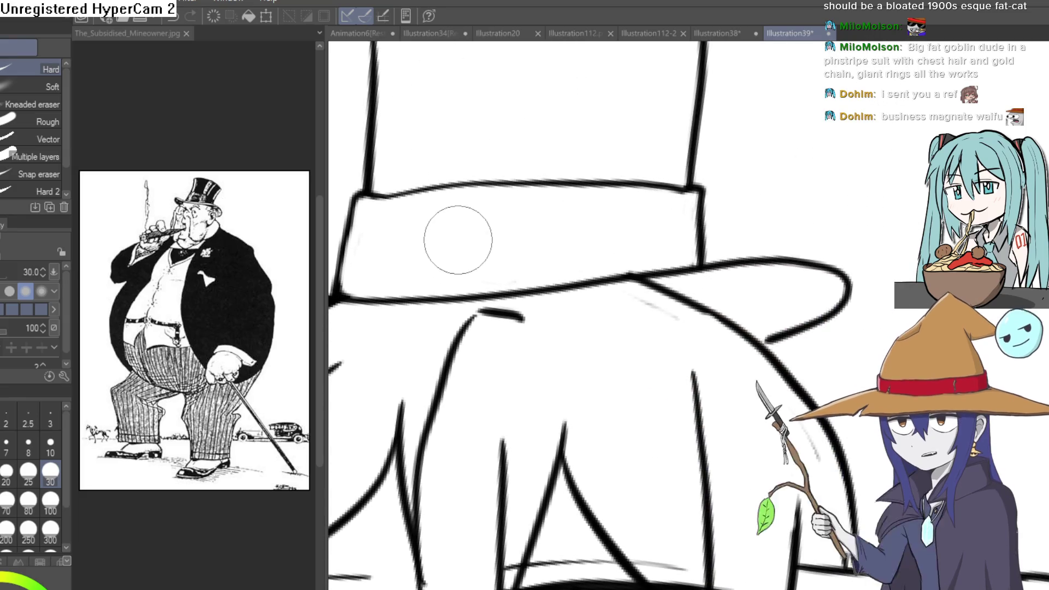
pyautogui.scroll(-3, 598, 224)
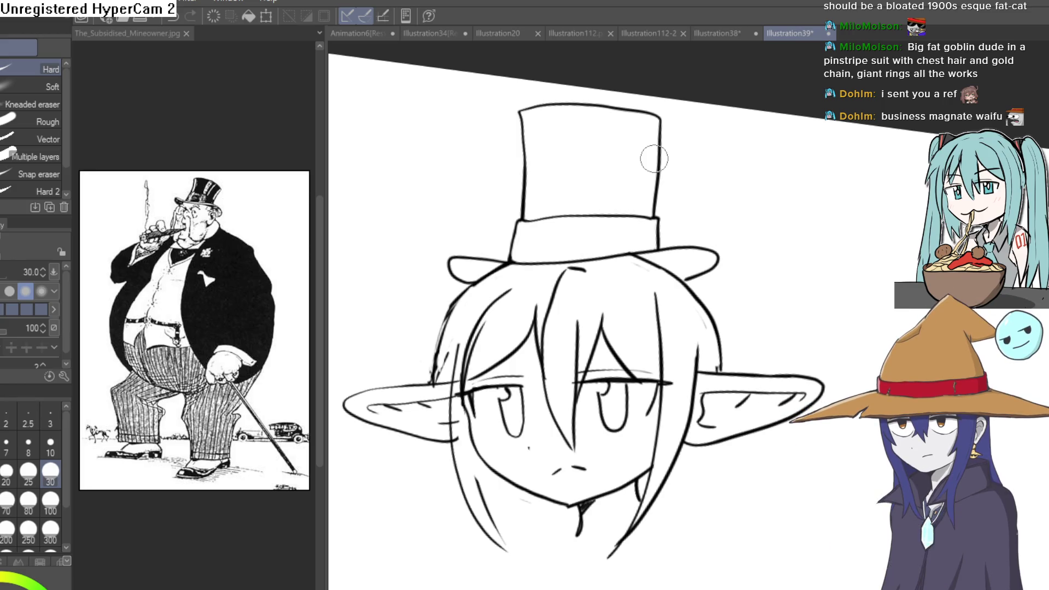
# Draw a short stroke below the goblin's right ear and a diagonal line from the mouth.
pyautogui.moveTo(748, 309); pyautogui.dragTo(649, 317)
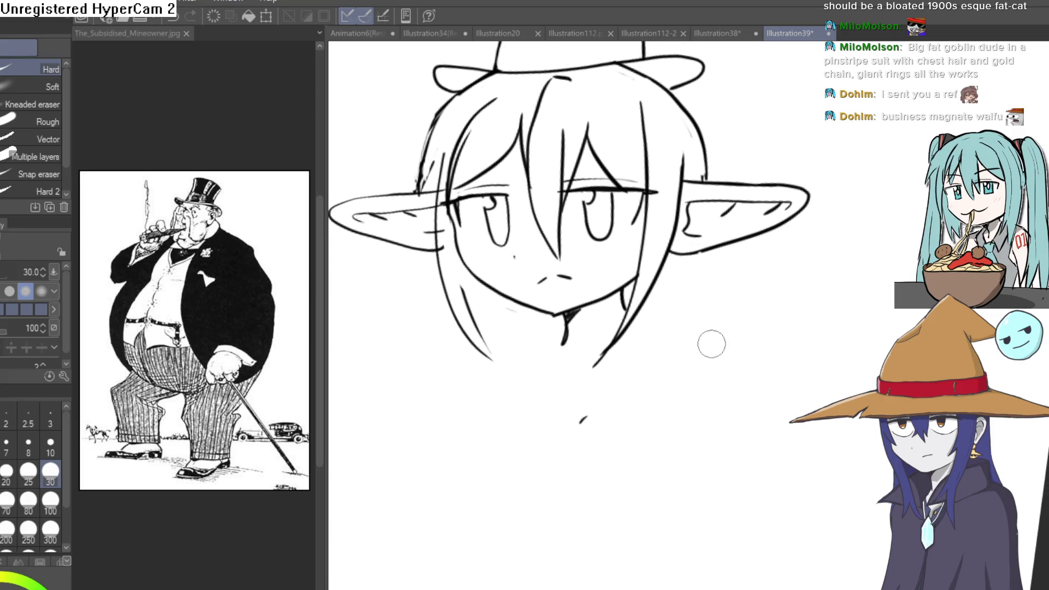
pyautogui.press('p')
pyautogui.moveTo(680, 243); pyautogui.dragTo(655, 293)
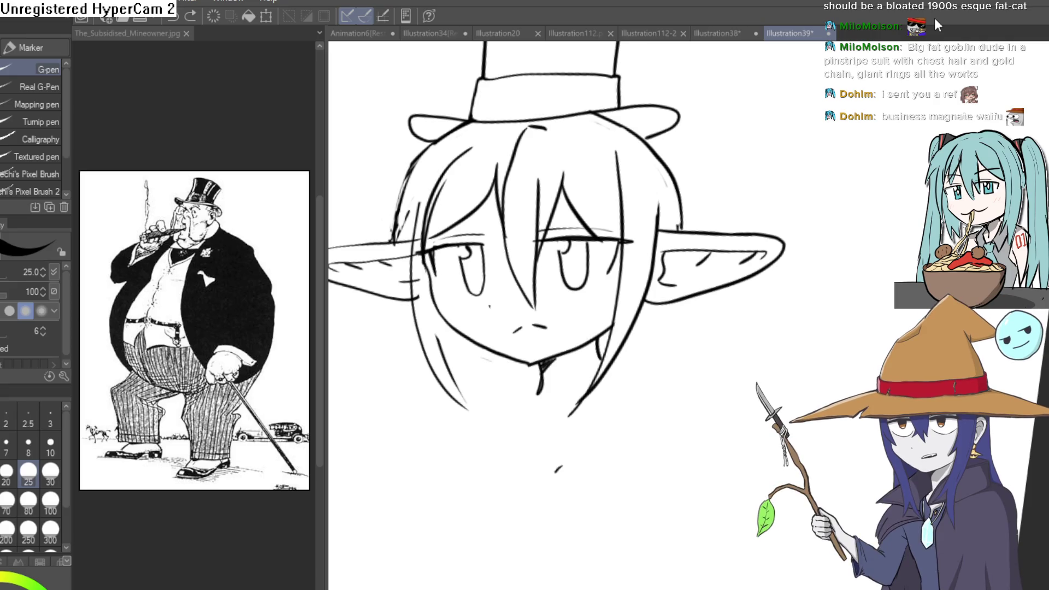
pyautogui.moveTo(706, 318); pyautogui.dragTo(642, 288)
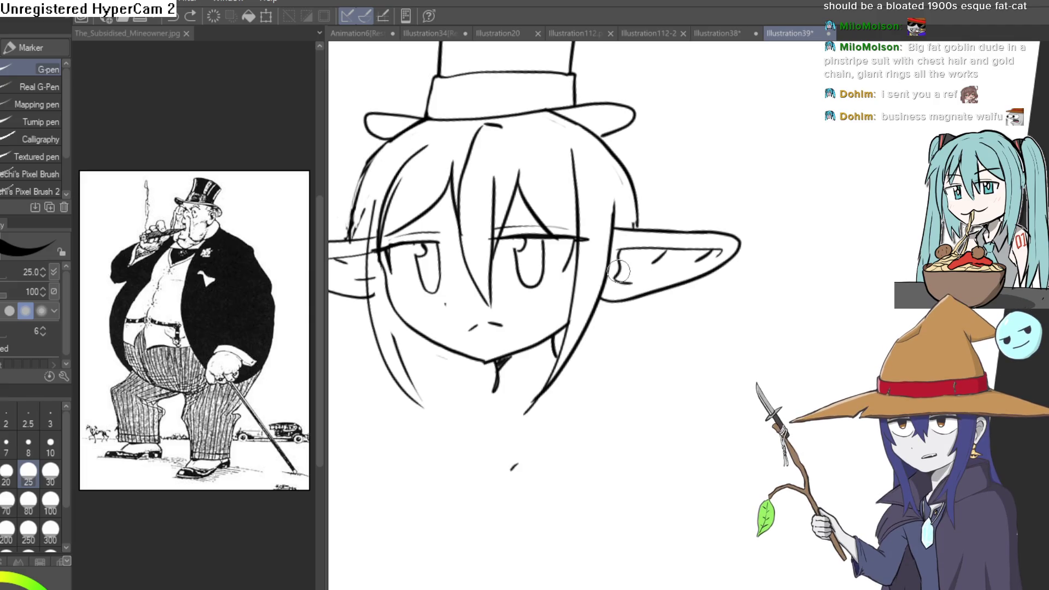
pyautogui.moveTo(639, 302); pyautogui.dragTo(640, 314)
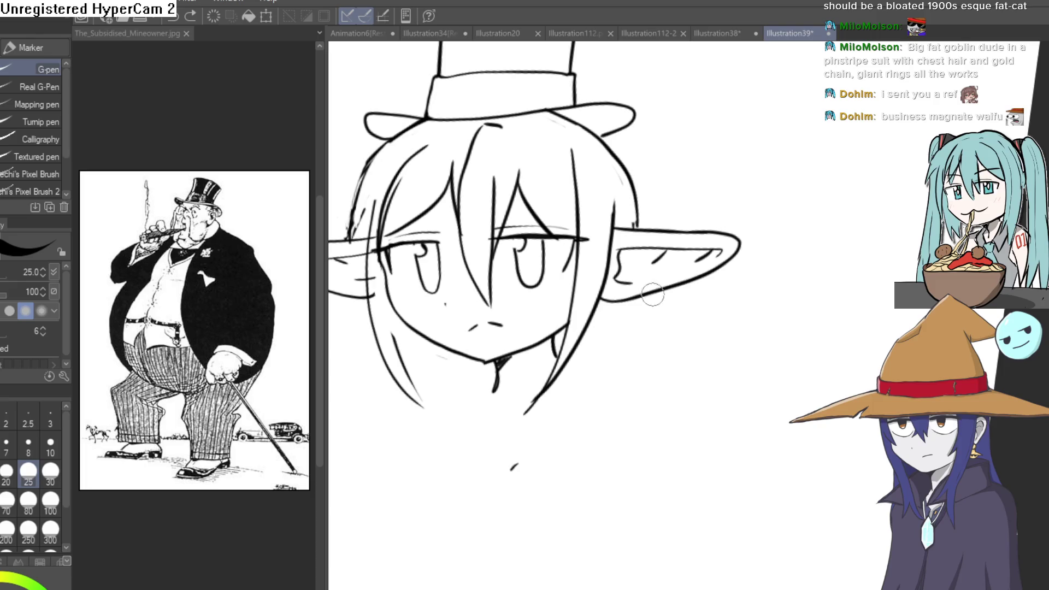
pyautogui.scroll(5, 546, 306)
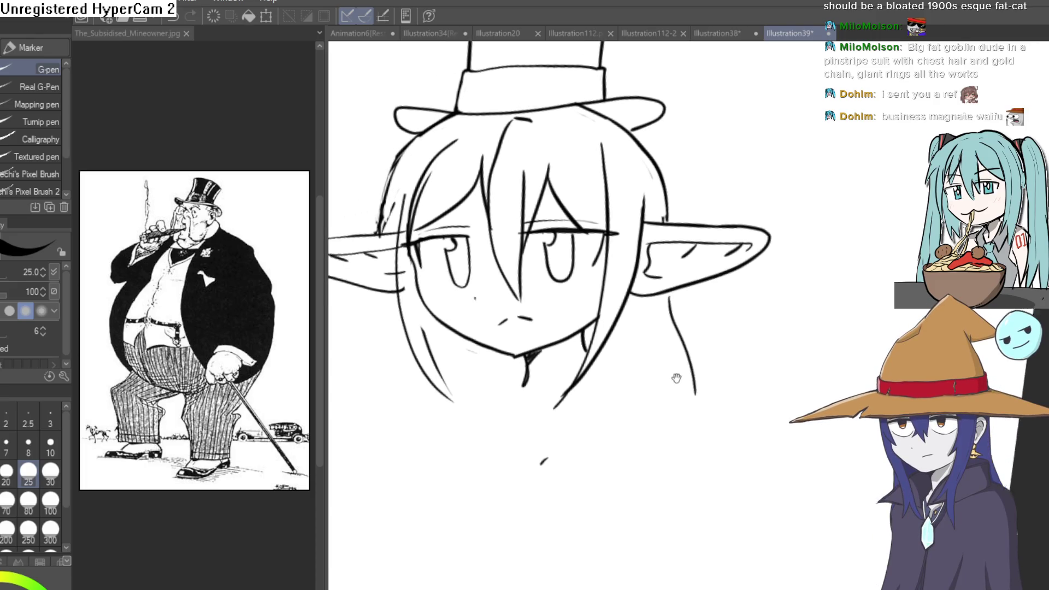
pyautogui.scroll(-4, 501, 282)
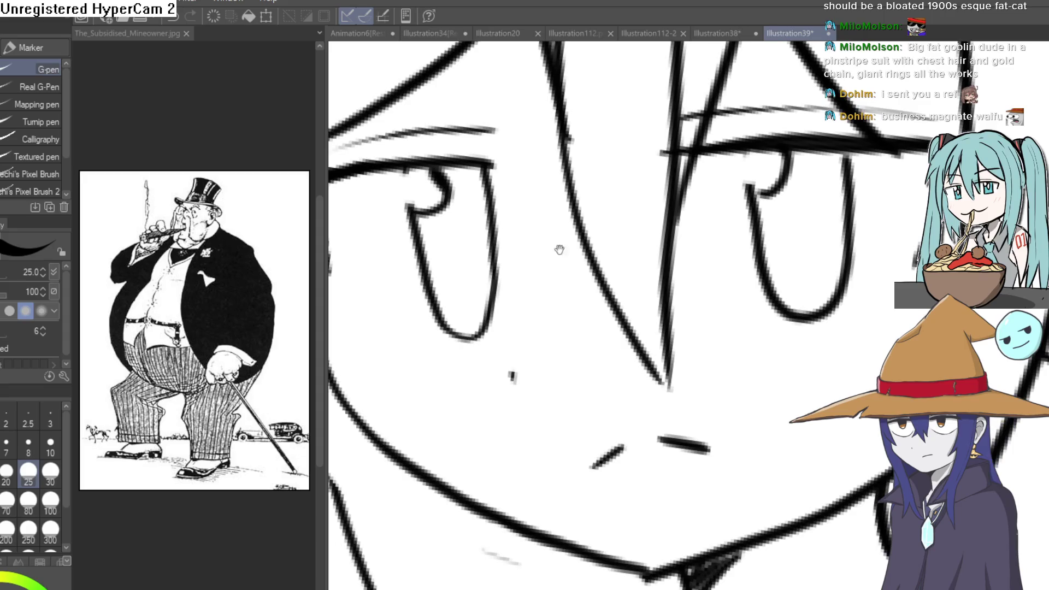
pyautogui.scroll(2, 705, 214)
pyautogui.moveTo(662, 256); pyautogui.dragTo(437, 377)
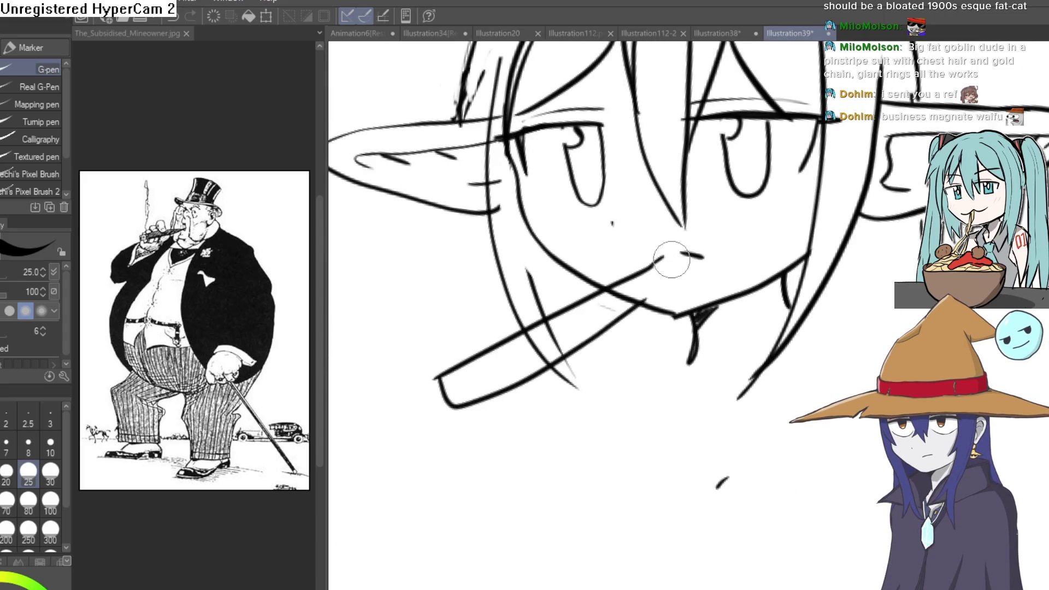
# Replace the diagonal line with a cigar outline from the mouth and hatch its lit end.
pyautogui.hotkey('ctrl', 'z')
pyautogui.moveTo(691, 258); pyautogui.dragTo(498, 379)
pyautogui.hotkey('ctrl', 'z')
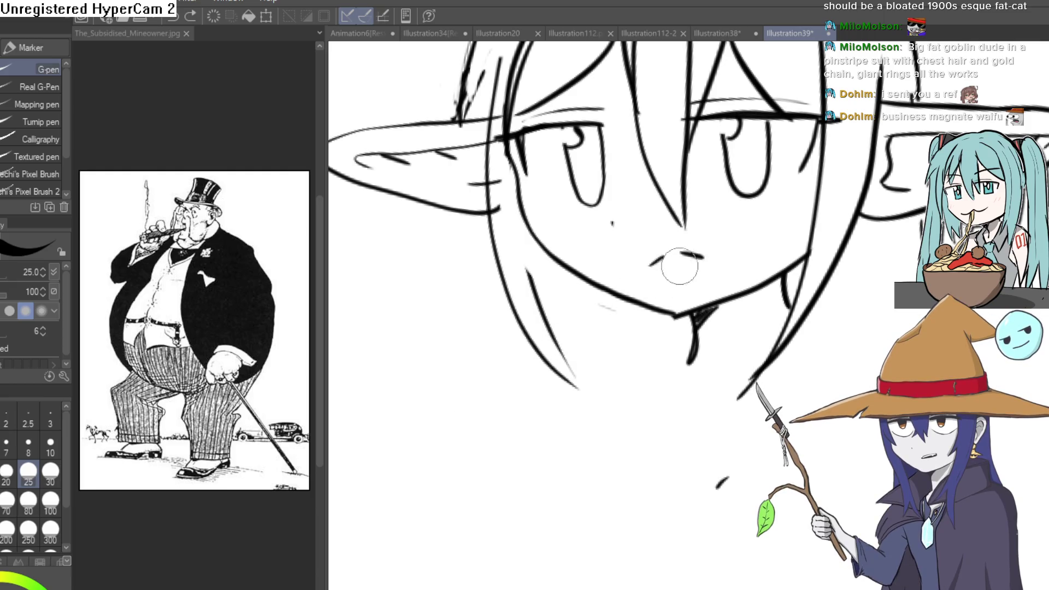
pyautogui.moveTo(678, 264)
pyautogui.mouseDown()
pyautogui.moveTo(664, 310)
pyautogui.moveTo(665, 289)
pyautogui.moveTo(485, 369)
pyautogui.mouseUp()
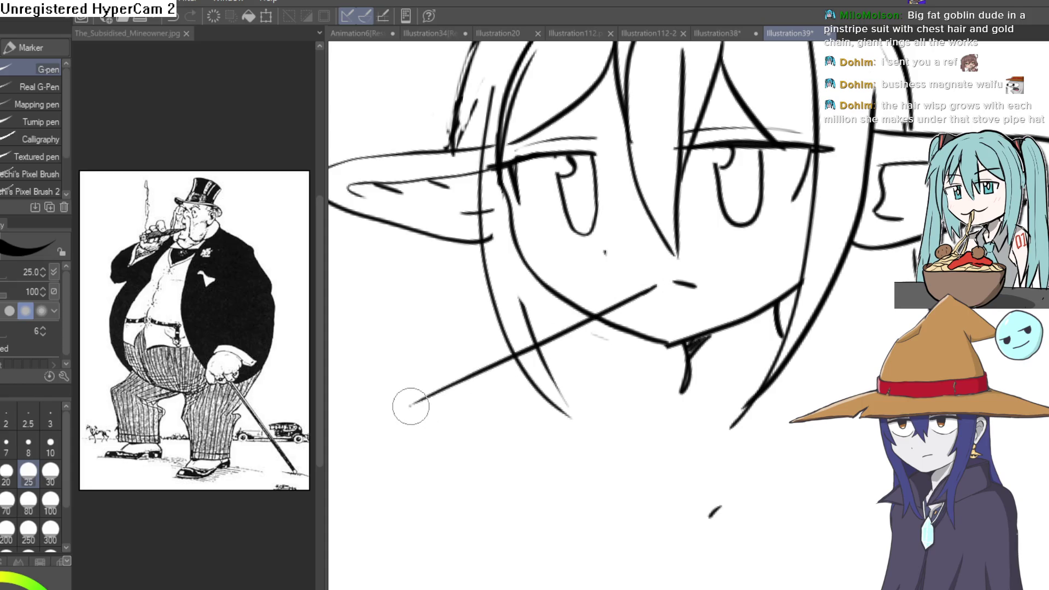
pyautogui.moveTo(410, 406)
pyautogui.mouseDown()
pyautogui.moveTo(433, 424)
pyautogui.moveTo(639, 304)
pyautogui.mouseUp()
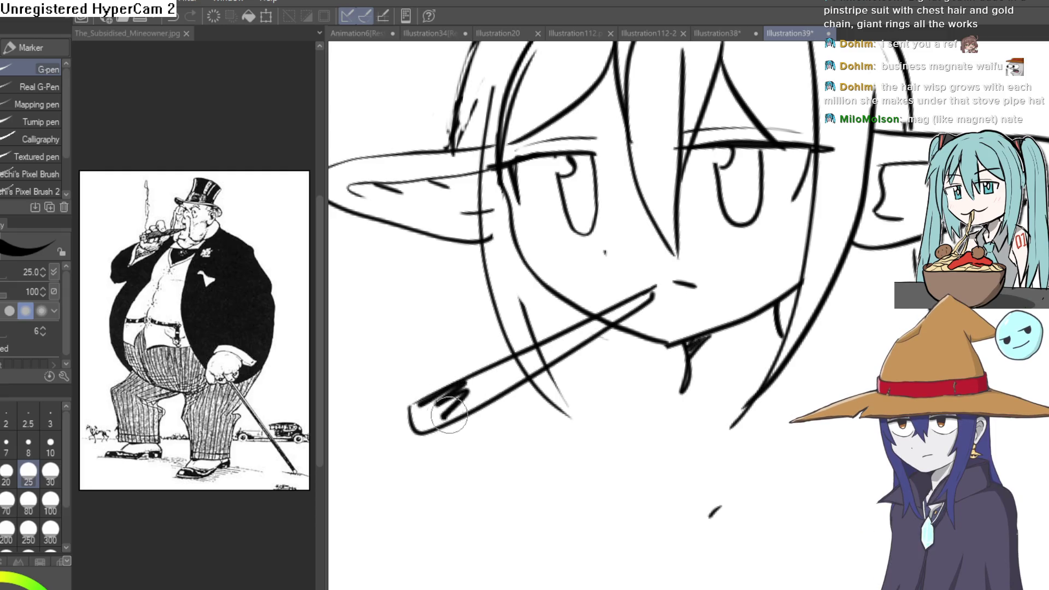
pyautogui.moveTo(449, 414); pyautogui.dragTo(469, 389)
pyautogui.moveTo(626, 312); pyautogui.dragTo(631, 302)
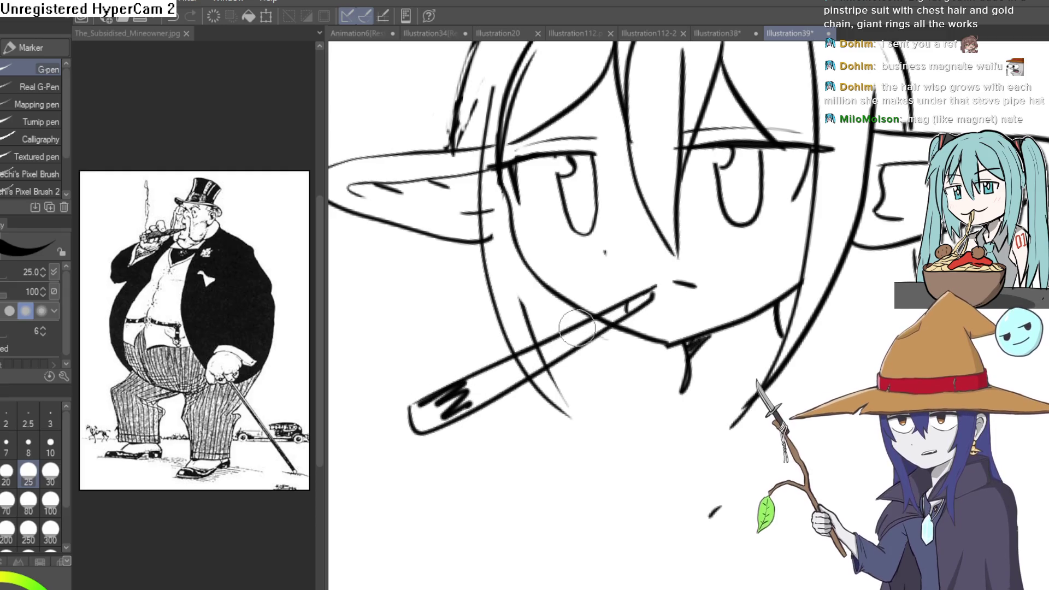
pyautogui.hotkey('ctrl', 'z')
# Ink a line along the cigar's length.
pyautogui.press('e')
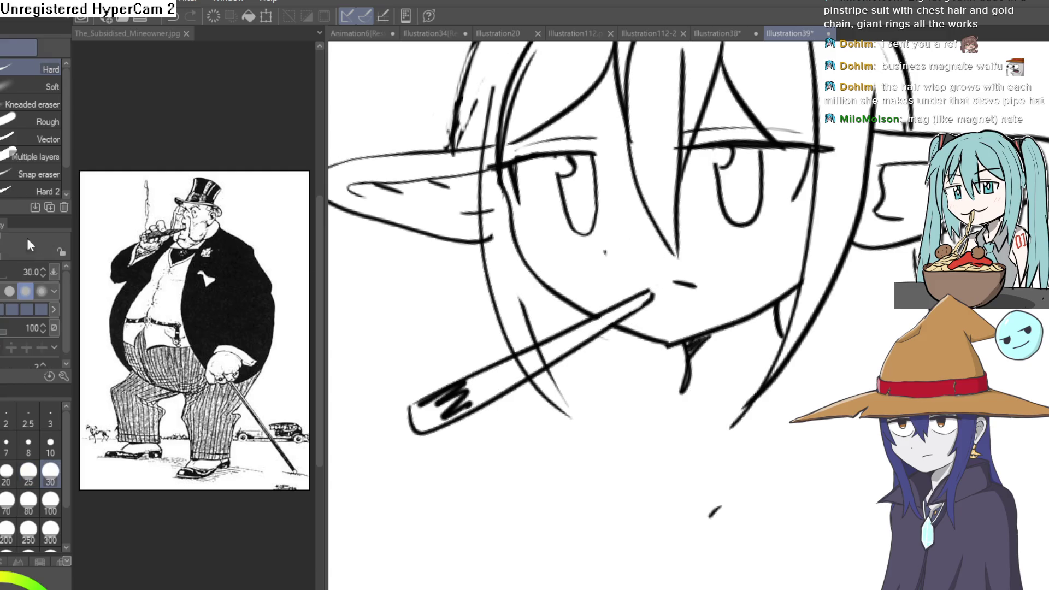
pyautogui.press('p')
pyautogui.scroll(5, 668, 279)
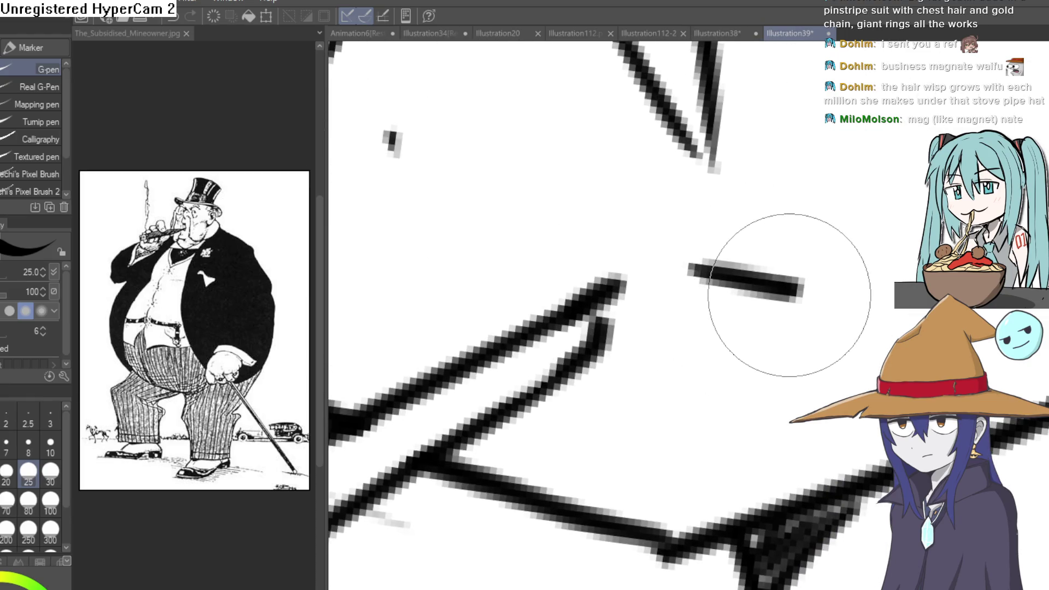
pyautogui.press('e')
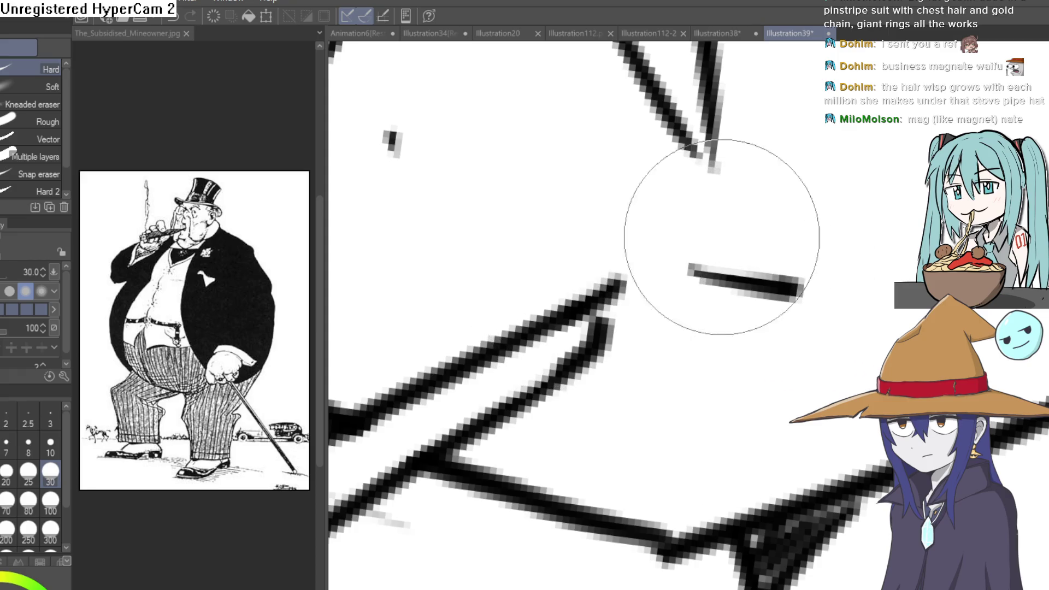
pyautogui.scroll(-5, 683, 278)
pyautogui.press('p')
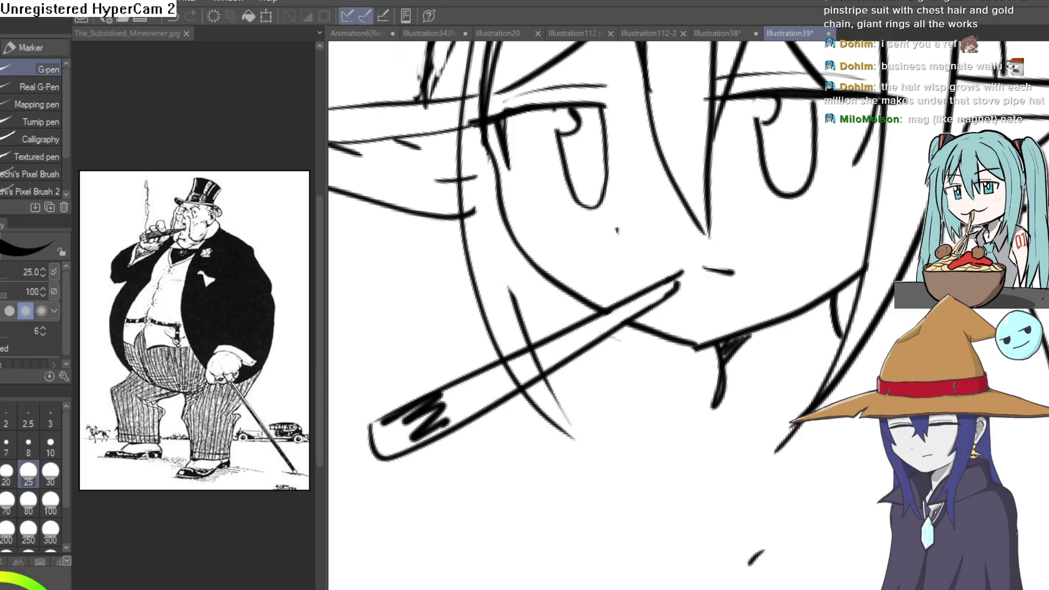
pyautogui.scroll(3, 686, 294)
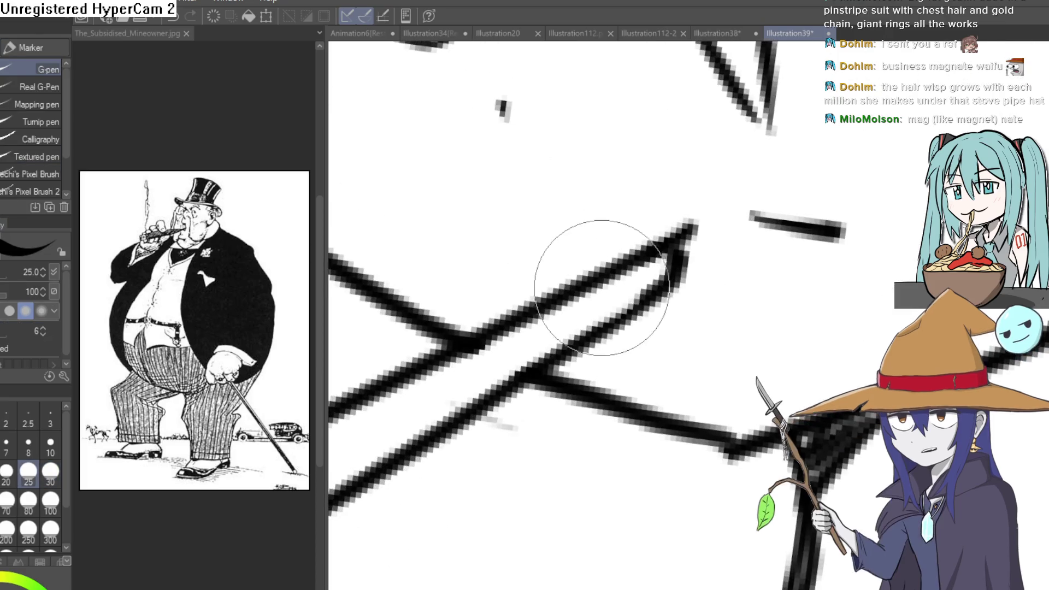
pyautogui.moveTo(498, 345); pyautogui.dragTo(650, 245)
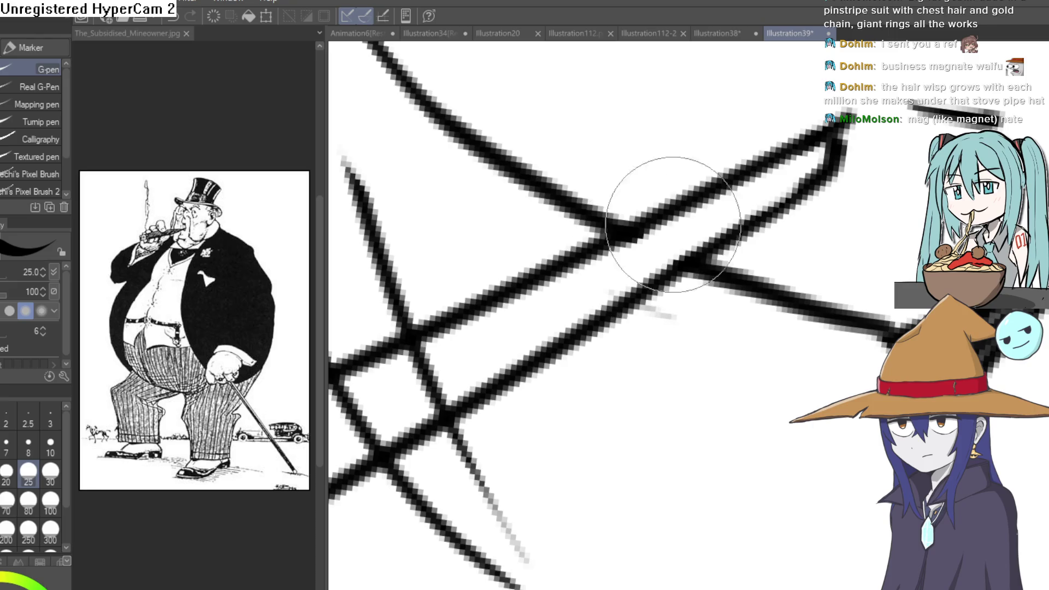
pyautogui.moveTo(826, 174); pyautogui.dragTo(480, 448)
# Extend the cigar's edge line and redraw its upper edge.
pyautogui.moveTo(611, 383); pyautogui.dragTo(731, 287)
pyautogui.moveTo(742, 230)
pyautogui.mouseDown()
pyautogui.moveTo(613, 332)
pyautogui.moveTo(361, 487)
pyautogui.mouseUp()
pyautogui.moveTo(481, 470); pyautogui.dragTo(575, 371)
pyautogui.scroll(-5, 574, 370)
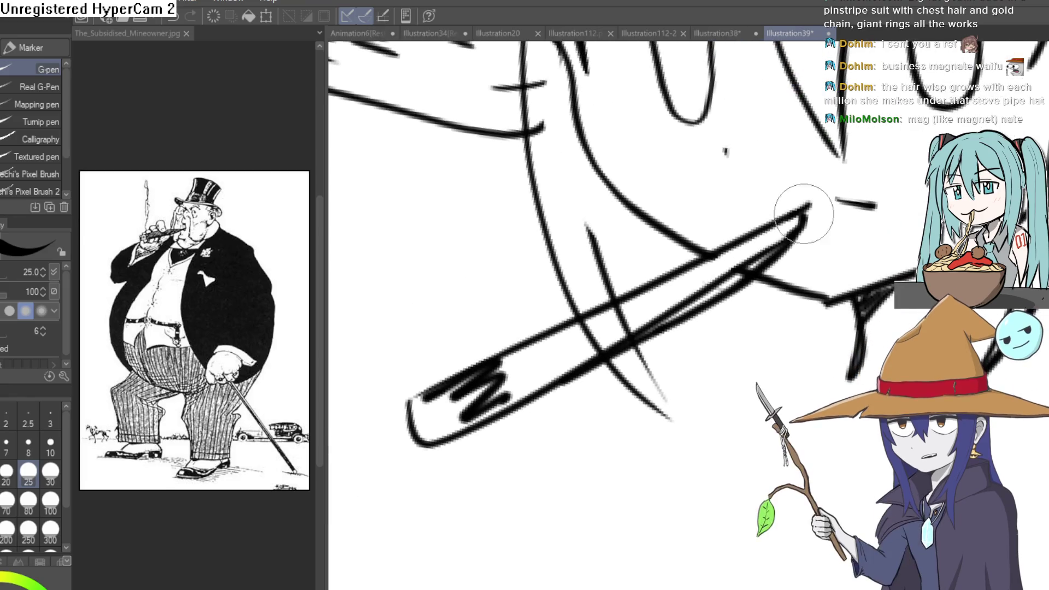
pyautogui.moveTo(778, 219)
pyautogui.mouseDown()
pyautogui.moveTo(543, 321)
pyautogui.moveTo(456, 375)
pyautogui.mouseUp()
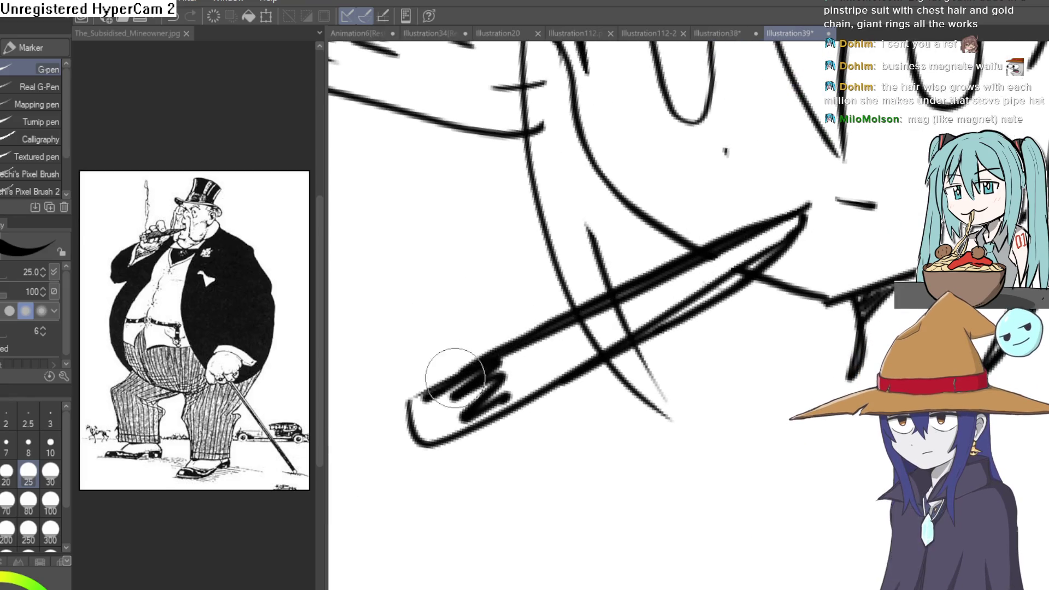
# Erase the crossing lines inside the cigar and thin its upper edge.
pyautogui.press('e')
pyautogui.moveTo(538, 335)
pyautogui.mouseDown()
pyautogui.moveTo(773, 234)
pyautogui.moveTo(695, 293)
pyautogui.mouseUp()
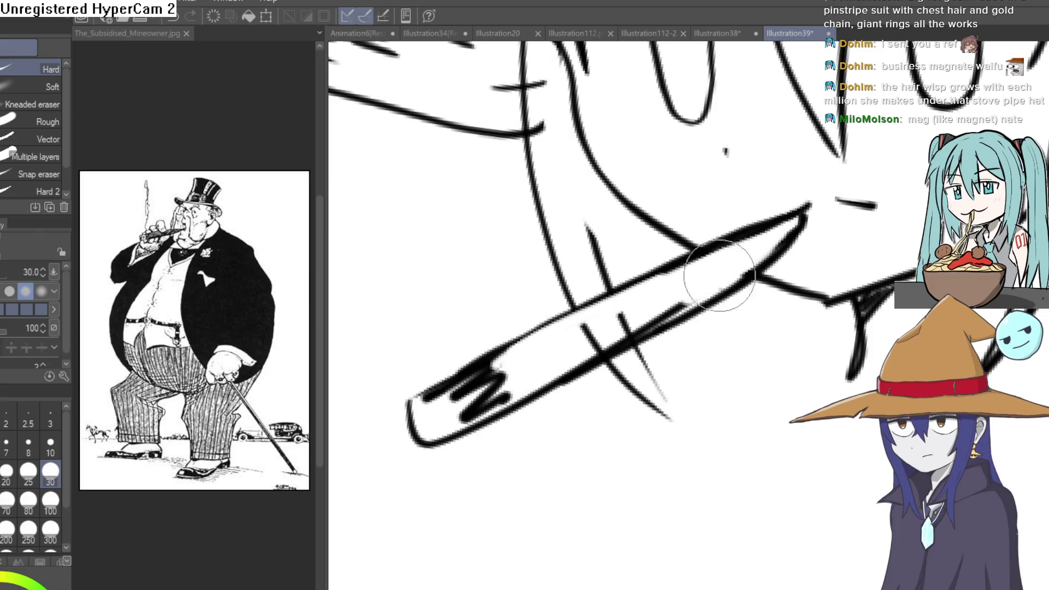
pyautogui.moveTo(740, 268); pyautogui.dragTo(584, 348)
pyautogui.moveTo(618, 311)
pyautogui.mouseDown()
pyautogui.moveTo(611, 341)
pyautogui.moveTo(644, 329)
pyautogui.mouseUp()
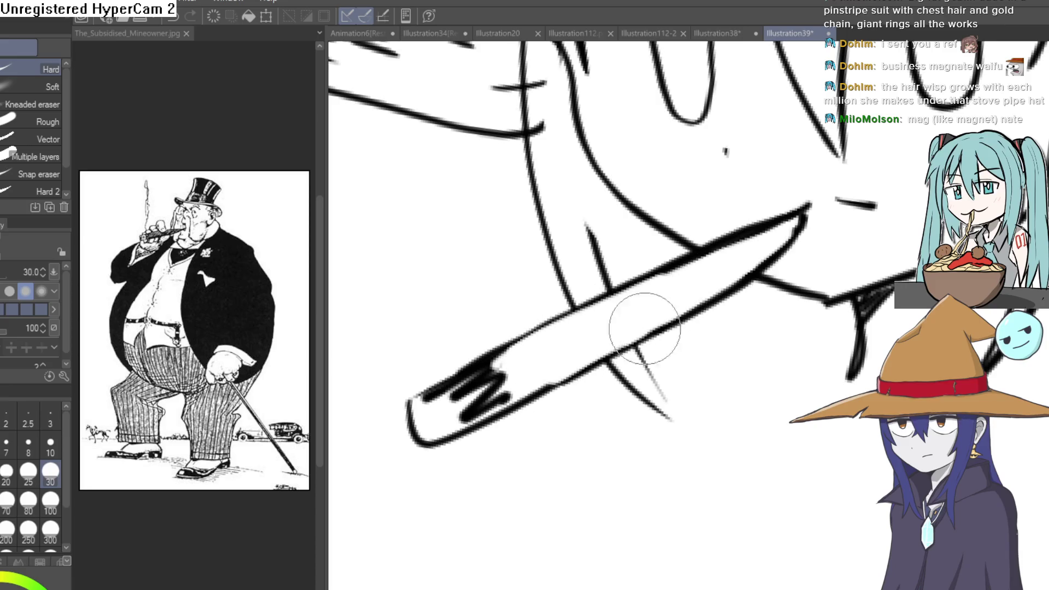
pyautogui.scroll(-3, 649, 292)
pyautogui.scroll(2, 506, 293)
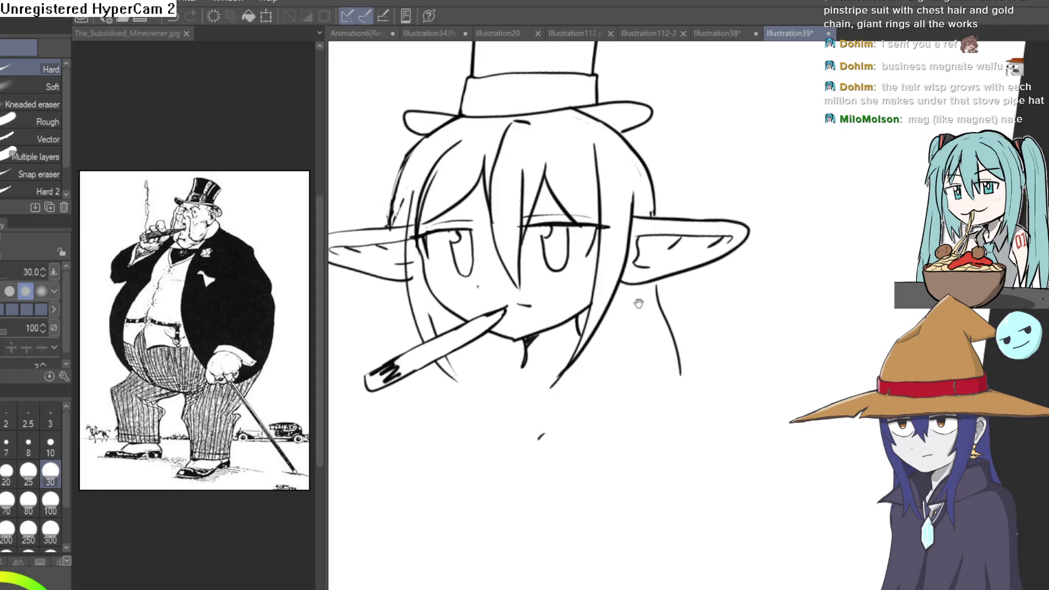
# Draw a hair strand left of the face and a short stroke left of the chin.
pyautogui.press('p')
pyautogui.moveTo(708, 237); pyautogui.dragTo(661, 230)
pyautogui.moveTo(421, 298); pyautogui.dragTo(402, 372)
pyautogui.press('e')
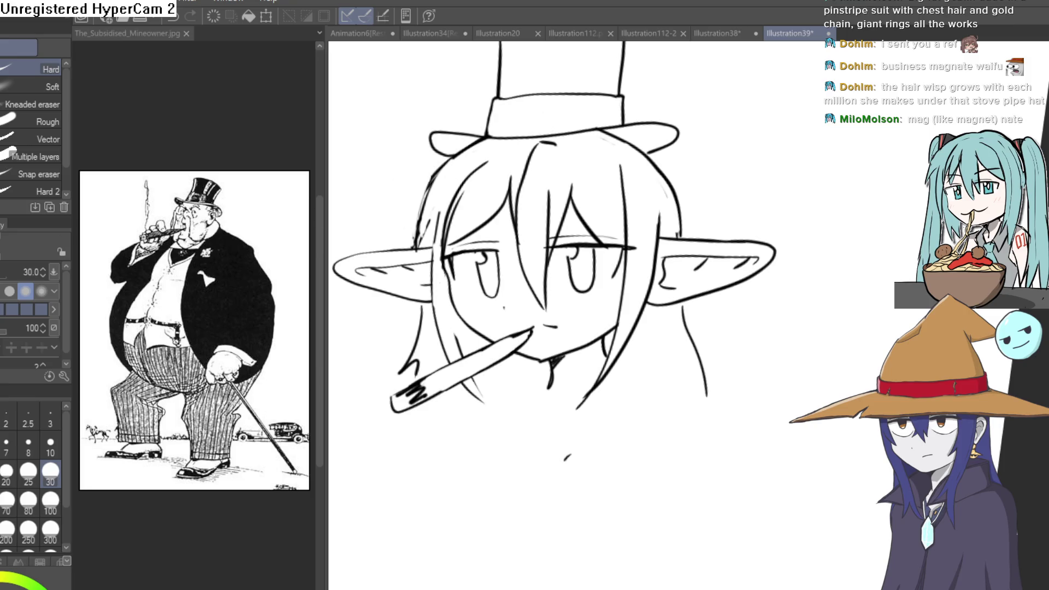
pyautogui.press('p')
pyautogui.click(571, 369)
pyautogui.moveTo(415, 426); pyautogui.dragTo(445, 365)
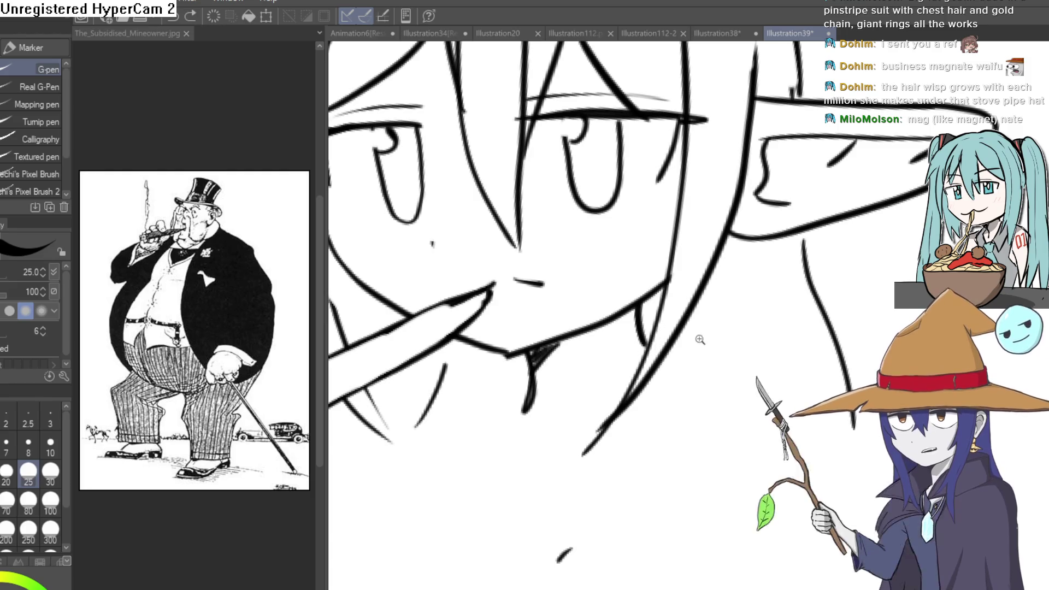
pyautogui.scroll(-3, 695, 340)
pyautogui.scroll(-3, 706, 352)
pyautogui.moveTo(643, 368); pyautogui.dragTo(608, 365)
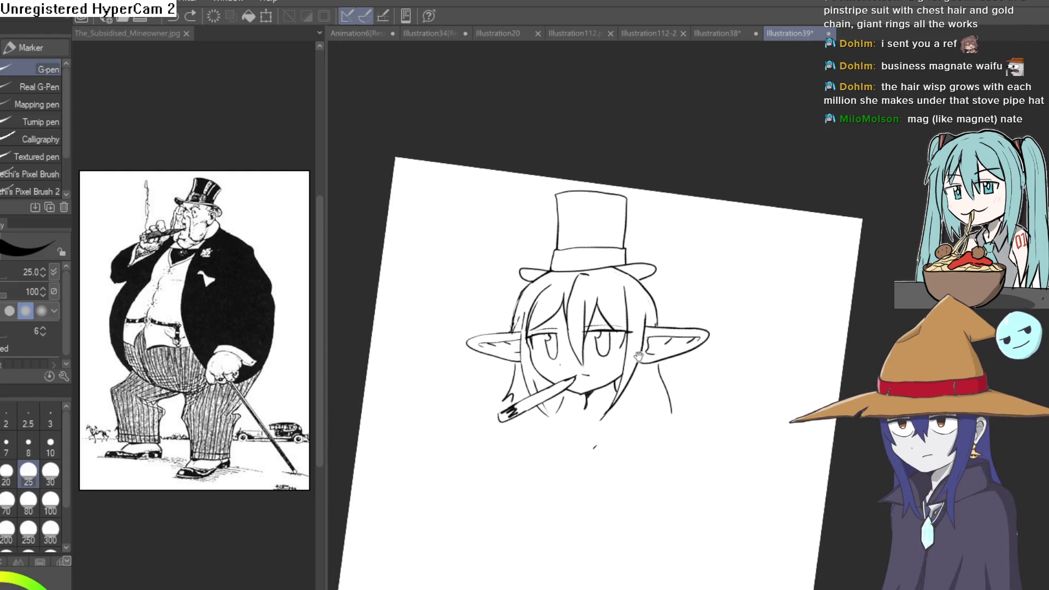
pyautogui.click(623, 331)
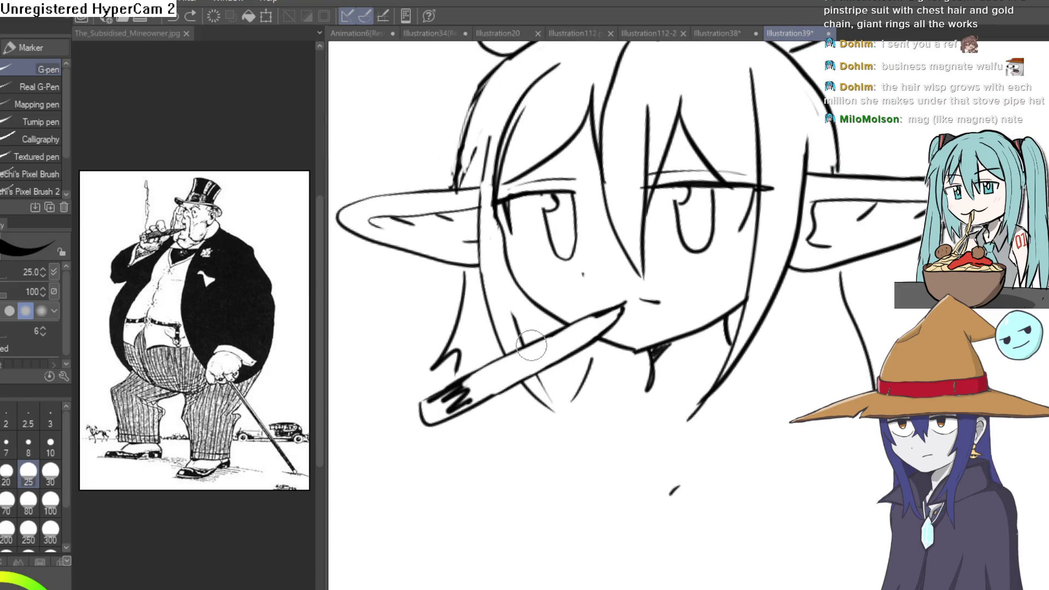
pyautogui.moveTo(532, 349); pyautogui.dragTo(563, 338)
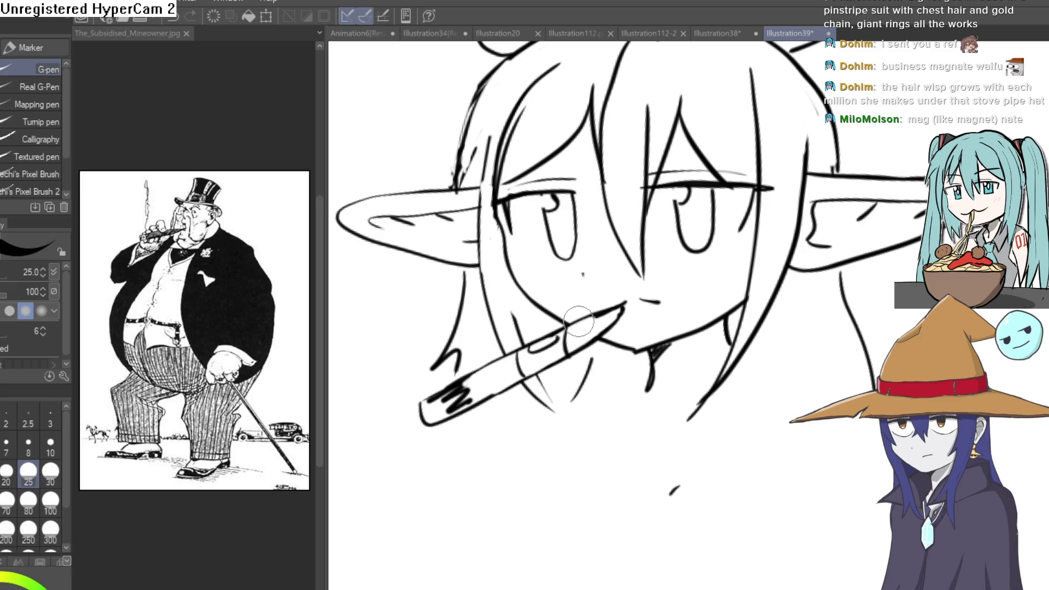
pyautogui.moveTo(606, 310); pyautogui.dragTo(579, 336)
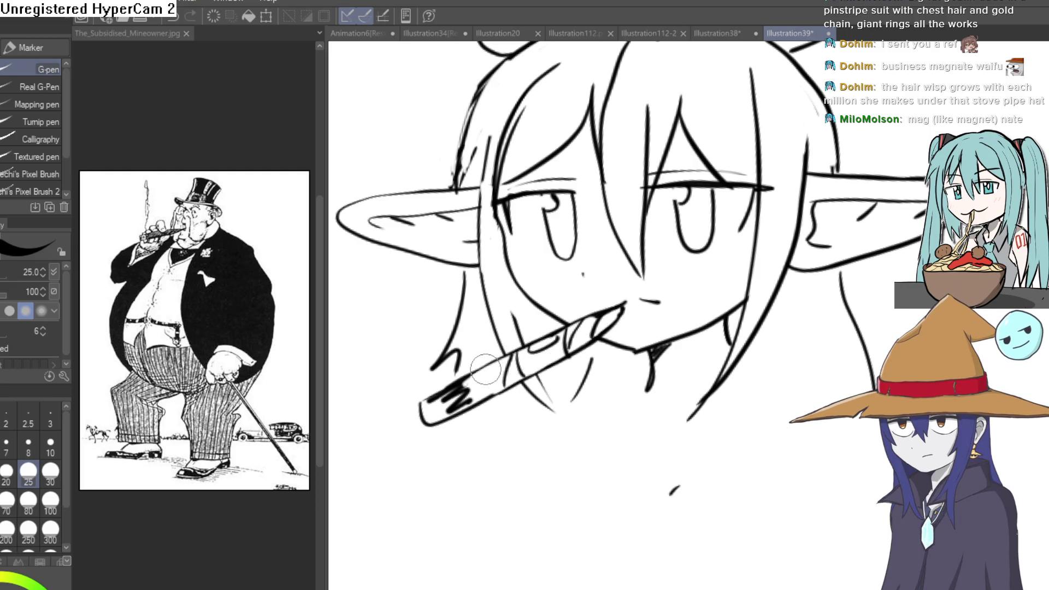
pyautogui.moveTo(486, 367); pyautogui.dragTo(481, 390)
pyautogui.scroll(-4, 636, 348)
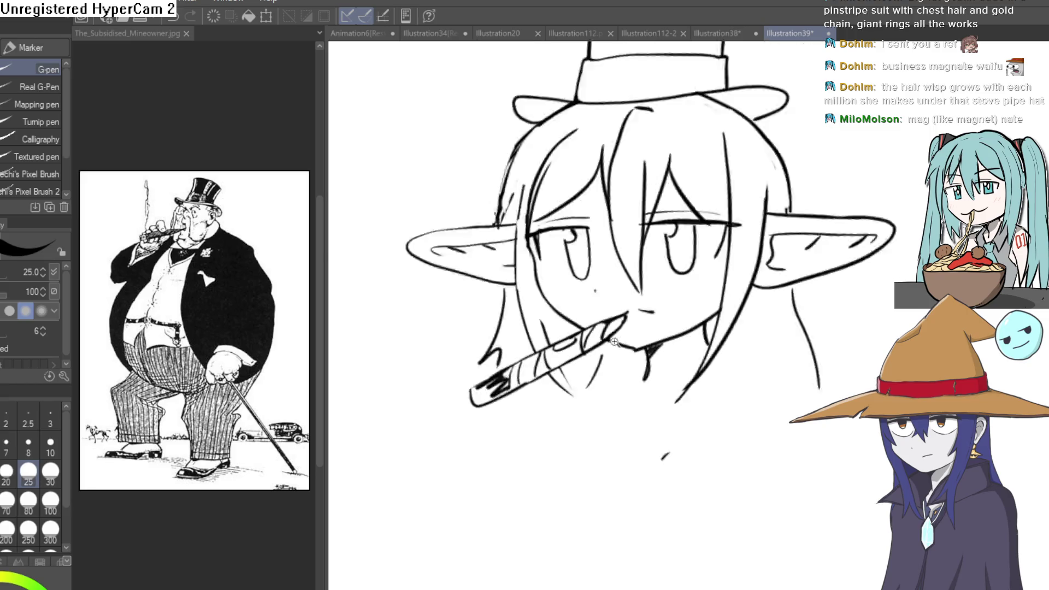
pyautogui.scroll(8, 645, 311)
pyautogui.moveTo(582, 317); pyautogui.dragTo(664, 298)
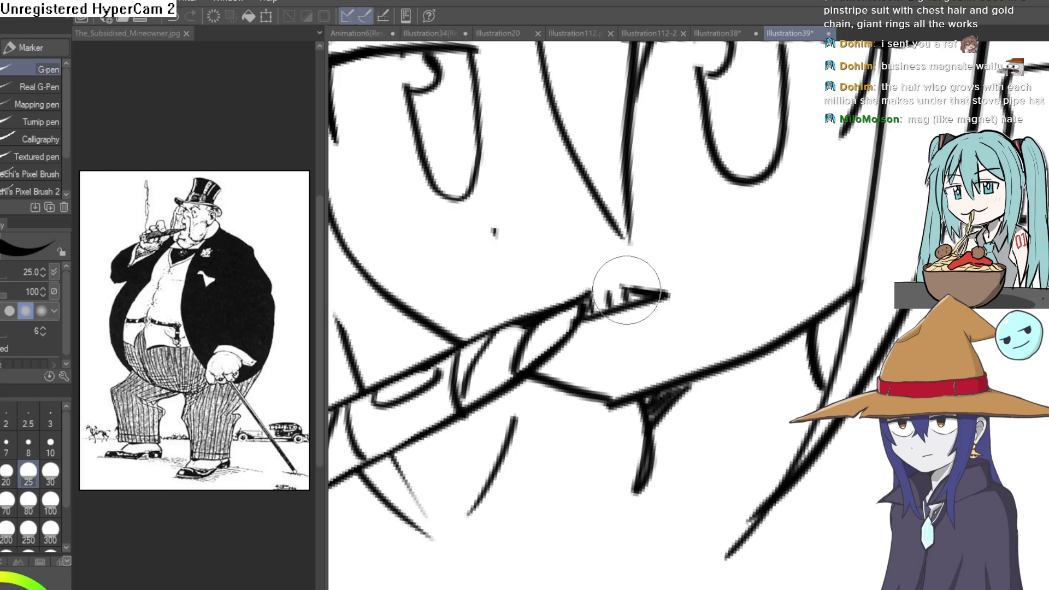
pyautogui.scroll(-5, 709, 246)
pyautogui.scroll(2, 683, 283)
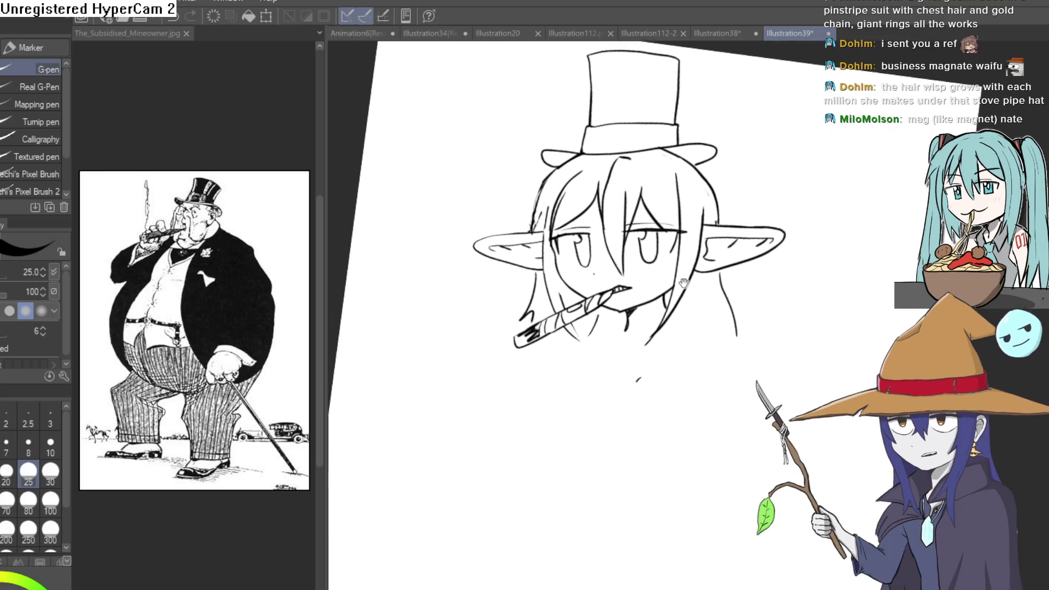
pyautogui.scroll(5, 514, 277)
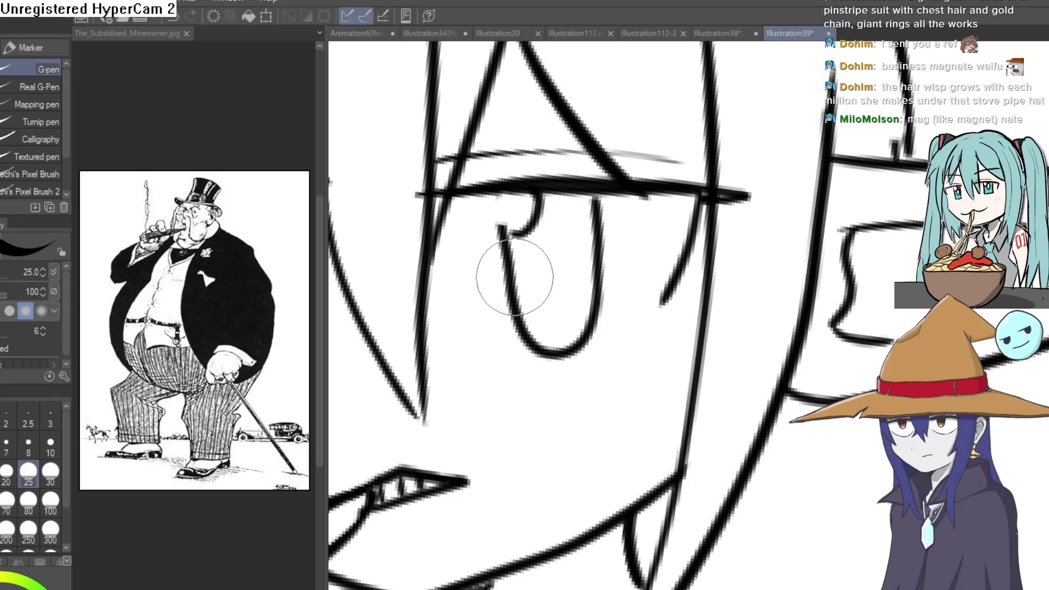
# Outline the pupil's top edge and fill the pupil solid black.
pyautogui.moveTo(631, 250); pyautogui.dragTo(567, 257)
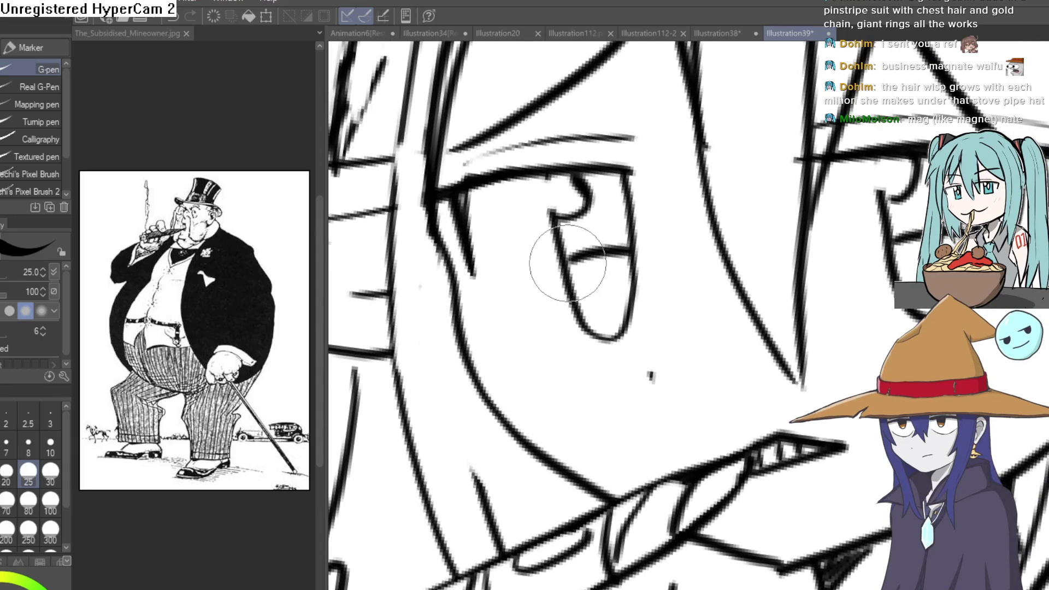
pyautogui.press('g')
pyautogui.click(598, 231)
pyautogui.scroll(-5, 597, 231)
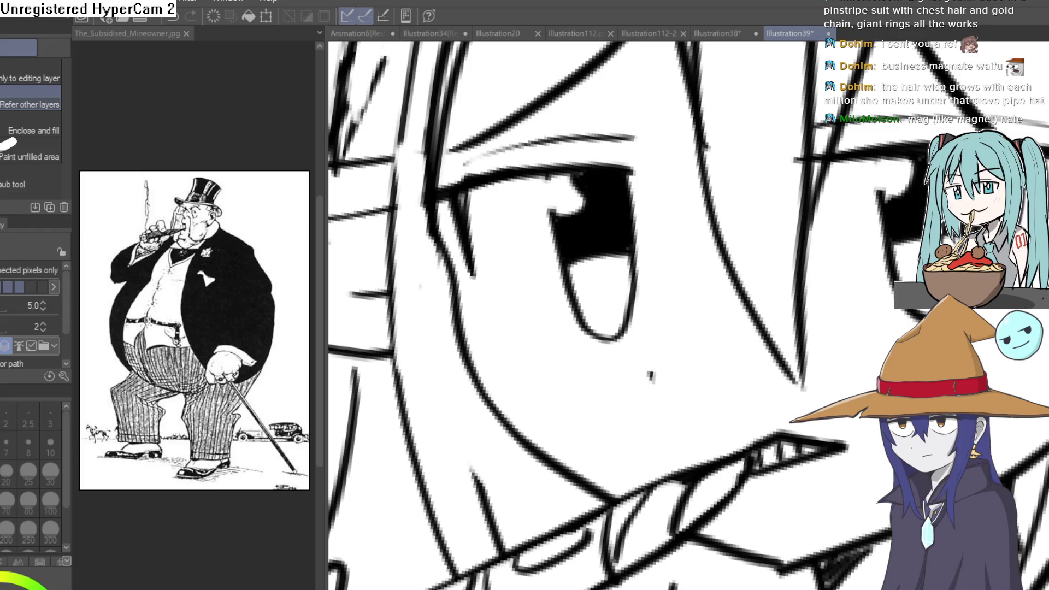
pyautogui.scroll(-2, 631, 192)
pyautogui.press('p')
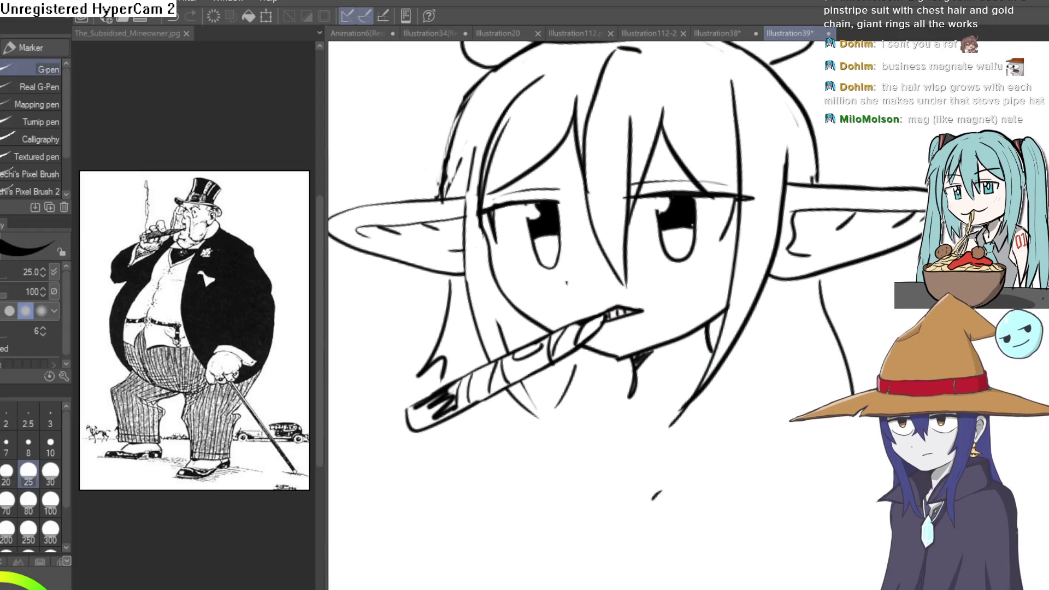
pyautogui.scroll(3, 674, 231)
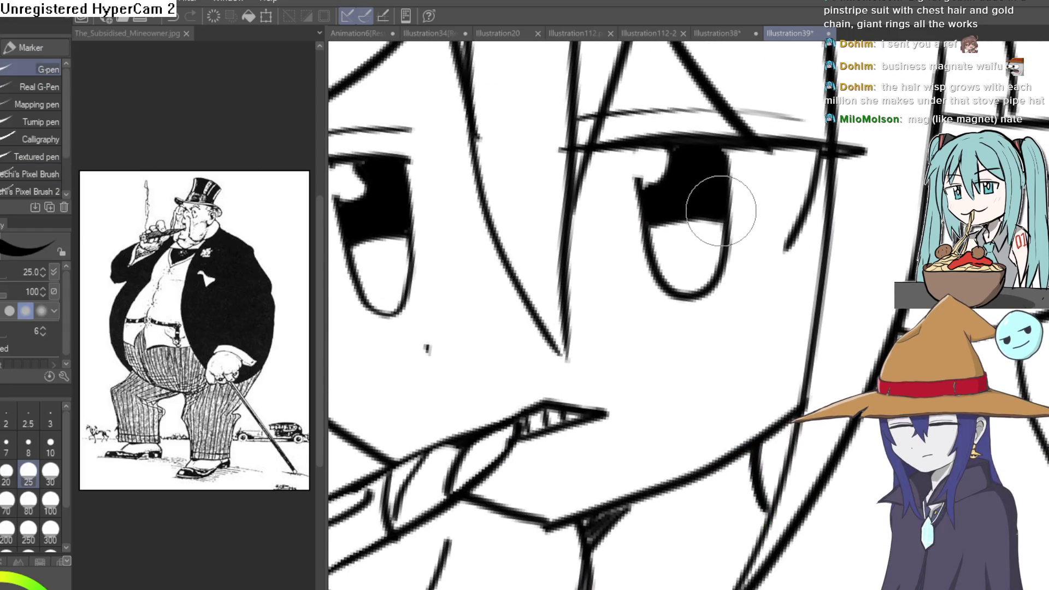
# Erase small white highlights into the pupils and frame the whole head.
pyautogui.press('e')
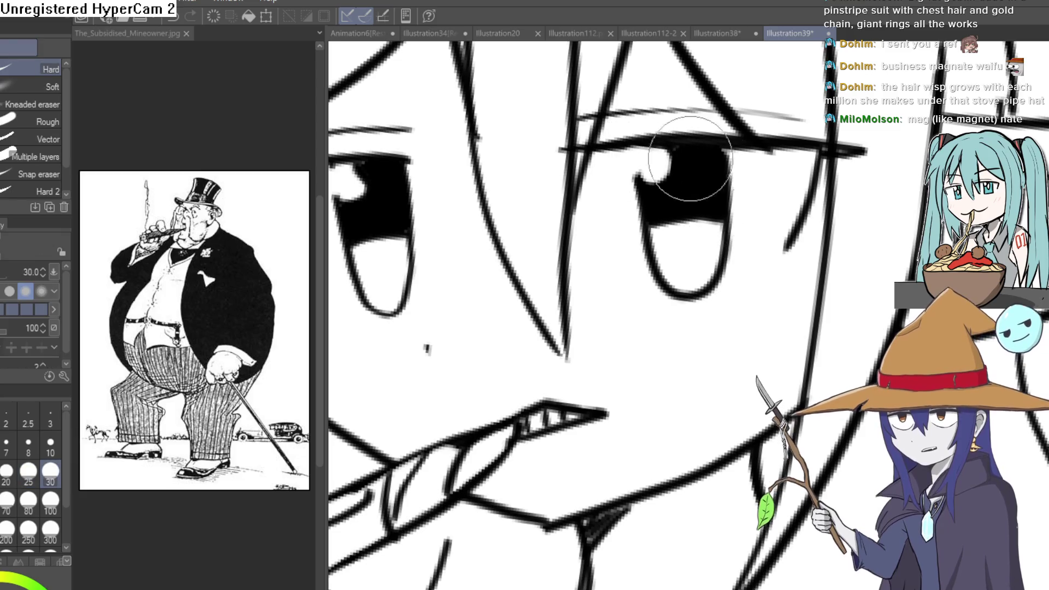
pyautogui.press('-')
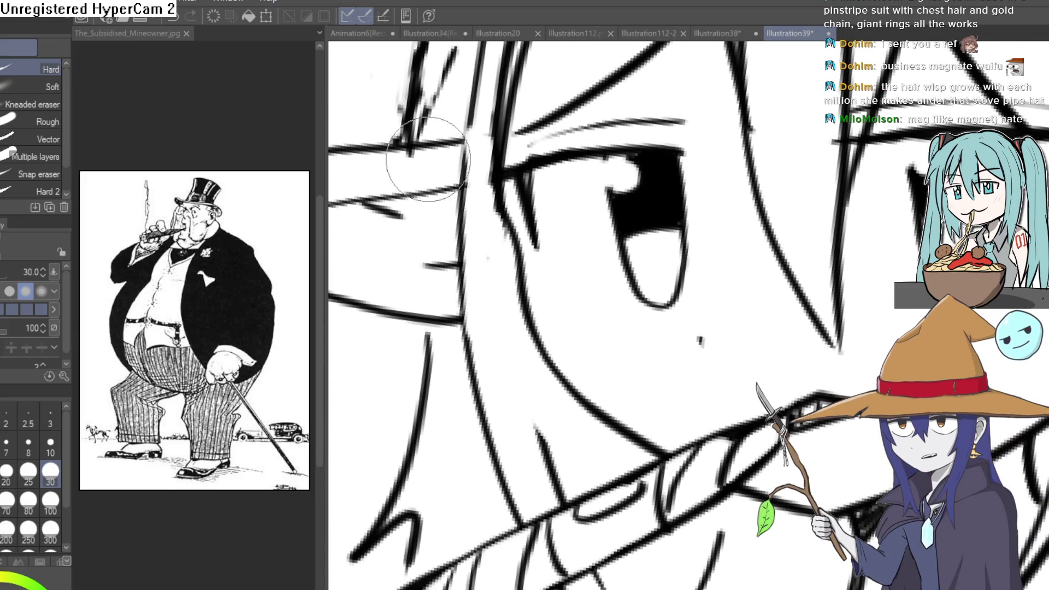
pyautogui.press('p')
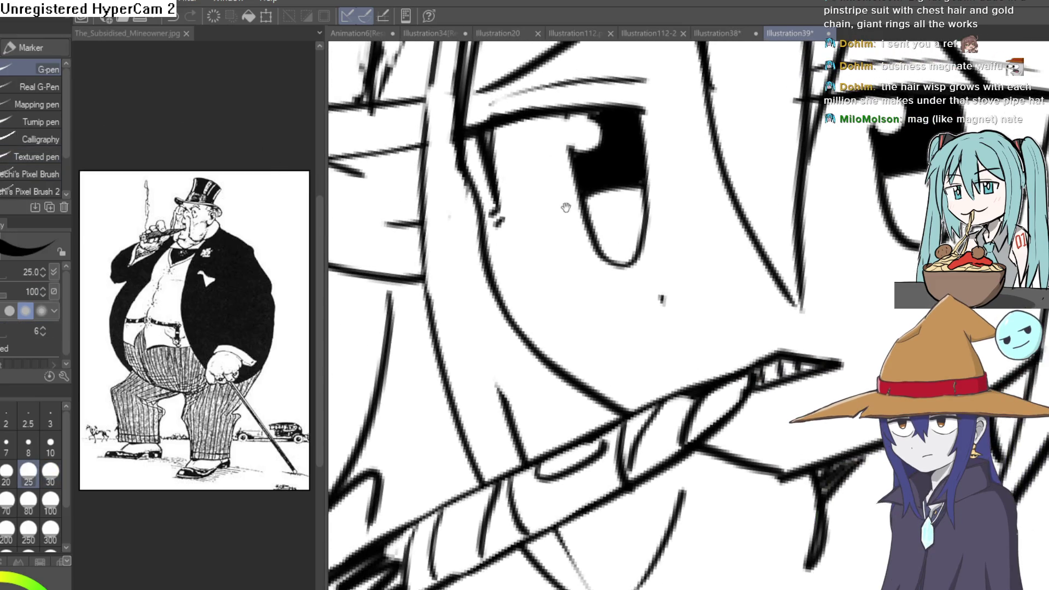
pyautogui.moveTo(566, 207); pyautogui.dragTo(380, 219)
pyautogui.scroll(-5, 824, 234)
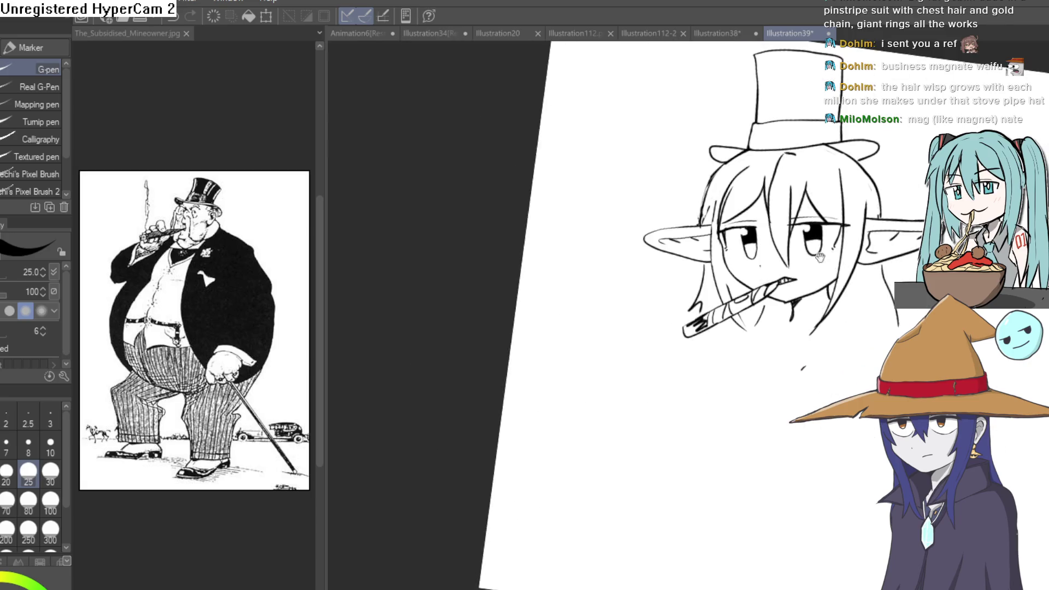
pyautogui.moveTo(781, 244); pyautogui.dragTo(756, 227)
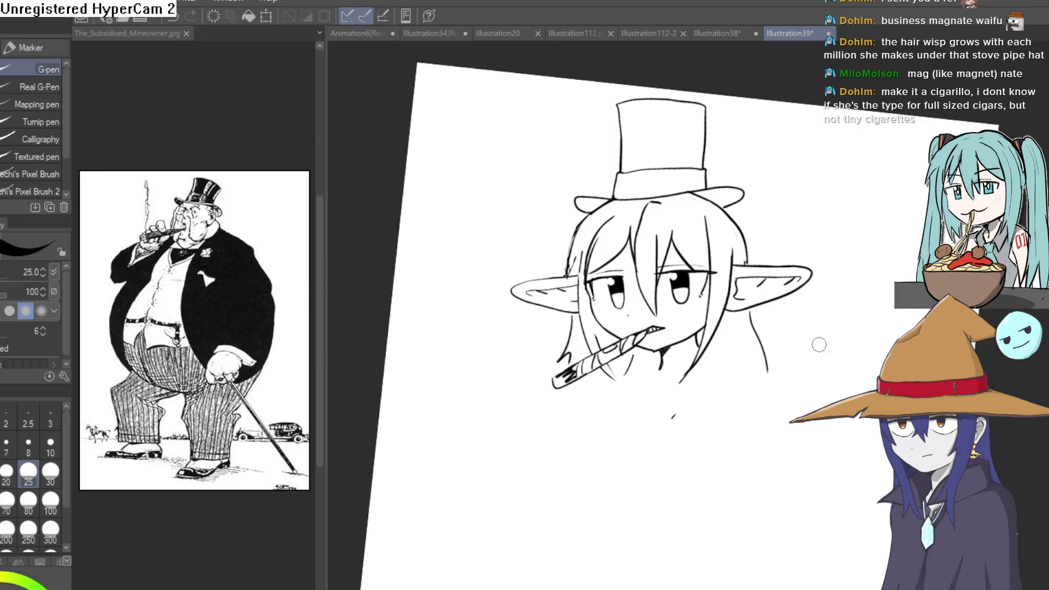
pyautogui.scroll(-3, 775, 325)
pyautogui.scroll(4, 775, 326)
pyautogui.moveTo(801, 310)
pyautogui.mouseDown()
pyautogui.moveTo(708, 289)
pyautogui.moveTo(389, 151)
pyautogui.mouseUp()
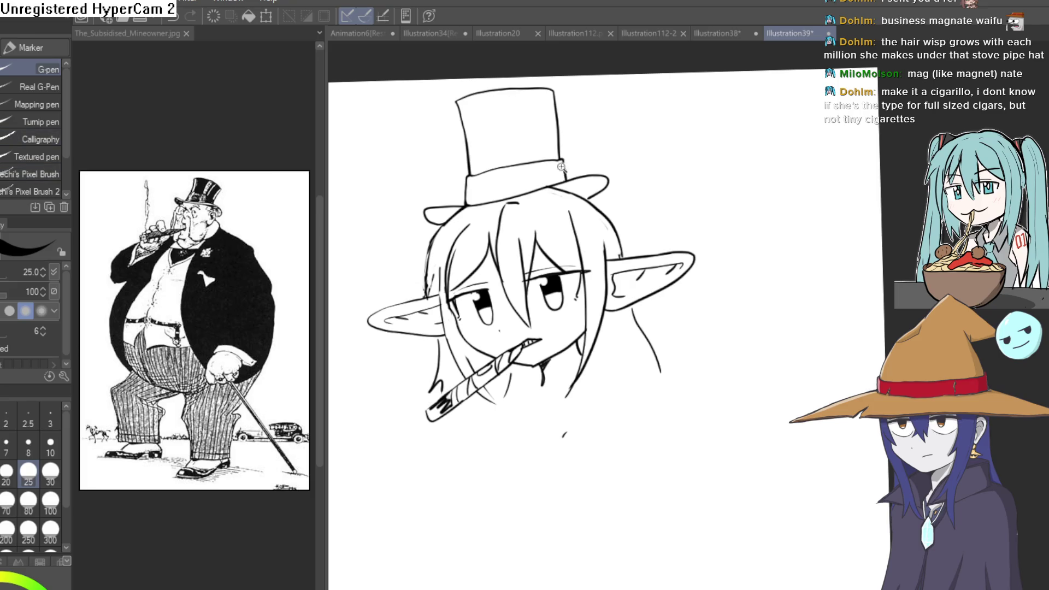
# Zoom in on the face and undo the stray stroke near the eyelid.
pyautogui.scroll(3, 541, 241)
pyautogui.scroll(1, 599, 268)
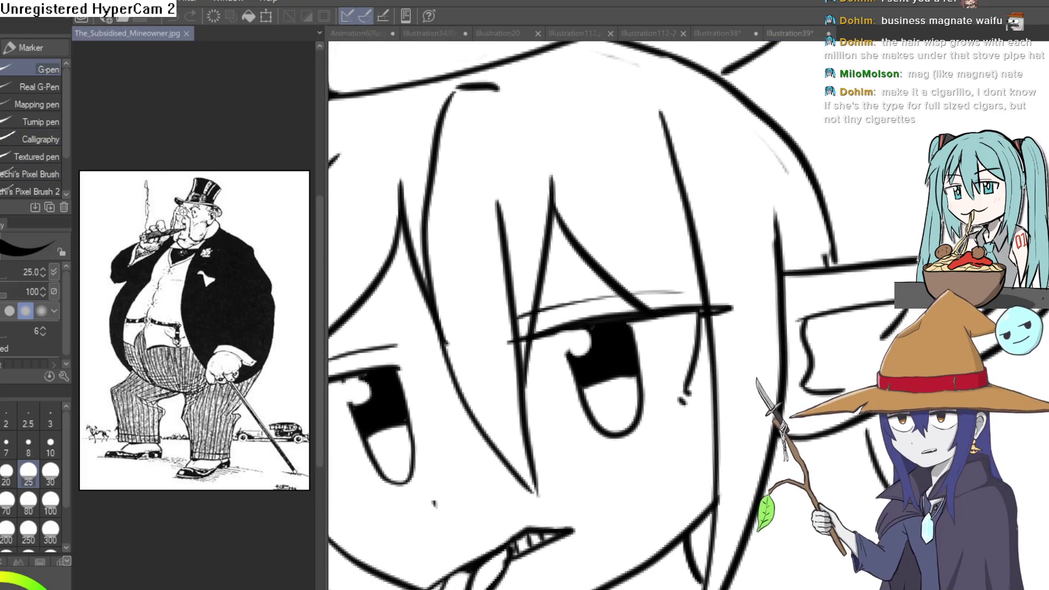
pyautogui.scroll(3, 184, 211)
pyautogui.scroll(-2, 183, 211)
pyautogui.scroll(2, 184, 212)
pyautogui.moveTo(672, 291); pyautogui.dragTo(702, 223)
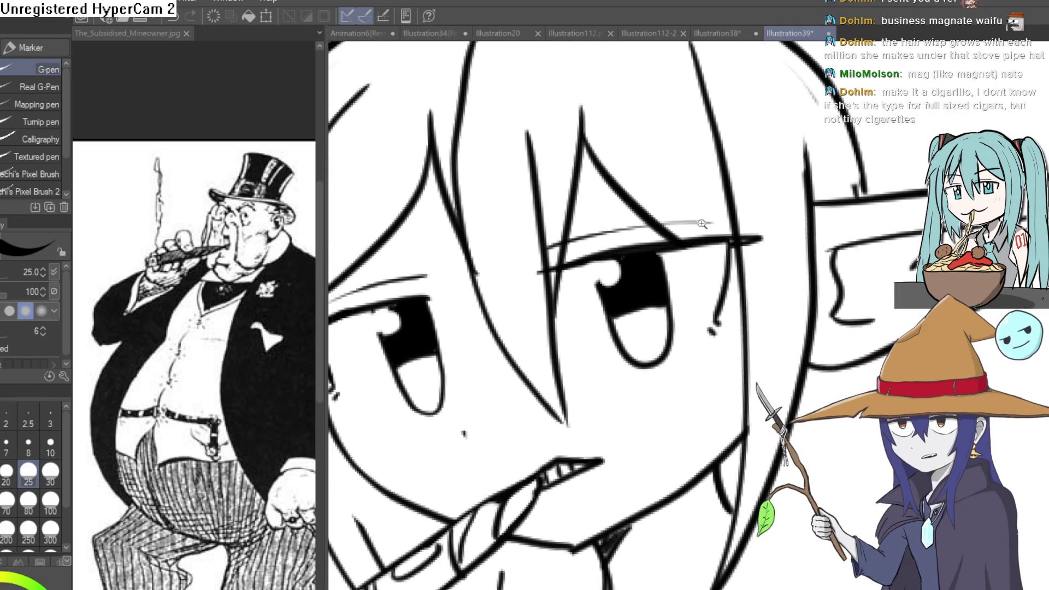
pyautogui.scroll(-4, 702, 224)
pyautogui.scroll(2, 524, 208)
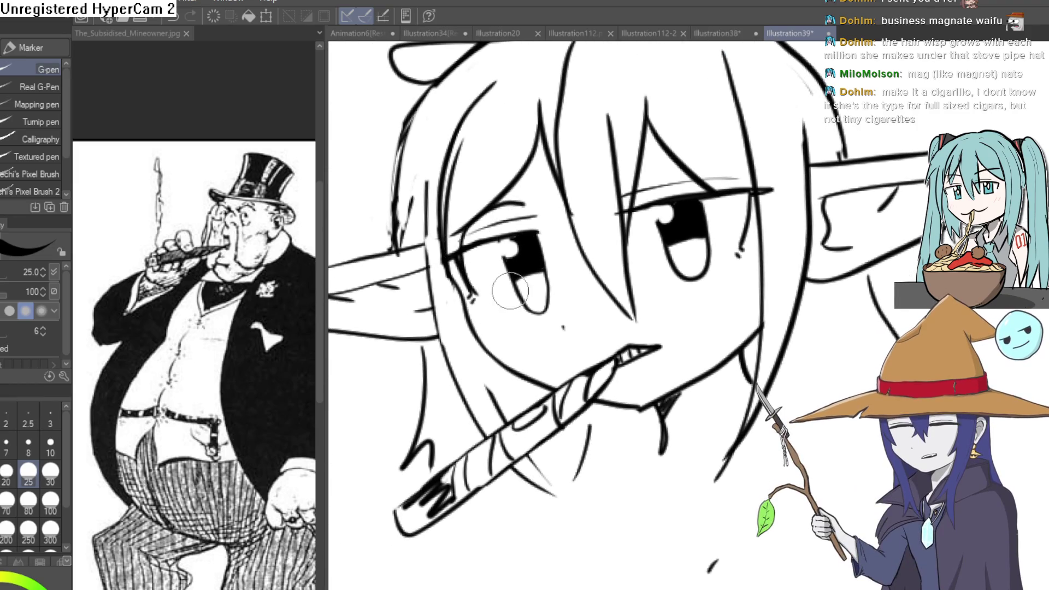
pyautogui.hotkey('ctrl', 'z')
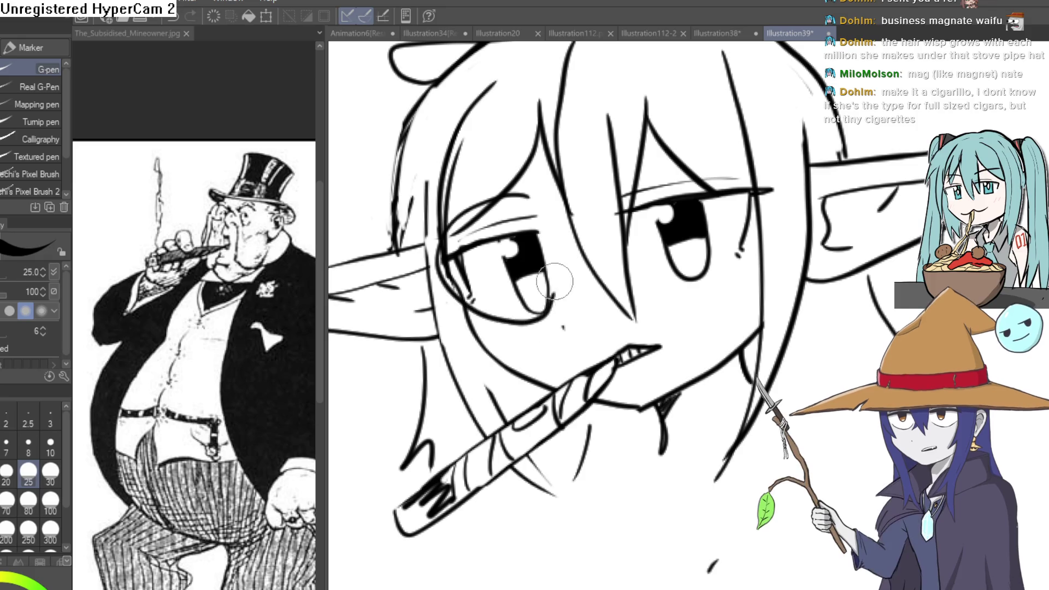
# Draw the round monocle rim around the left eye, redrawing it once.
pyautogui.moveTo(469, 320); pyautogui.dragTo(570, 273)
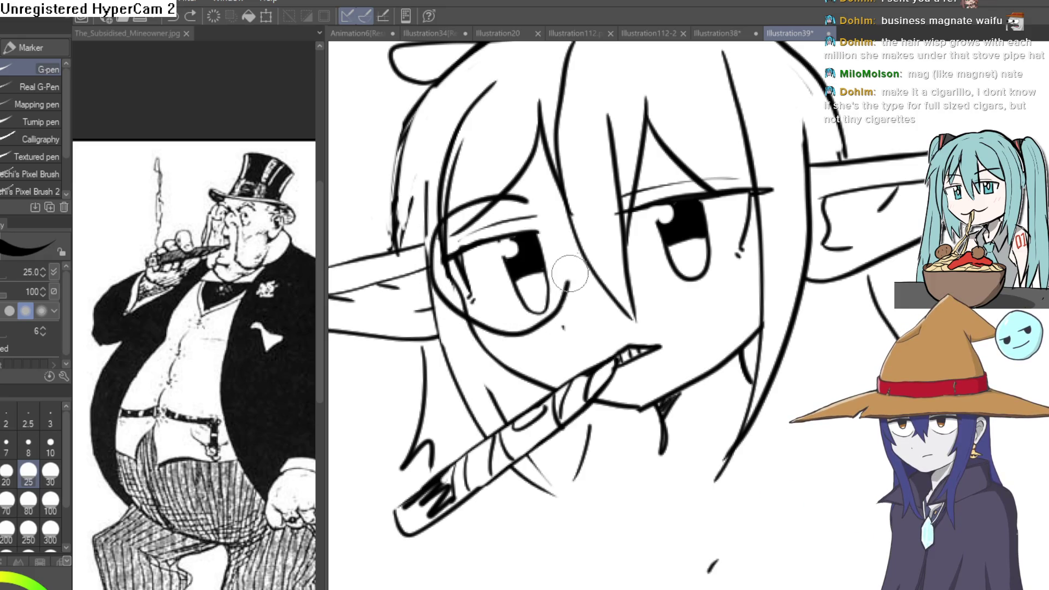
pyautogui.hotkey('ctrl', 'z')
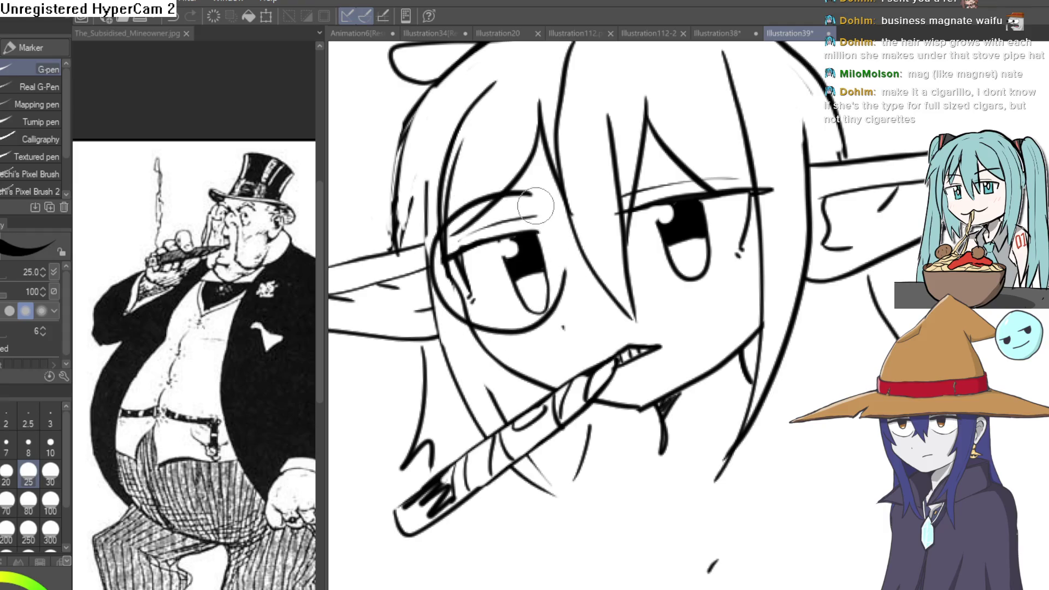
pyautogui.moveTo(529, 196); pyautogui.dragTo(568, 261)
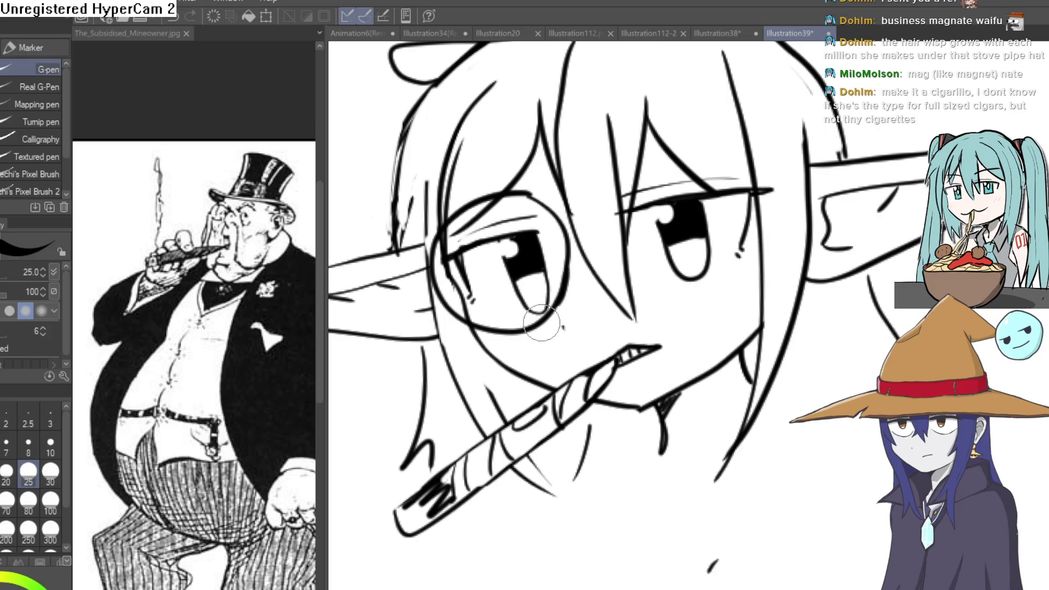
pyautogui.press('e')
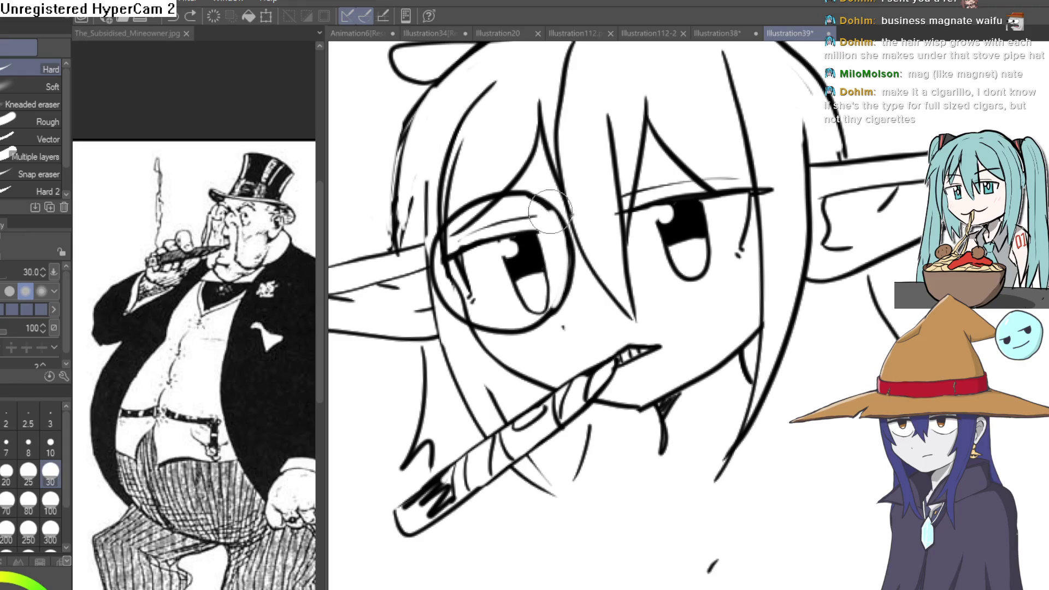
pyautogui.scroll(-5, 541, 194)
pyautogui.moveTo(541, 194)
pyautogui.mouseDown()
pyautogui.moveTo(737, 256)
pyautogui.moveTo(680, 222)
pyautogui.moveTo(672, 190)
pyautogui.moveTo(652, 186)
pyautogui.mouseUp()
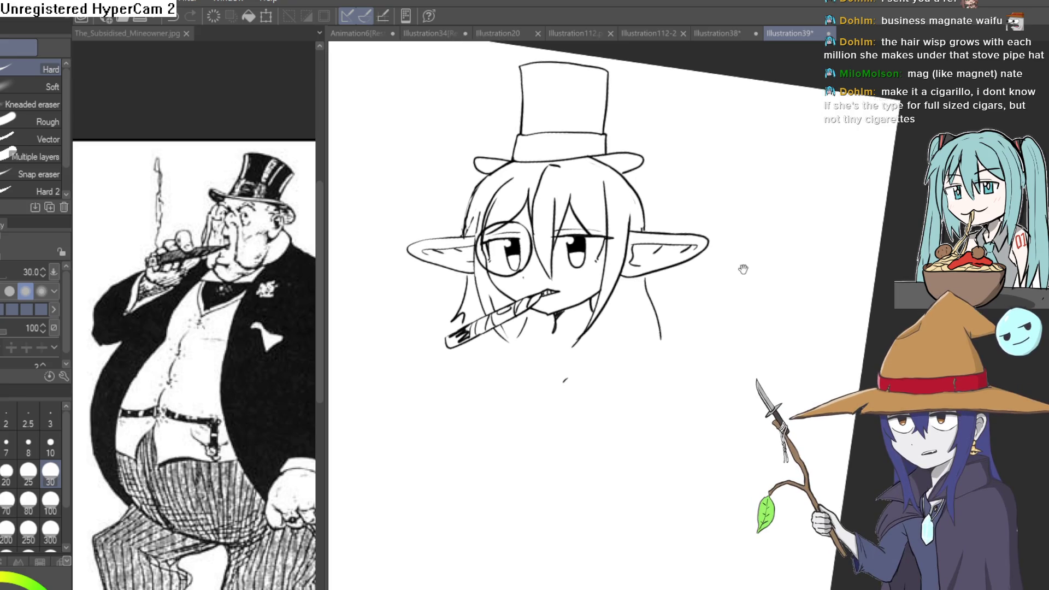
pyautogui.moveTo(742, 203)
pyautogui.mouseDown()
pyautogui.moveTo(695, 157)
pyautogui.moveTo(555, 148)
pyautogui.mouseUp()
pyautogui.press('p')
pyautogui.moveTo(636, 82); pyautogui.dragTo(721, 194)
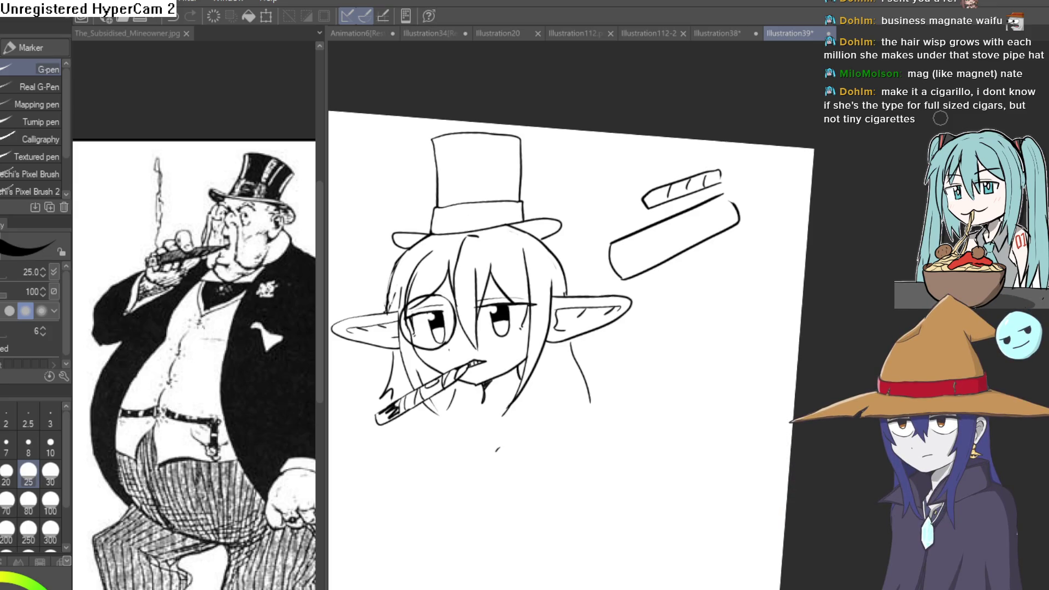
# Pan the view slightly up and left over the head and cigar studies.
pyautogui.moveTo(591, 301)
pyautogui.mouseDown()
pyautogui.moveTo(564, 201)
pyautogui.moveTo(590, 229)
pyautogui.moveTo(662, 263)
pyautogui.moveTo(701, 212)
pyautogui.mouseUp()
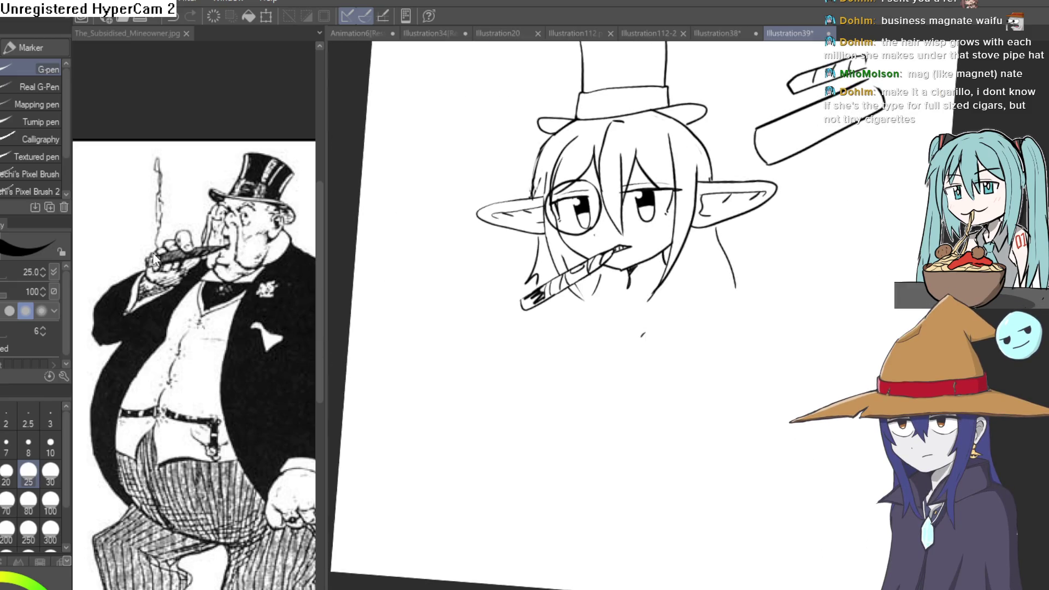
# Lasso-select the cigarette in the goblin's mouth and delete it.
pyautogui.press('m')
pyautogui.scroll(5, 595, 243)
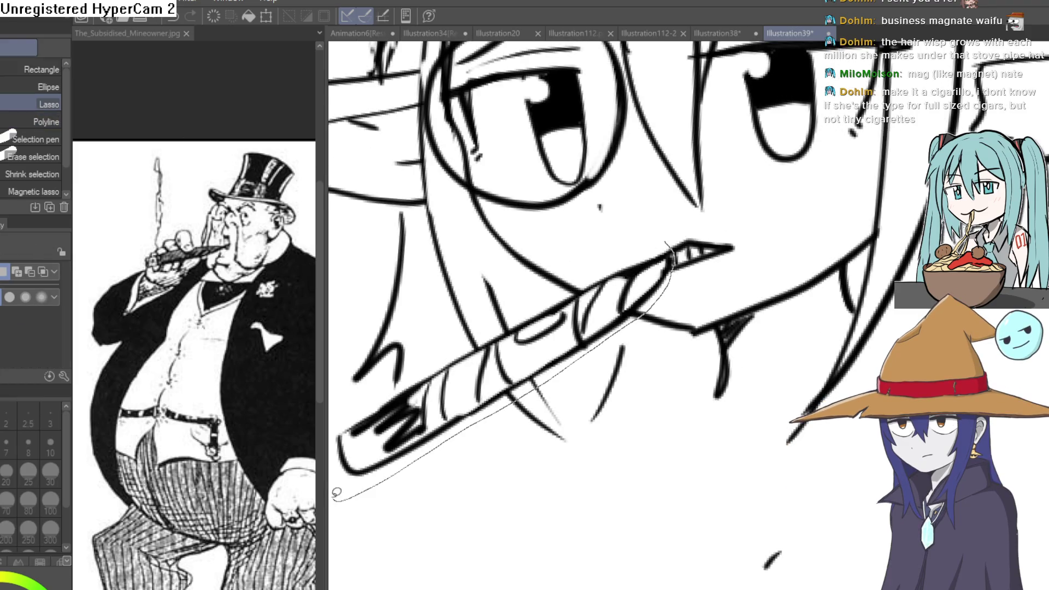
pyautogui.moveTo(336, 492); pyautogui.dragTo(377, 419)
pyautogui.moveTo(476, 384); pyautogui.dragTo(732, 247)
pyautogui.hotkey('ctrl', 'x')
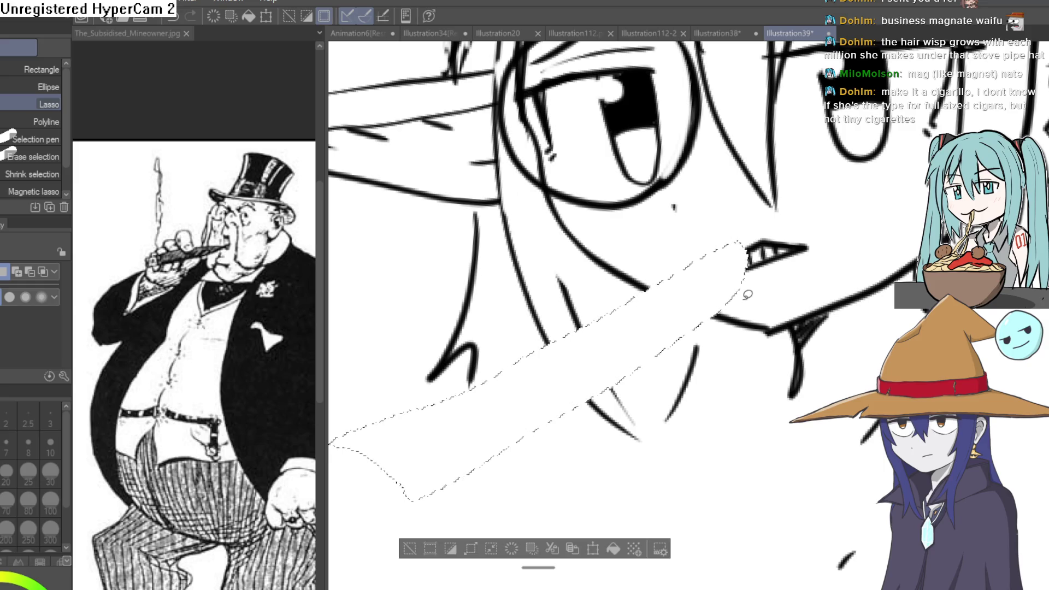
pyautogui.hotkey('ctrl', 'v')
pyautogui.moveTo(732, 255)
pyautogui.mouseDown()
pyautogui.moveTo(486, 449)
pyautogui.moveTo(658, 330)
pyautogui.mouseUp()
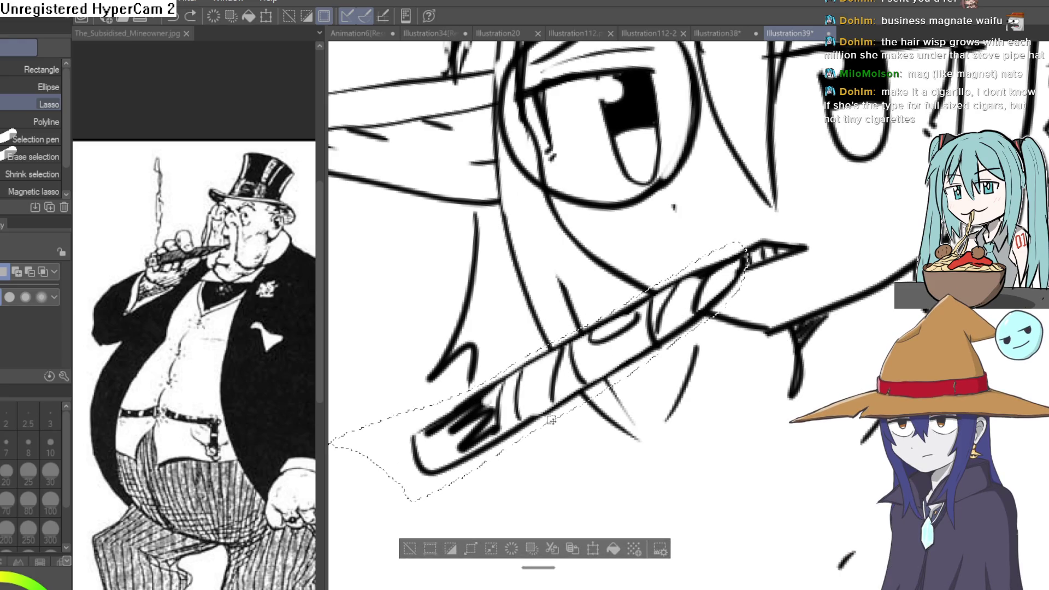
pyautogui.press('Delete')
pyautogui.hotkey('ctrl', 'z')
pyautogui.click(410, 549)
pyautogui.press('Delete')
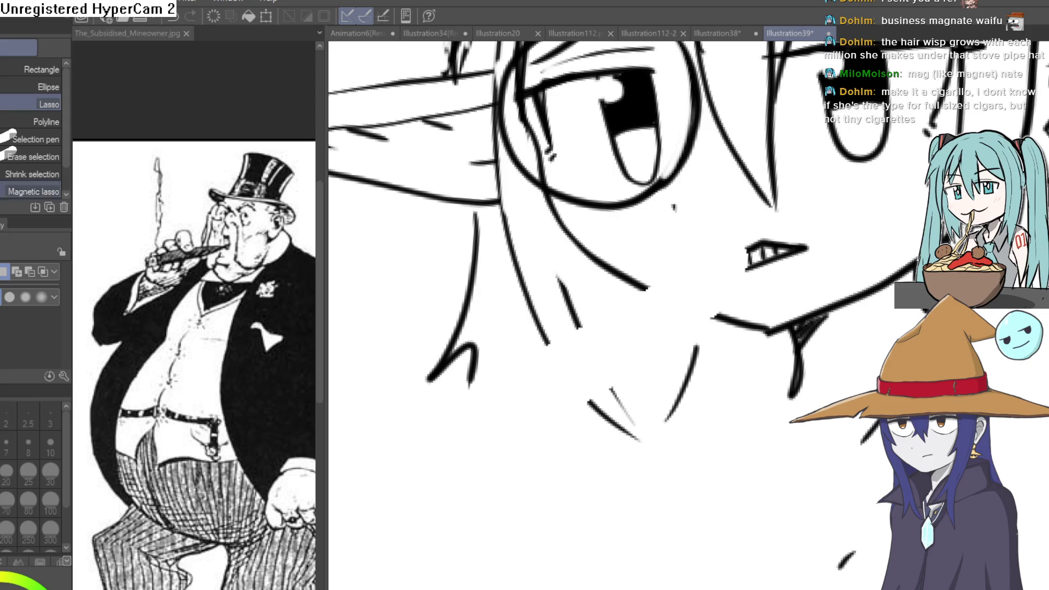
# Ink a short cigar line out from the goblin's teeth, redrawing an overlong first stroke.
pyautogui.press('p')
pyautogui.scroll(5, 736, 231)
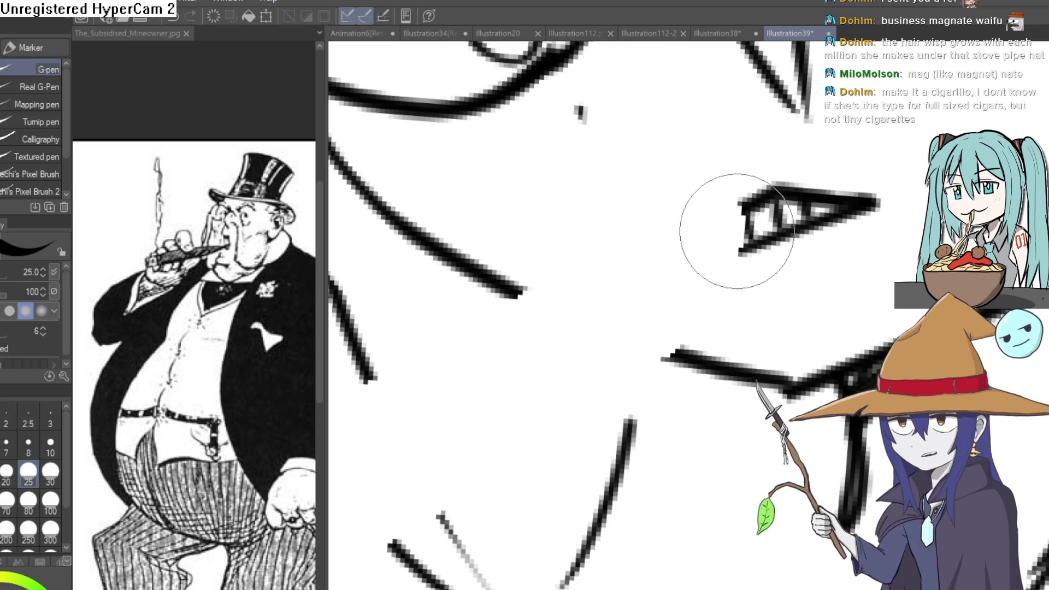
pyautogui.scroll(-3, 736, 231)
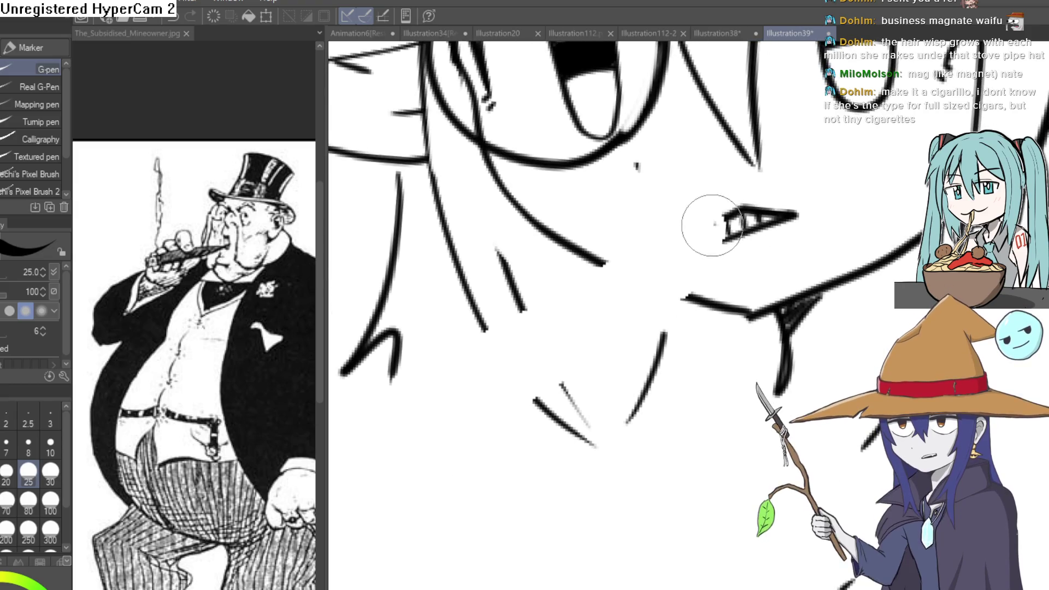
pyautogui.moveTo(715, 224); pyautogui.dragTo(586, 285)
pyautogui.hotkey('ctrl', 'z')
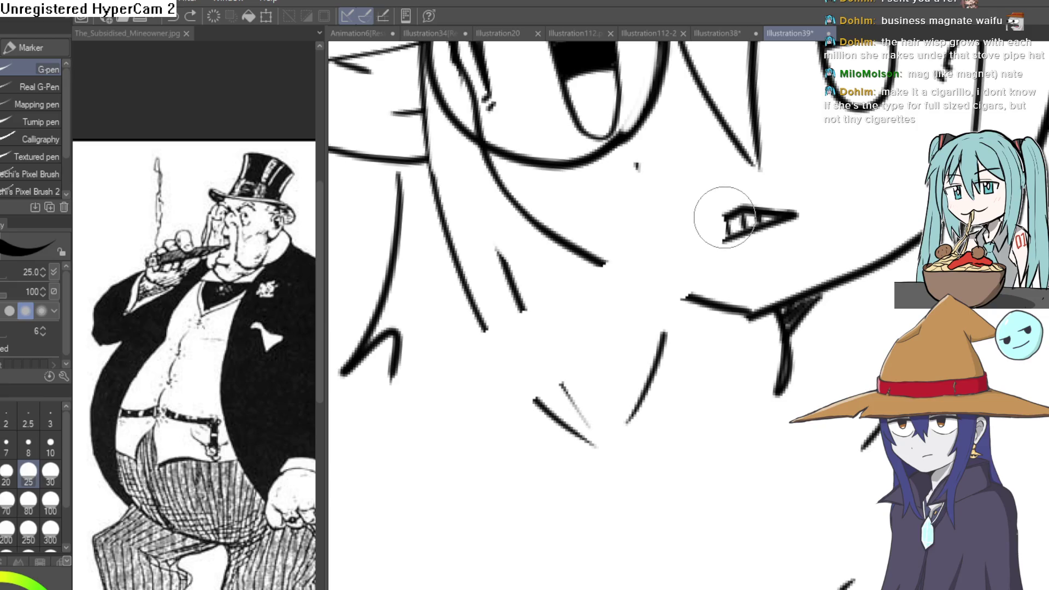
pyautogui.moveTo(732, 216); pyautogui.dragTo(704, 236)
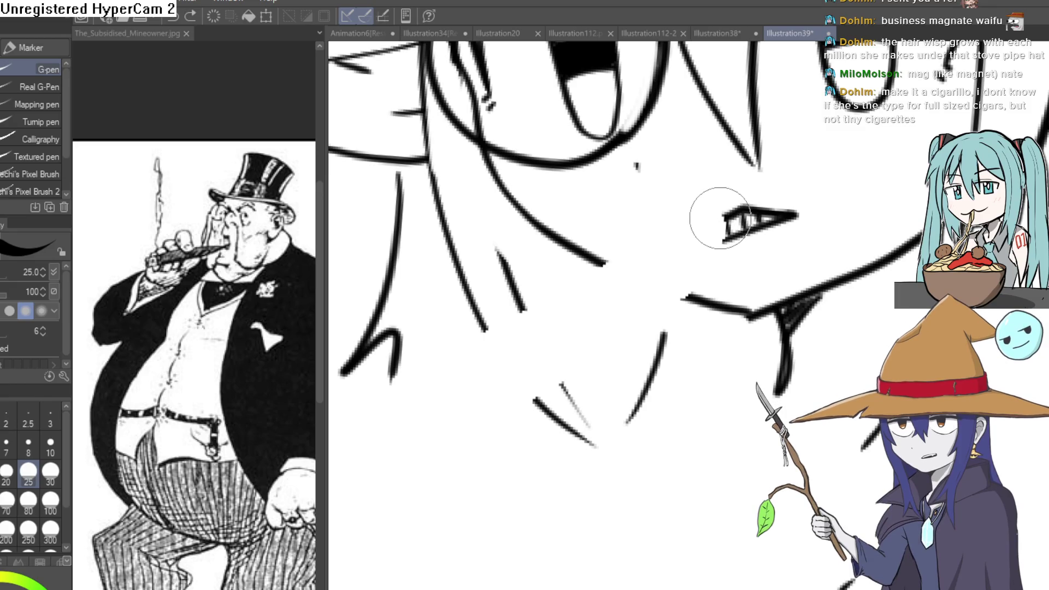
pyautogui.scroll(-1, 706, 222)
pyautogui.moveTo(707, 222); pyautogui.dragTo(681, 265)
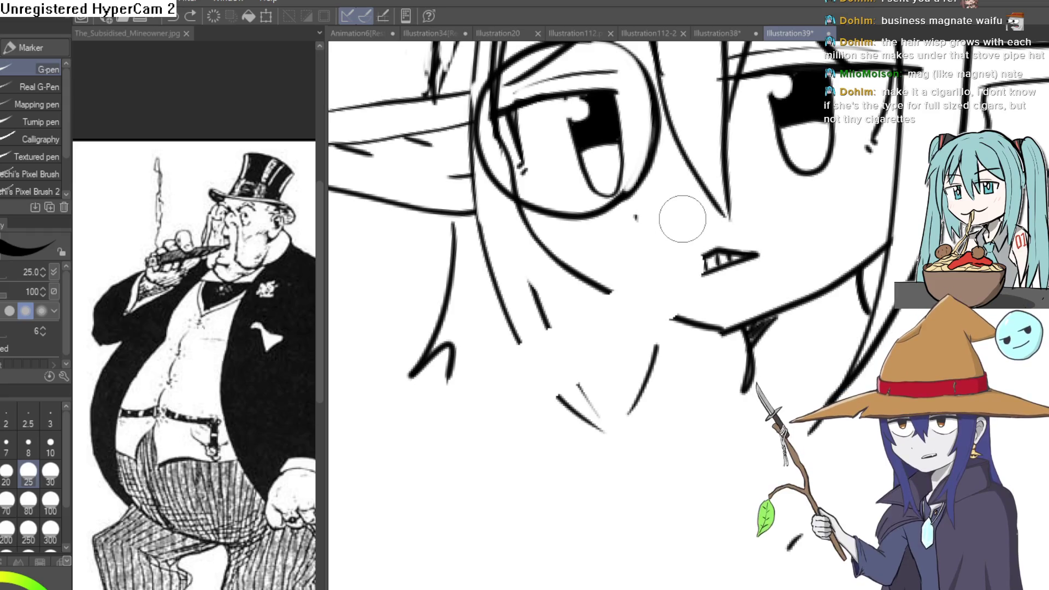
pyautogui.scroll(2, 704, 262)
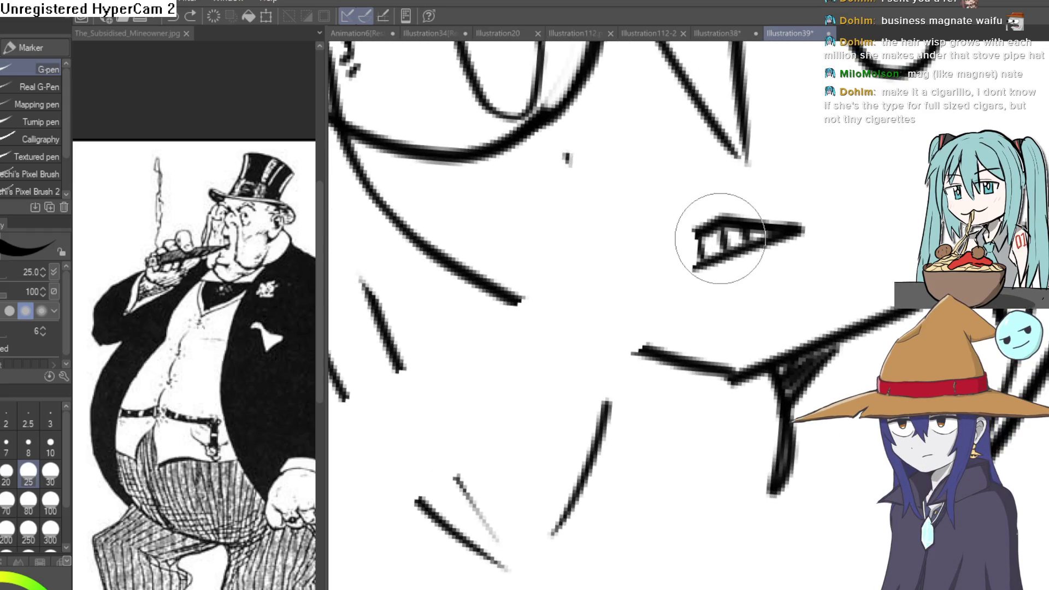
# Erase the unwanted cigar lines with the Hard eraser and redraw the cigar's lower edge shorter.
pyautogui.press('e')
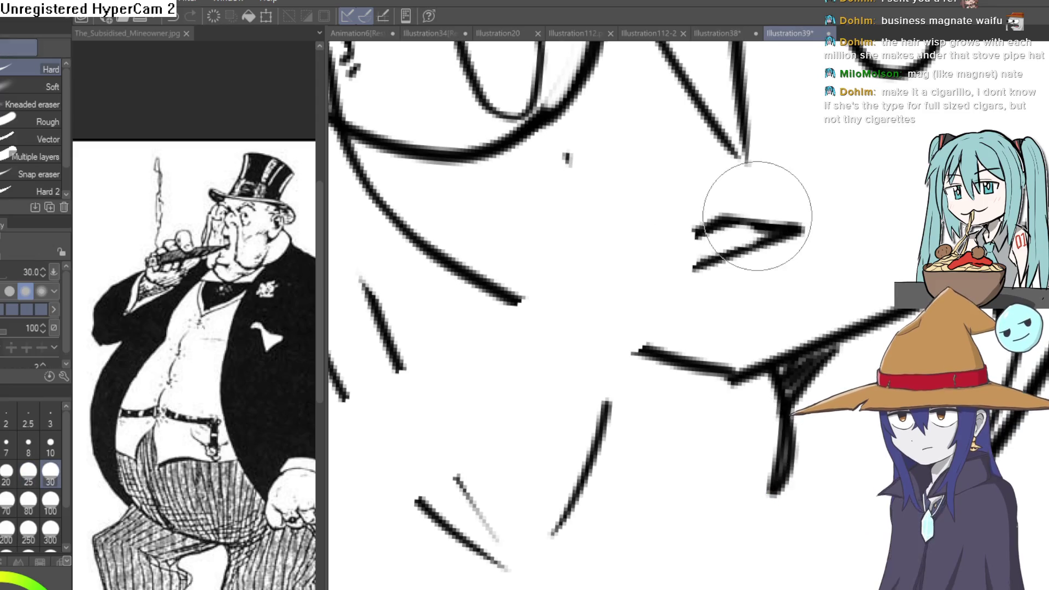
pyautogui.moveTo(803, 229); pyautogui.dragTo(733, 262)
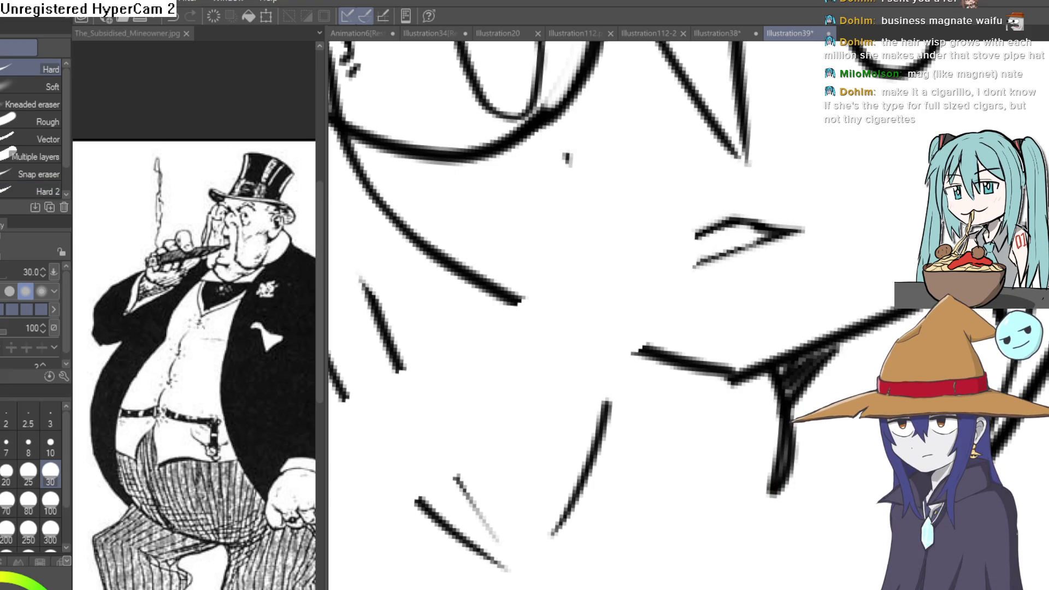
pyautogui.press('p')
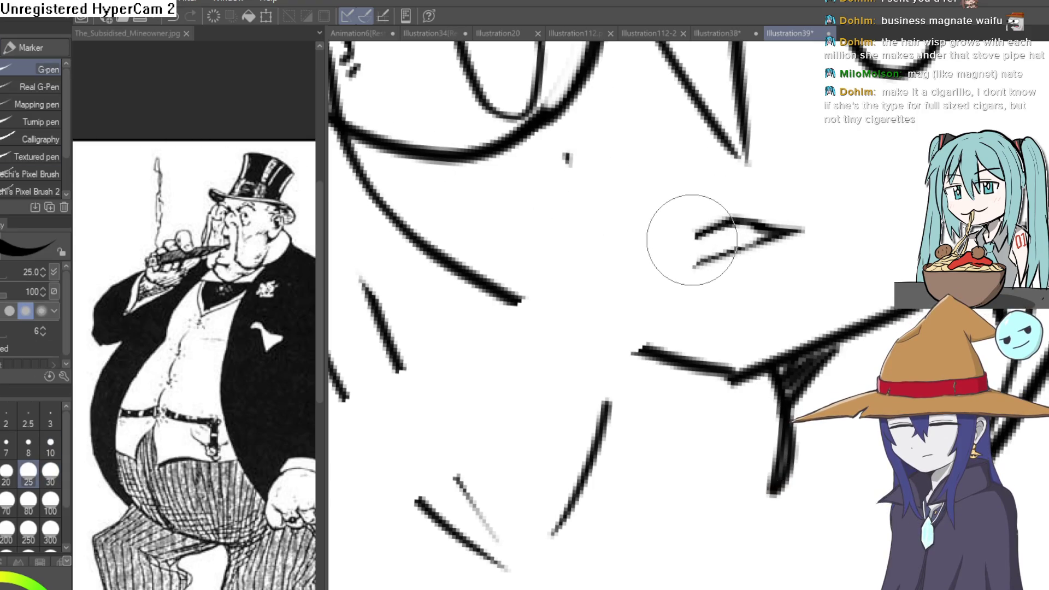
pyautogui.moveTo(734, 217); pyautogui.dragTo(557, 300)
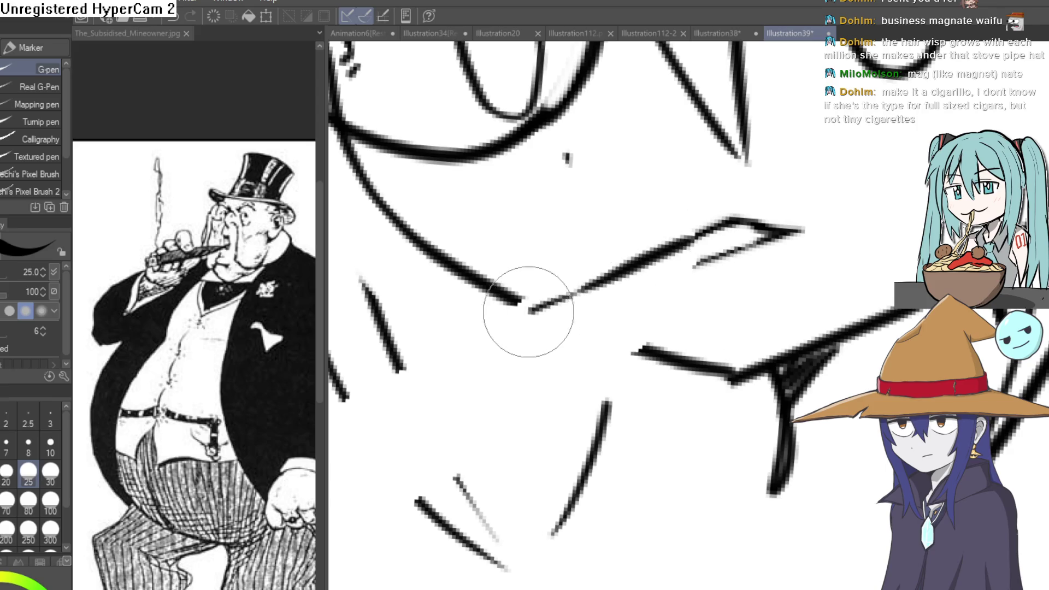
pyautogui.hotkey('ctrl', 'z')
pyautogui.moveTo(735, 217)
pyautogui.mouseDown()
pyautogui.moveTo(499, 297)
pyautogui.moveTo(499, 333)
pyautogui.moveTo(597, 304)
pyautogui.moveTo(699, 245)
pyautogui.moveTo(546, 323)
pyautogui.mouseUp()
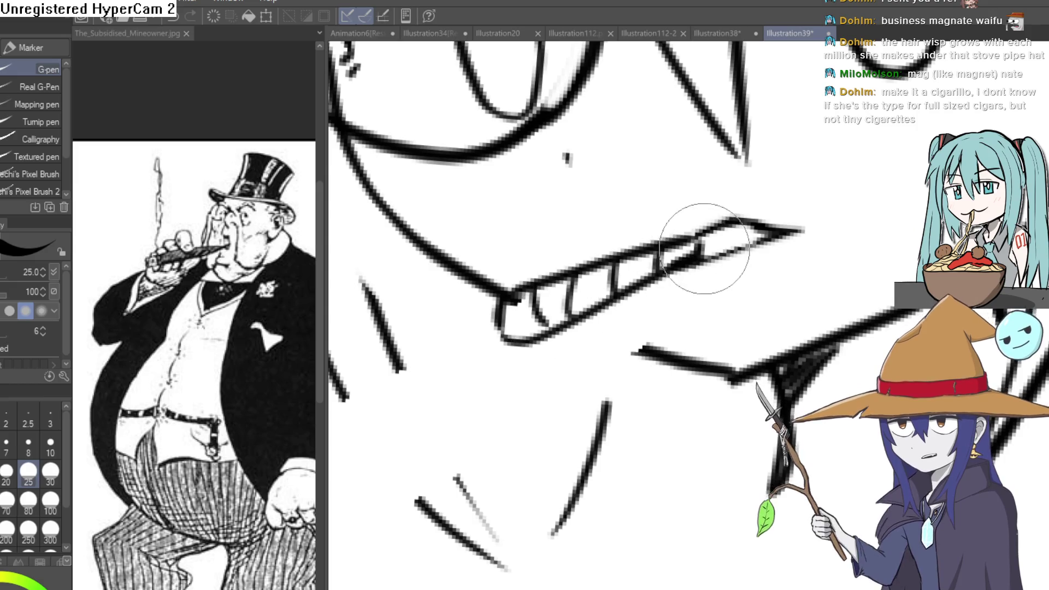
# Add band marks across the cigar, undoing the last one.
pyautogui.moveTo(757, 228); pyautogui.dragTo(710, 231)
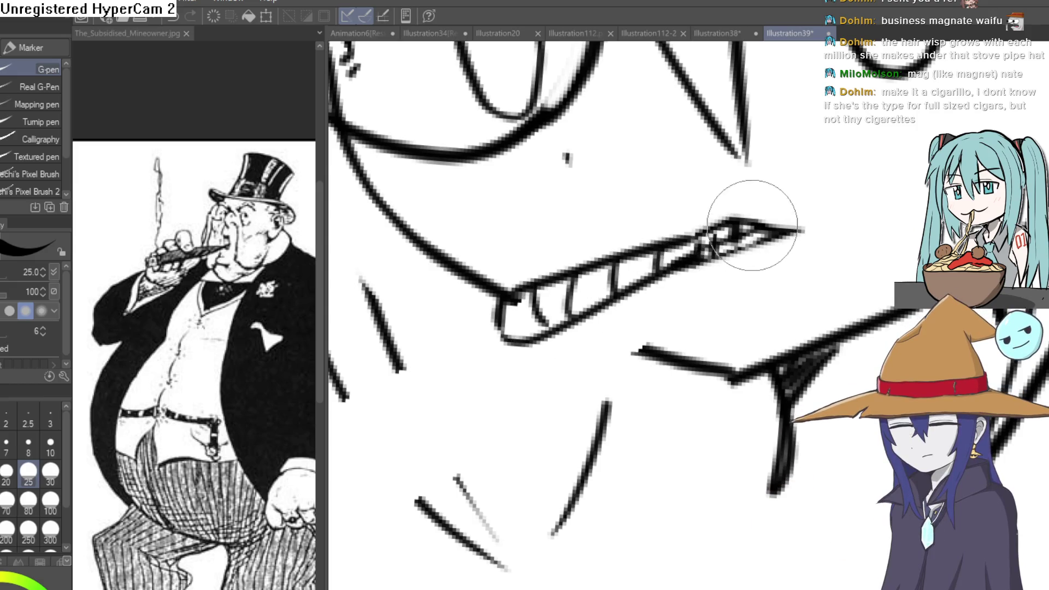
pyautogui.hotkey('ctrl', 'z')
pyautogui.scroll(-5, 810, 236)
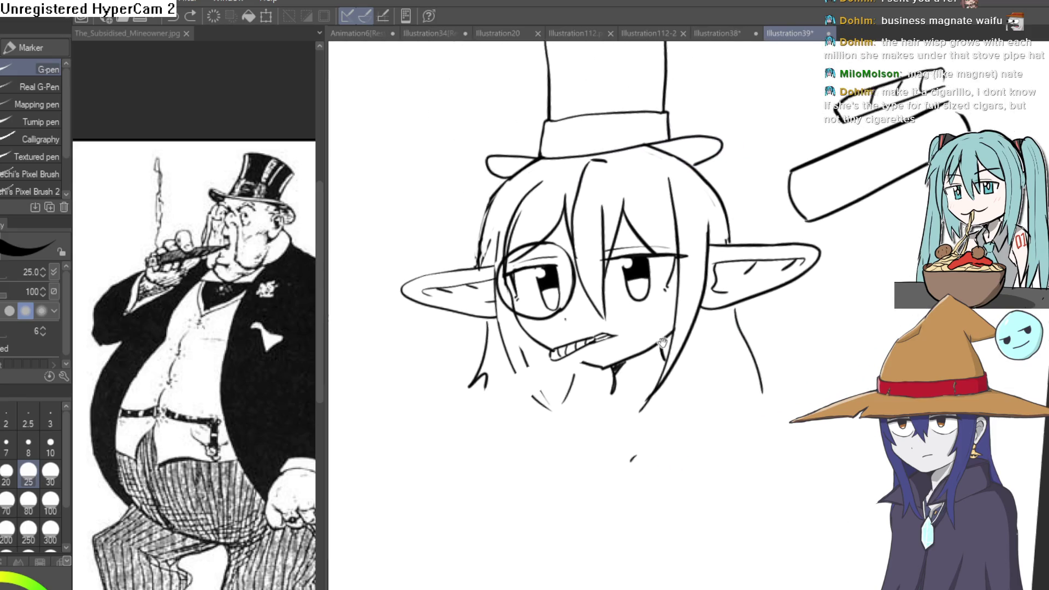
# Paint a white G-pen shine streak down the side of the black top hat.
pyautogui.scroll(3, 683, 330)
pyautogui.scroll(-5, 727, 262)
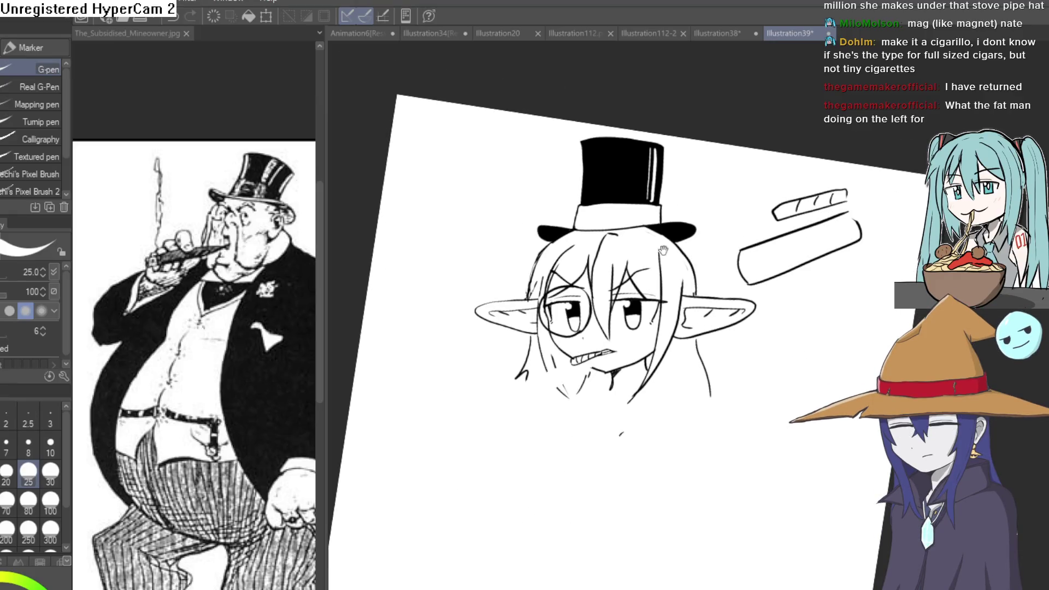
pyautogui.scroll(5, 618, 165)
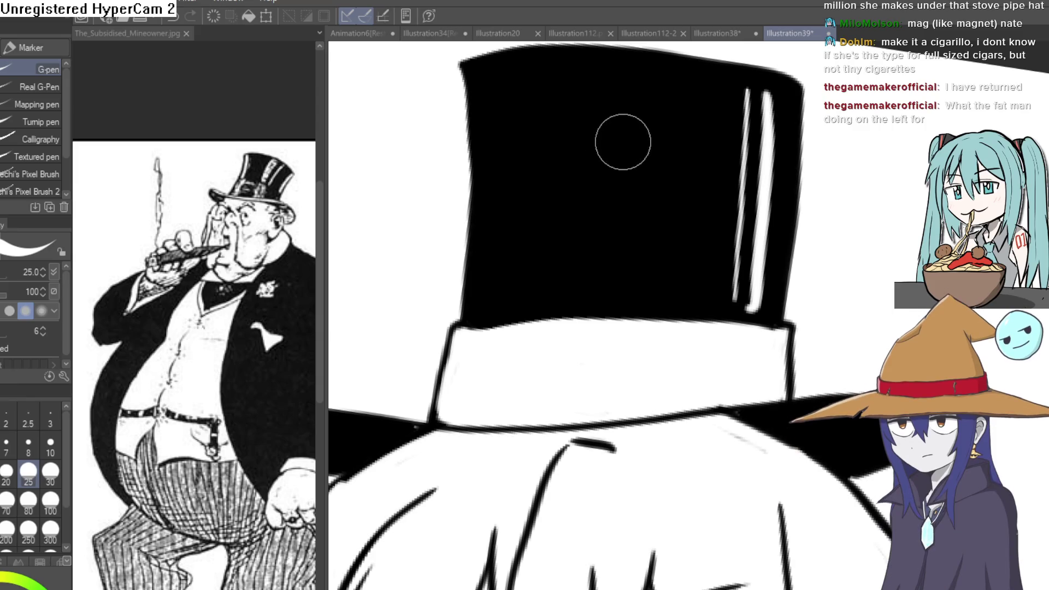
pyautogui.moveTo(474, 143)
pyautogui.mouseDown()
pyautogui.moveTo(487, 262)
pyautogui.moveTo(474, 382)
pyautogui.moveTo(477, 171)
pyautogui.mouseUp()
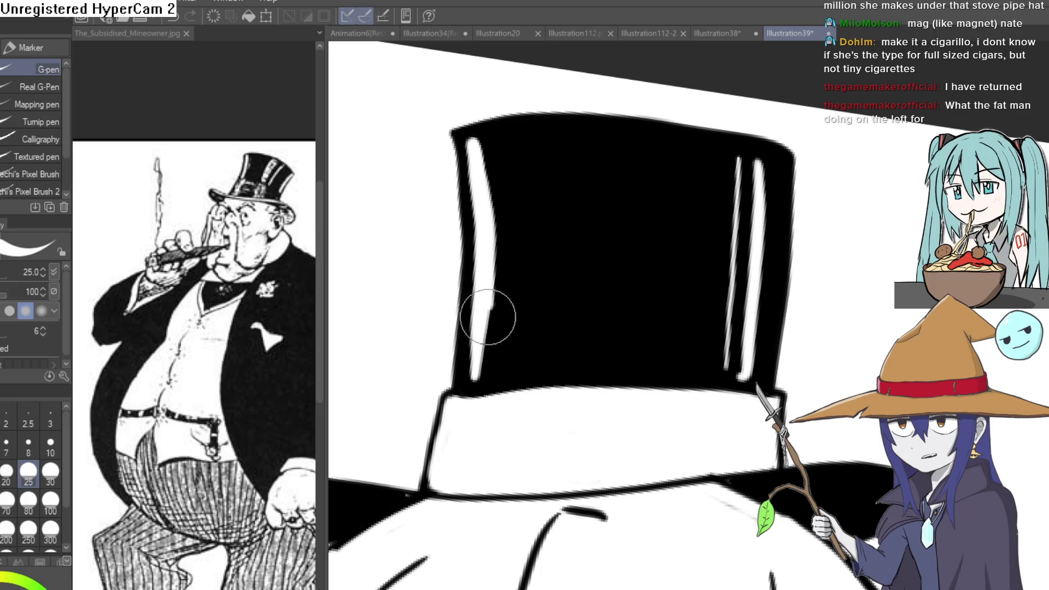
pyautogui.scroll(-3, 568, 333)
pyautogui.moveTo(581, 266); pyautogui.dragTo(582, 232)
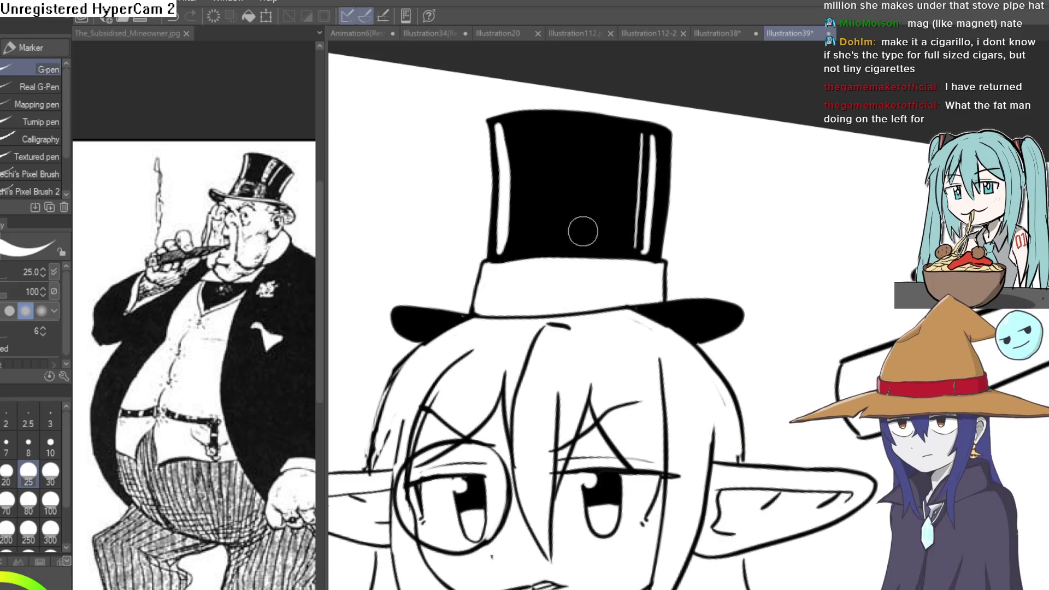
# Fill the hat band with grey using Fill (Refer other layers), retrying until it lands.
pyautogui.press('g')
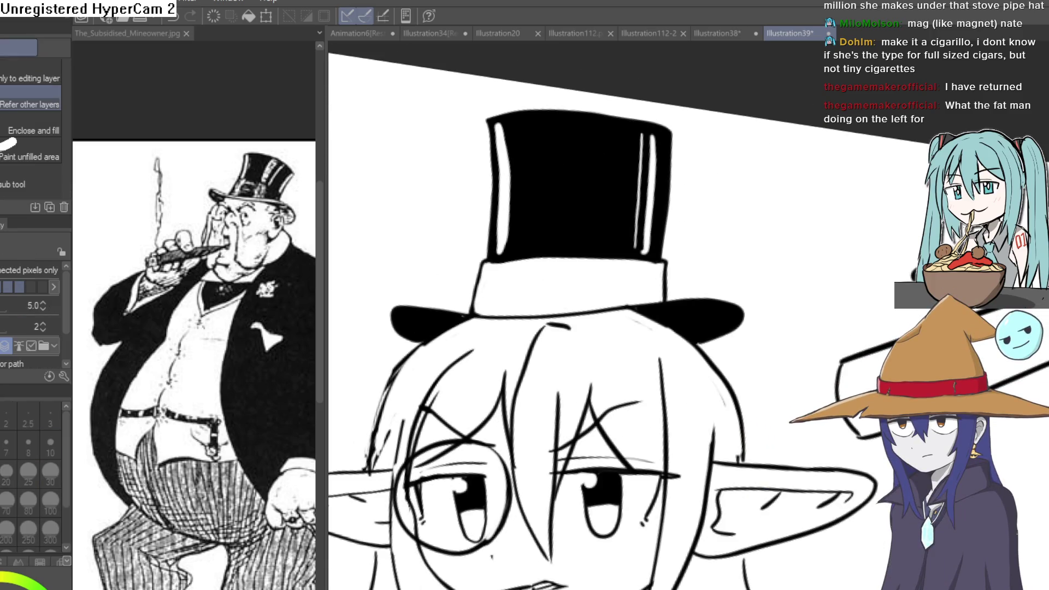
pyautogui.click(530, 296)
pyautogui.hotkey('ctrl', 'z')
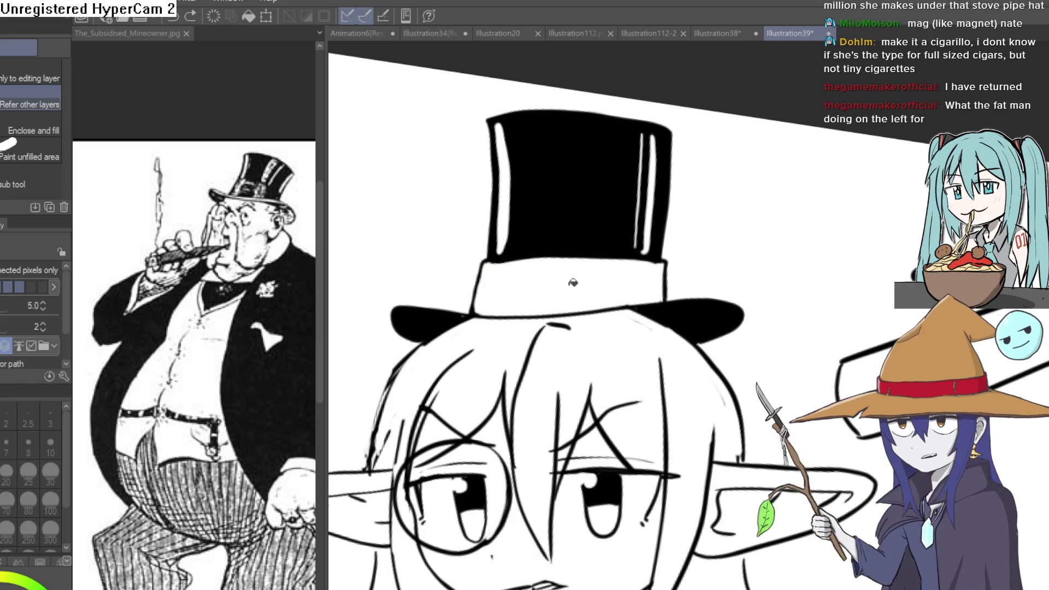
pyautogui.click(651, 267)
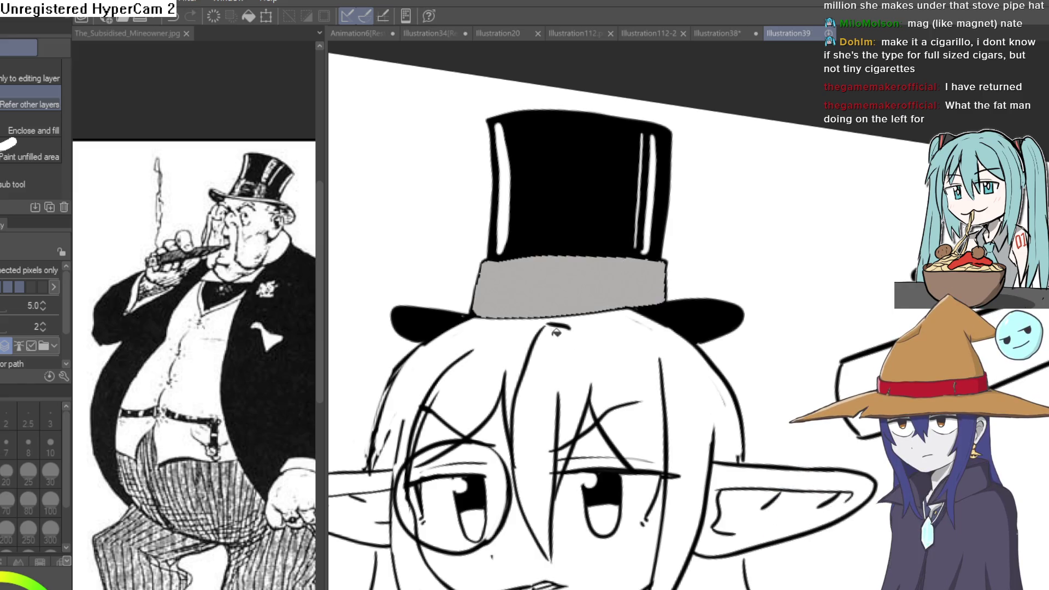
pyautogui.hotkey('ctrl', 'z')
pyautogui.click(627, 265)
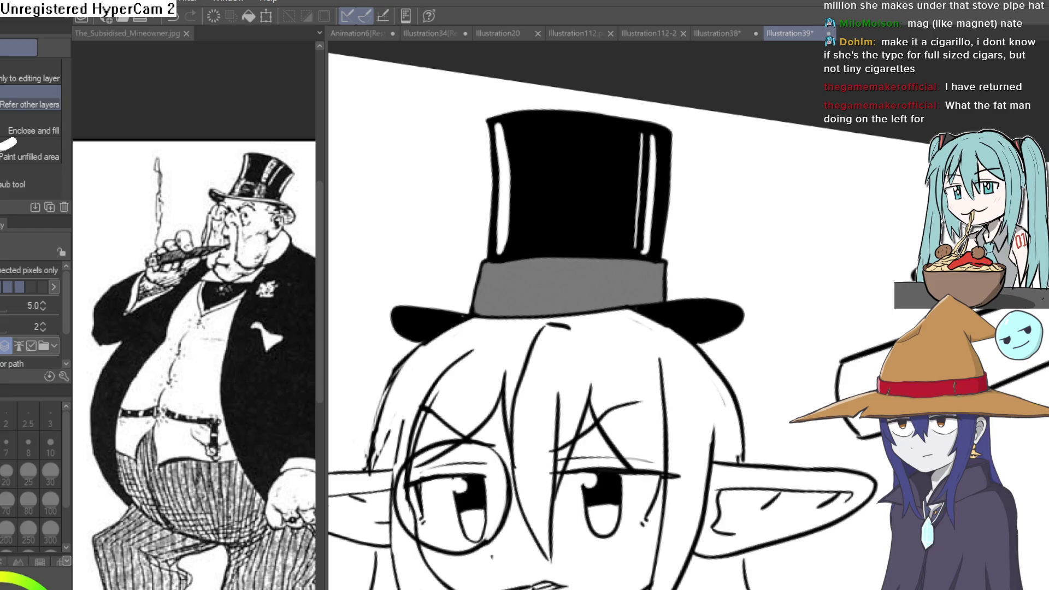
# Paint a white shine down the grey band and along its top edge.
pyautogui.press('p')
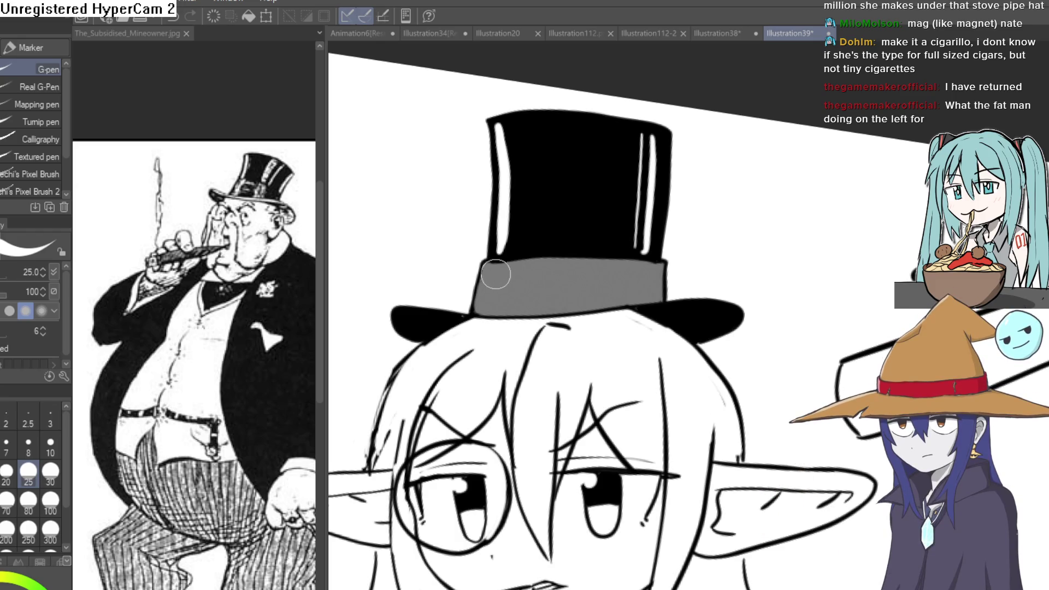
pyautogui.moveTo(490, 273); pyautogui.dragTo(489, 308)
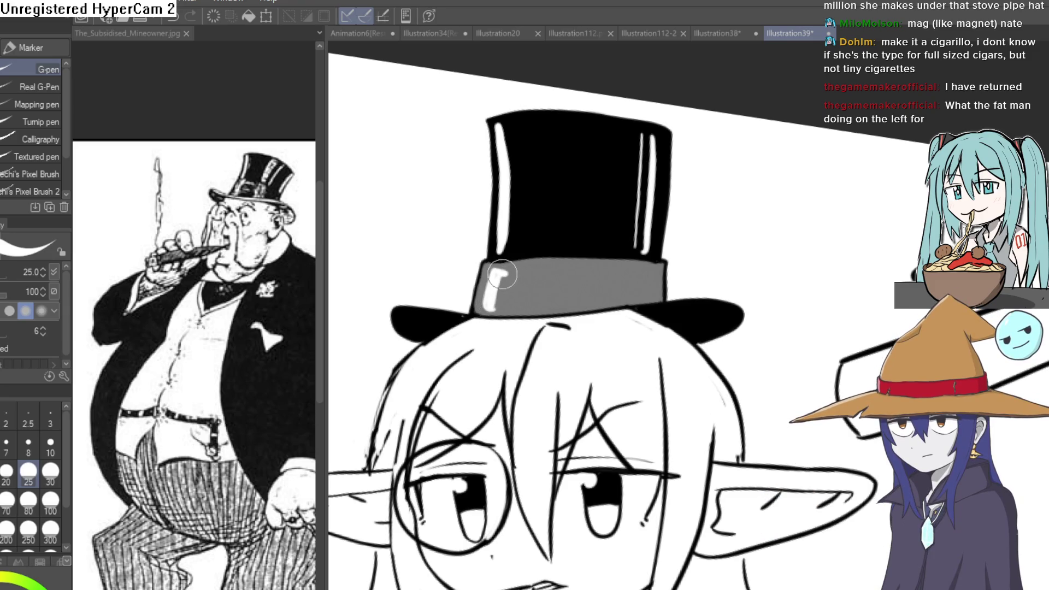
pyautogui.moveTo(502, 274); pyautogui.dragTo(546, 267)
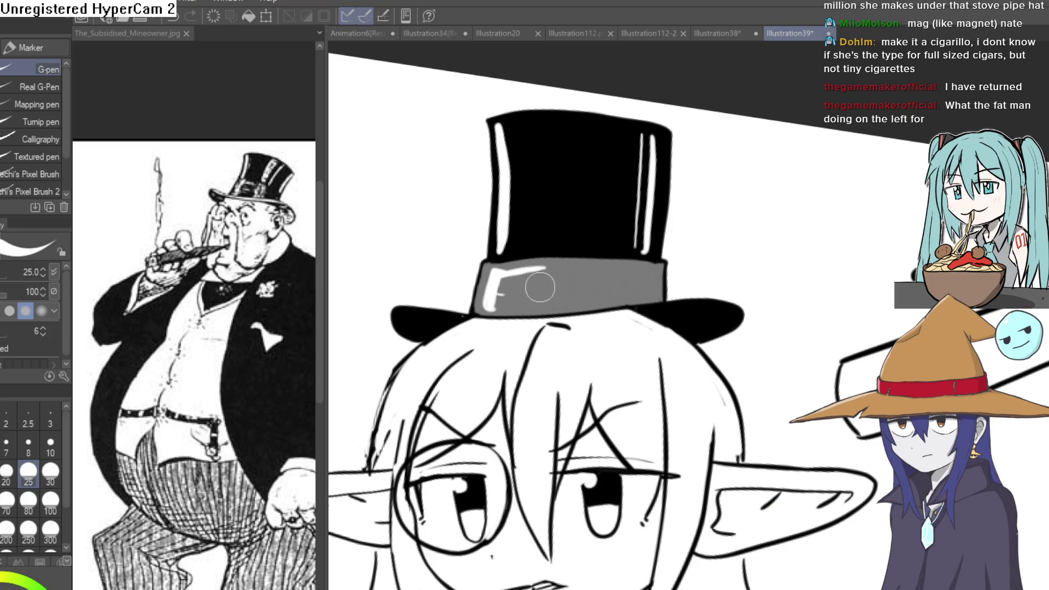
pyautogui.scroll(-4, 676, 280)
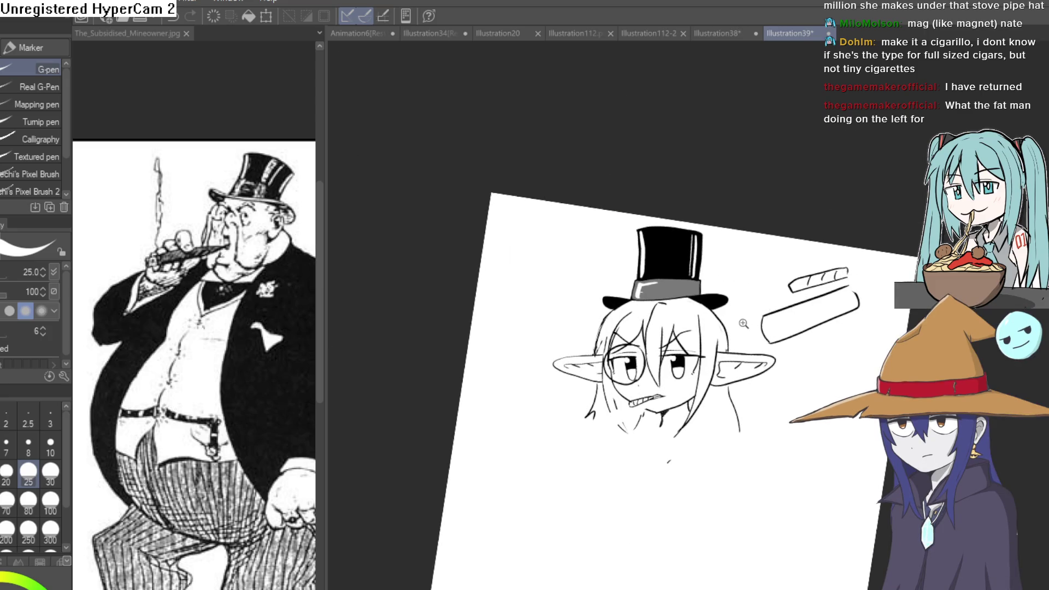
# Pan, tilt and zoom to frame the whole top-hatted goblin head and cigar.
pyautogui.scroll(5, 718, 342)
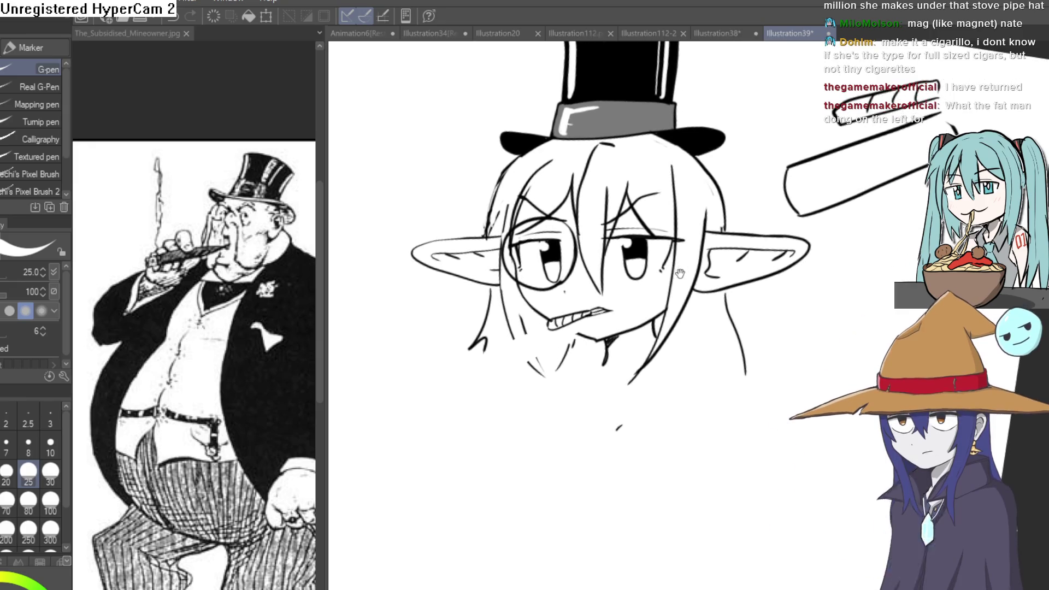
pyautogui.moveTo(793, 300)
pyautogui.mouseDown()
pyautogui.moveTo(772, 254)
pyautogui.moveTo(734, 249)
pyautogui.mouseUp()
pyautogui.scroll(-2, 733, 327)
pyautogui.scroll(3, 688, 306)
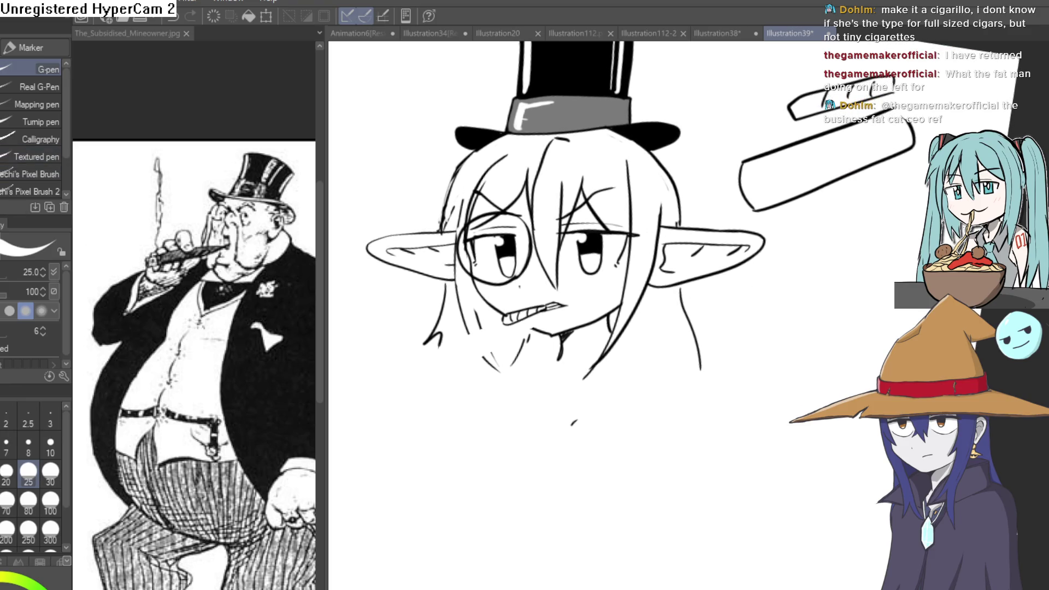
pyautogui.moveTo(736, 225); pyautogui.dragTo(754, 267)
pyautogui.scroll(-2, 753, 267)
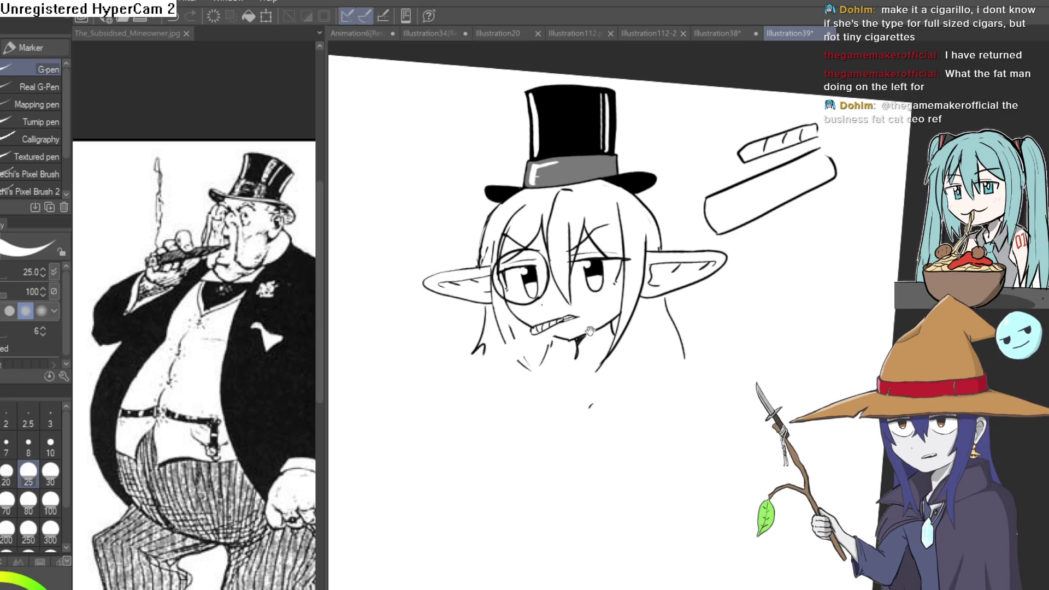
pyautogui.moveTo(703, 121); pyautogui.dragTo(714, 100)
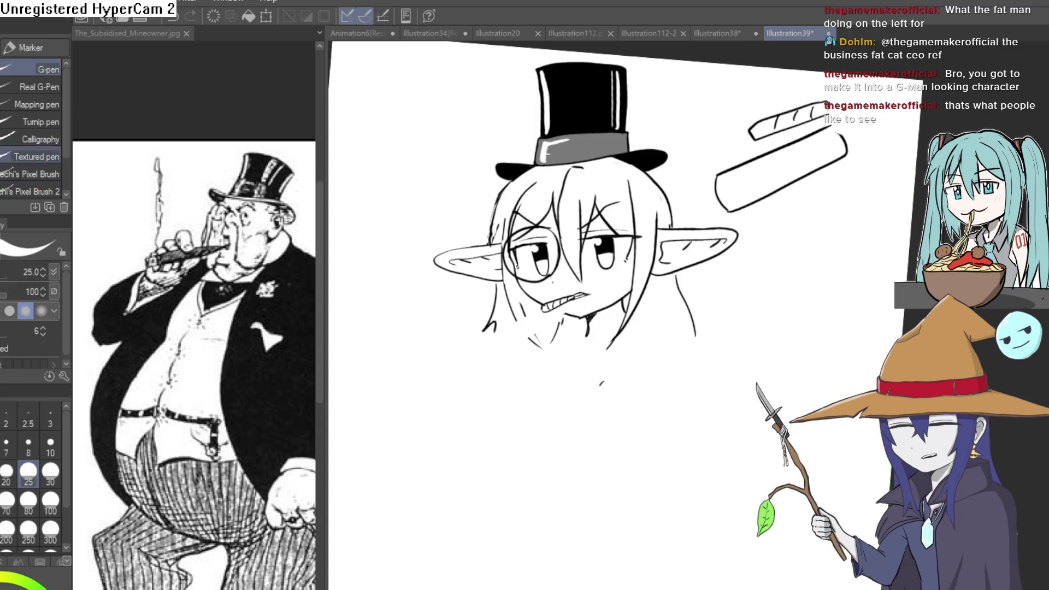
pyautogui.moveTo(705, 309); pyautogui.dragTo(635, 268)
pyautogui.hotkey('ctrl', '+')
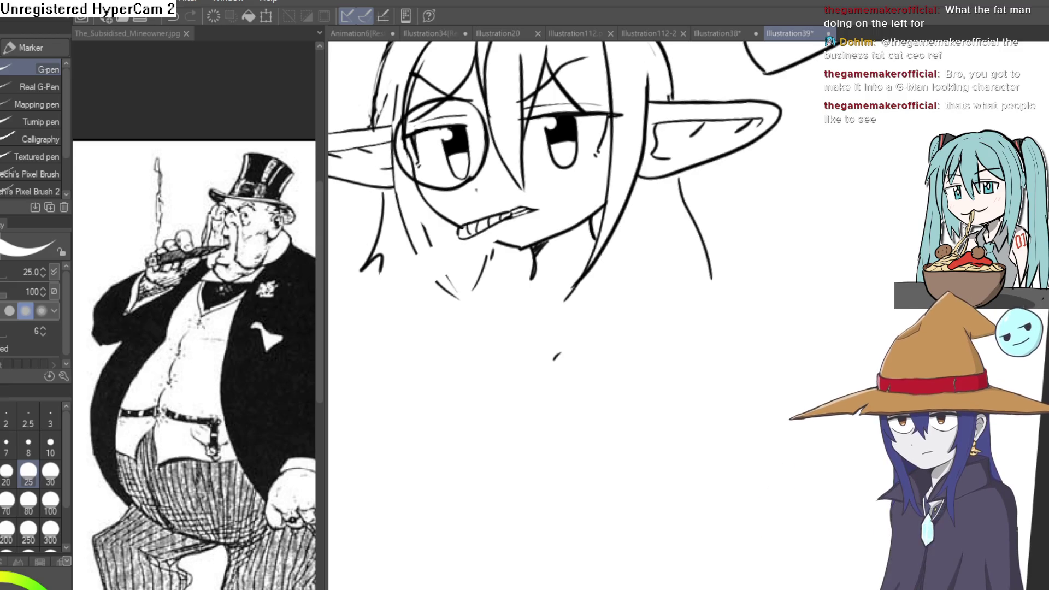
# Draw a neck-to-shoulder line down from beneath the goblin's right ear.
pyautogui.moveTo(607, 241); pyautogui.dragTo(678, 242)
pyautogui.moveTo(690, 281); pyautogui.dragTo(704, 353)
pyautogui.moveTo(575, 268); pyautogui.dragTo(721, 229)
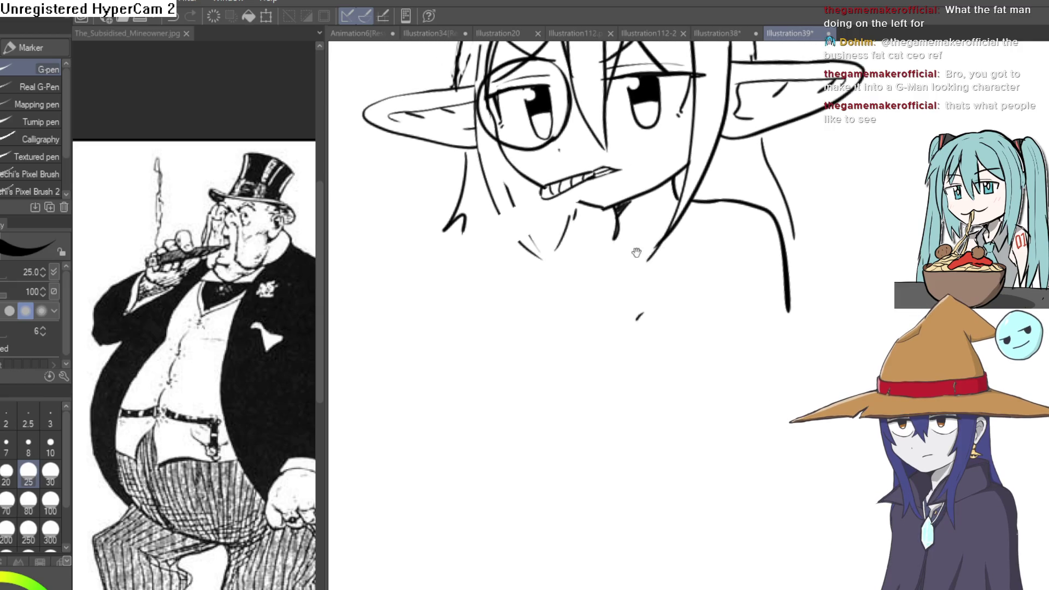
pyautogui.moveTo(636, 252); pyautogui.dragTo(598, 345)
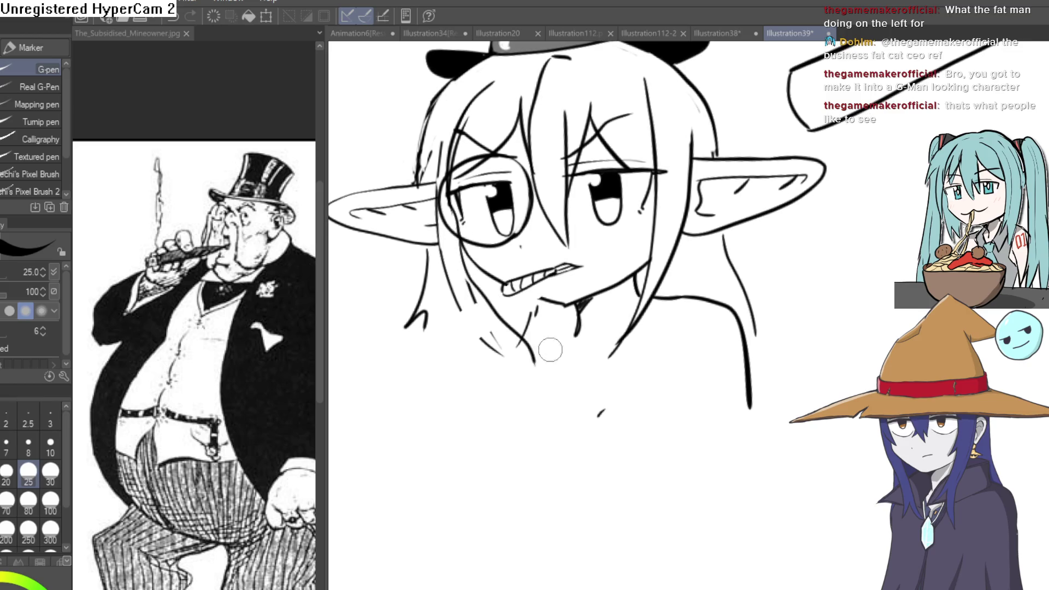
pyautogui.scroll(-2, 546, 327)
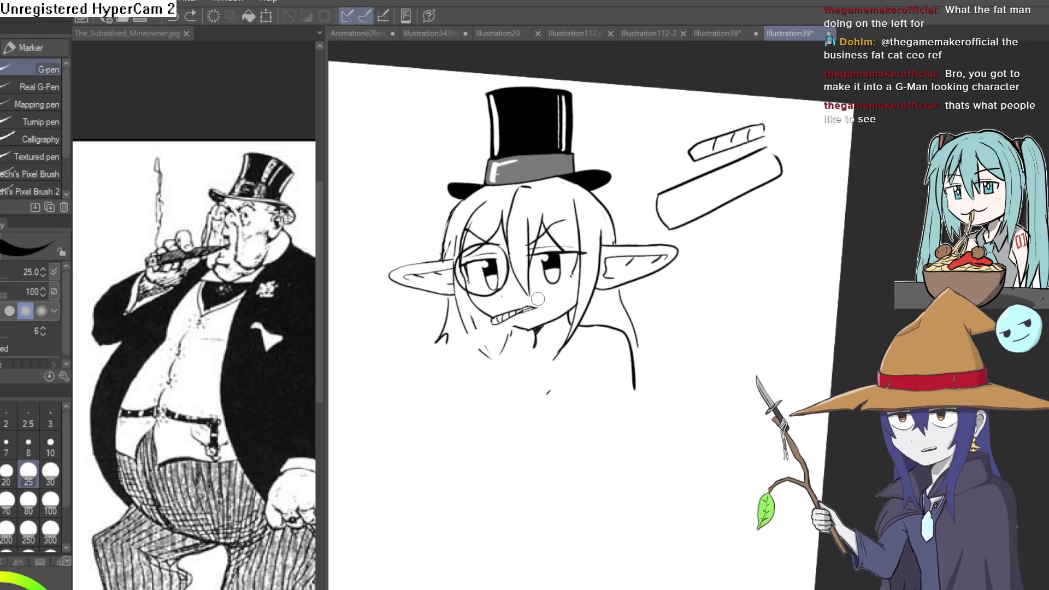
# Sketch a dash below the mouth and chin and neck lines, undoing the last neck stroke.
pyautogui.moveTo(546, 371); pyautogui.dragTo(556, 370)
pyautogui.scroll(2, 552, 338)
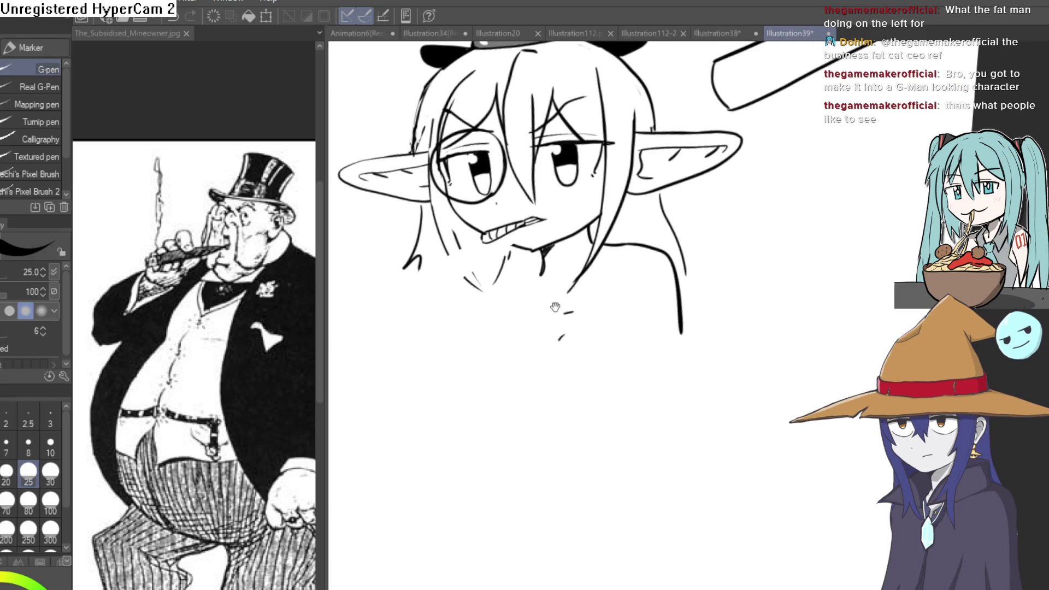
pyautogui.moveTo(554, 307); pyautogui.dragTo(534, 262)
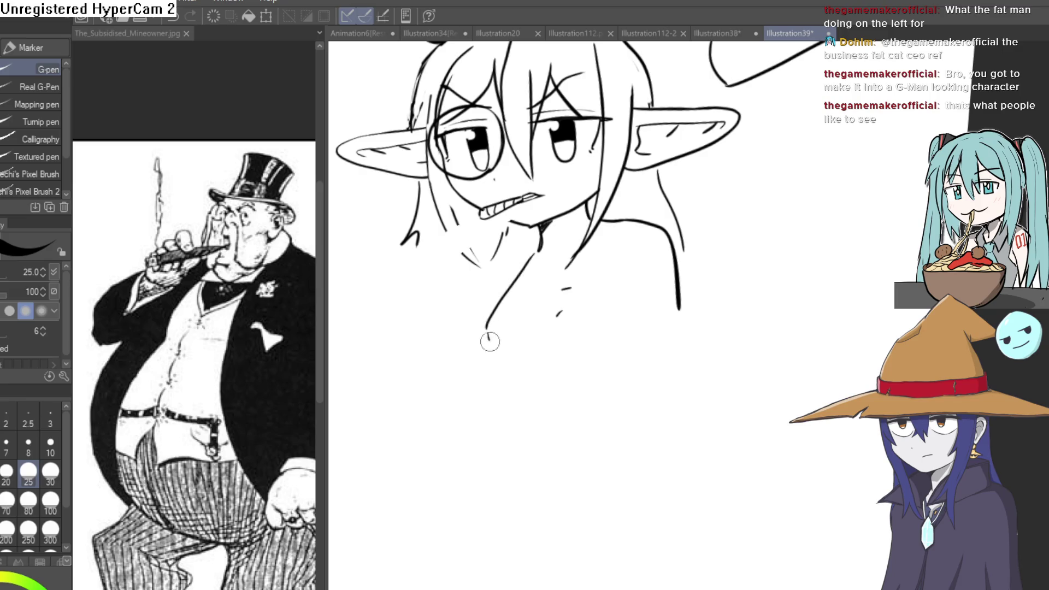
pyautogui.moveTo(489, 342); pyautogui.dragTo(519, 366)
pyautogui.moveTo(519, 283); pyautogui.dragTo(487, 330)
pyautogui.moveTo(534, 260); pyautogui.dragTo(500, 301)
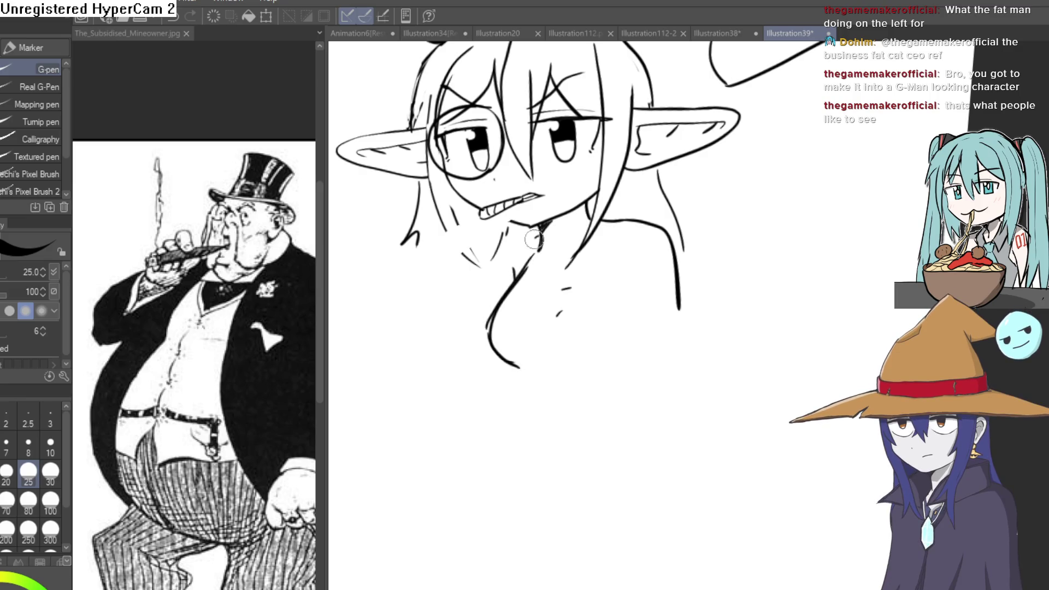
pyautogui.moveTo(599, 343)
pyautogui.mouseDown()
pyautogui.moveTo(573, 344)
pyautogui.moveTo(579, 258)
pyautogui.moveTo(565, 244)
pyautogui.mouseUp()
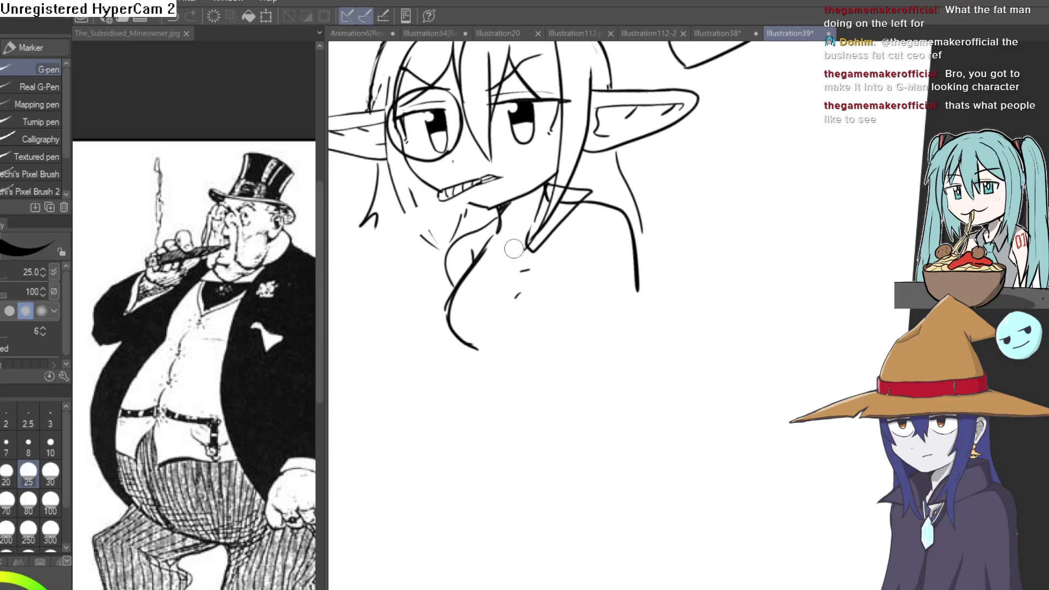
pyautogui.hotkey('ctrl', 'z')
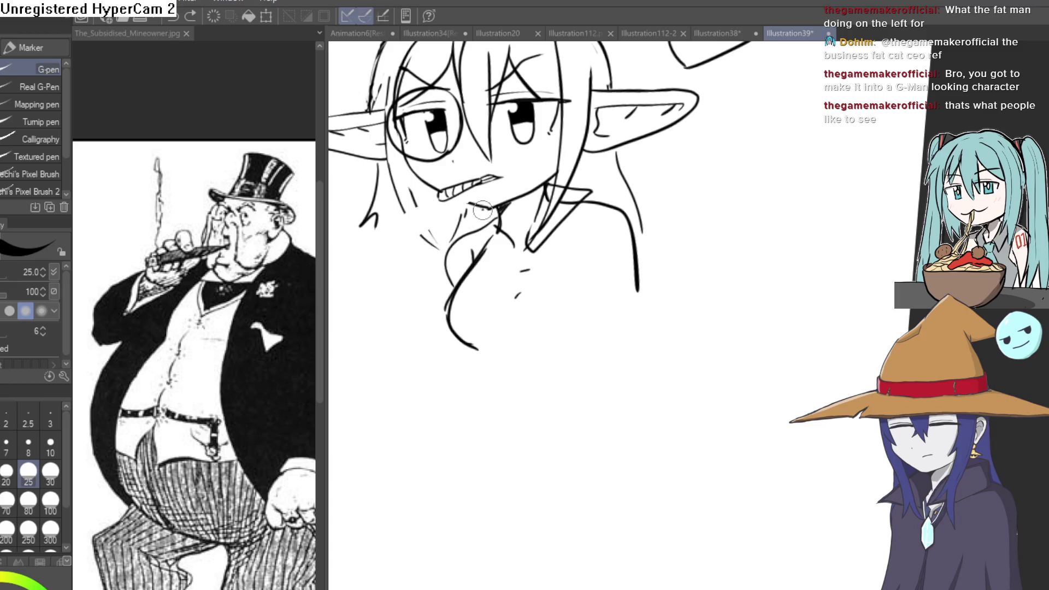
# Draw a shirt collar around the neck and two lines down beside the tie.
pyautogui.moveTo(467, 232); pyautogui.dragTo(509, 256)
pyautogui.press('e')
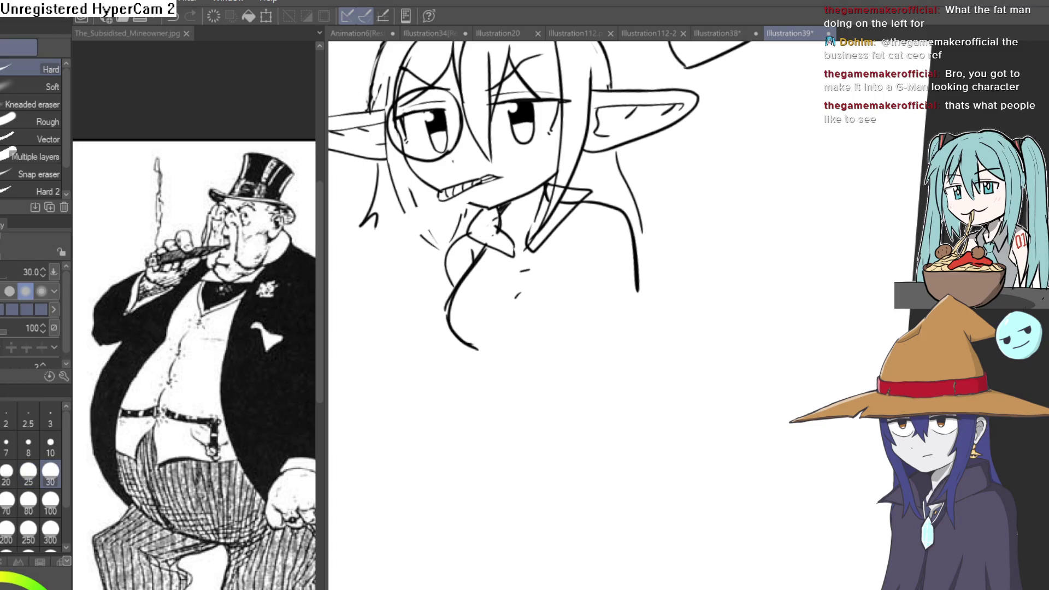
pyautogui.press('p')
pyautogui.moveTo(558, 252); pyautogui.dragTo(513, 224)
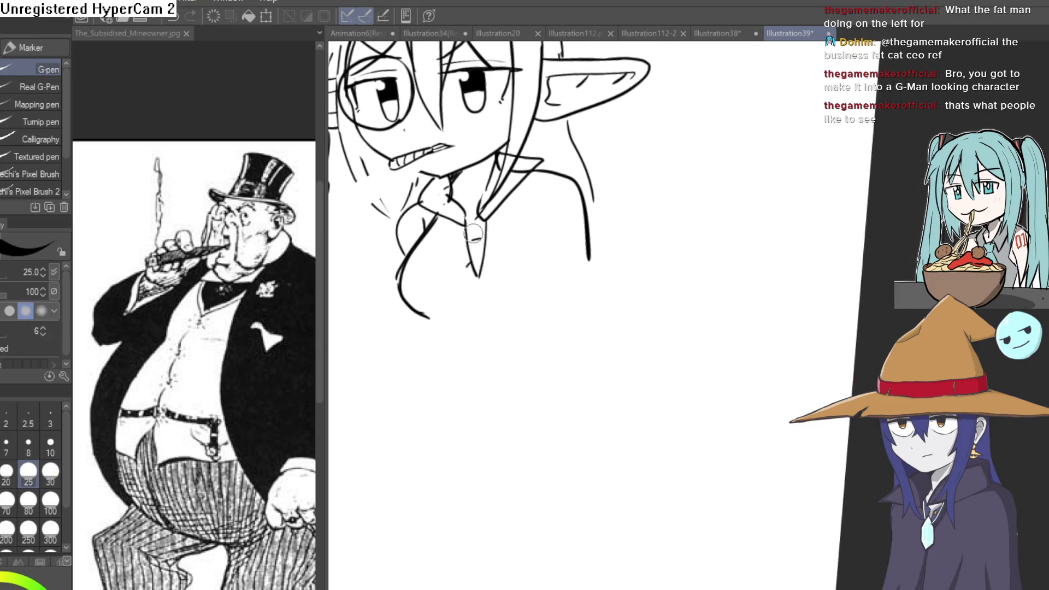
pyautogui.moveTo(546, 225); pyautogui.dragTo(511, 215)
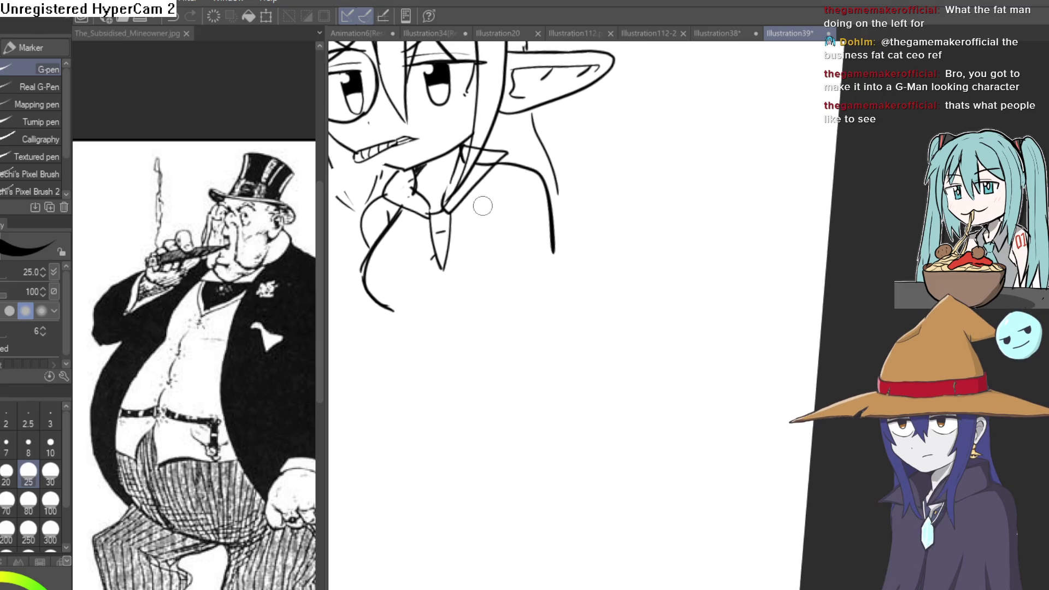
pyautogui.moveTo(463, 239); pyautogui.dragTo(468, 340)
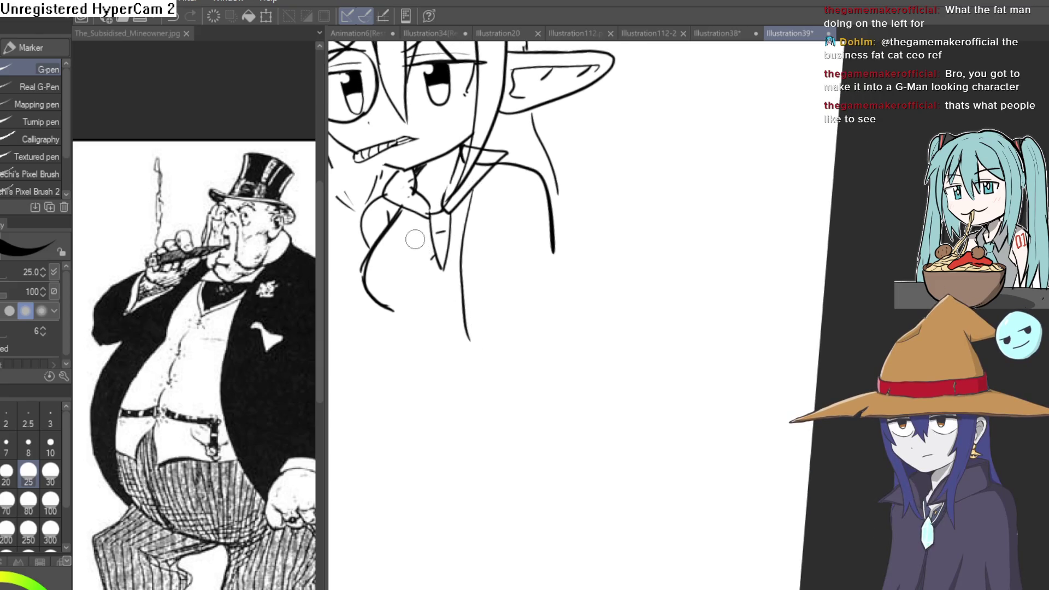
pyautogui.moveTo(414, 211)
pyautogui.mouseDown()
pyautogui.moveTo(403, 297)
pyautogui.moveTo(573, 369)
pyautogui.moveTo(519, 286)
pyautogui.moveTo(562, 377)
pyautogui.moveTo(559, 413)
pyautogui.moveTo(613, 375)
pyautogui.moveTo(549, 311)
pyautogui.moveTo(542, 256)
pyautogui.moveTo(541, 271)
pyautogui.mouseUp()
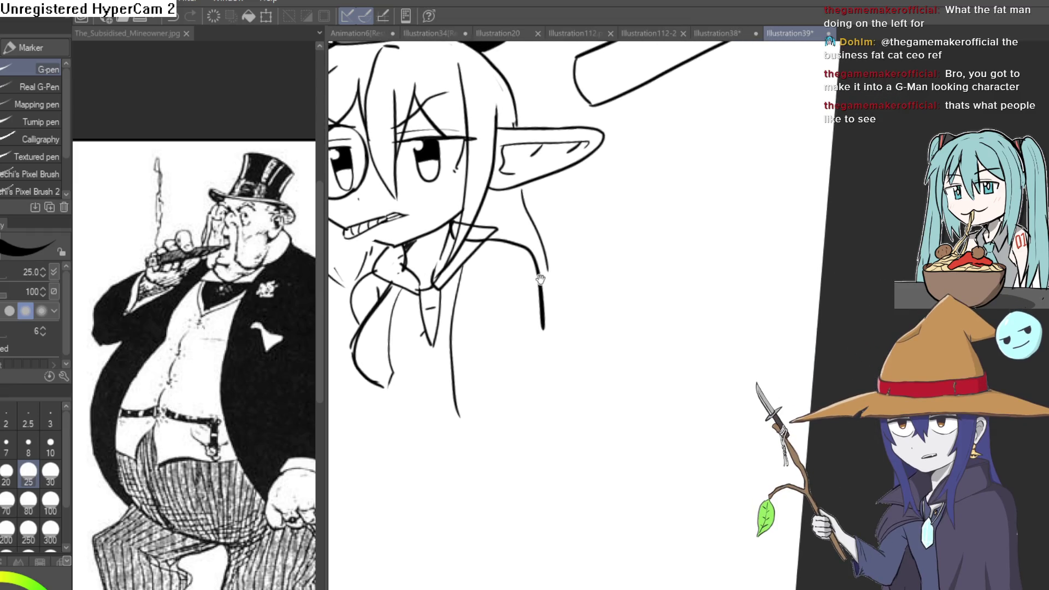
pyautogui.scroll(2, 580, 234)
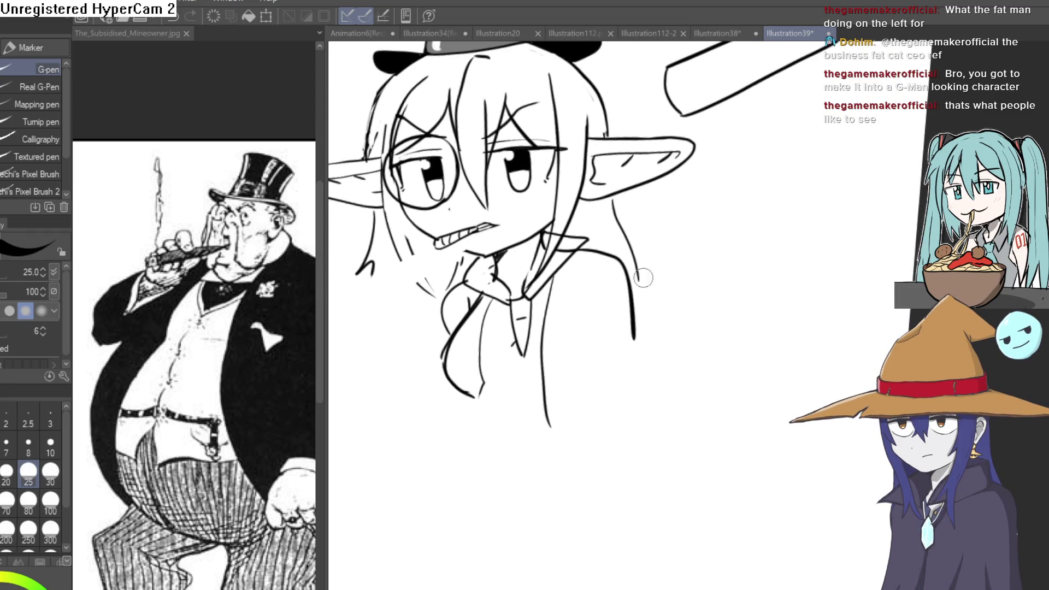
pyautogui.press('e')
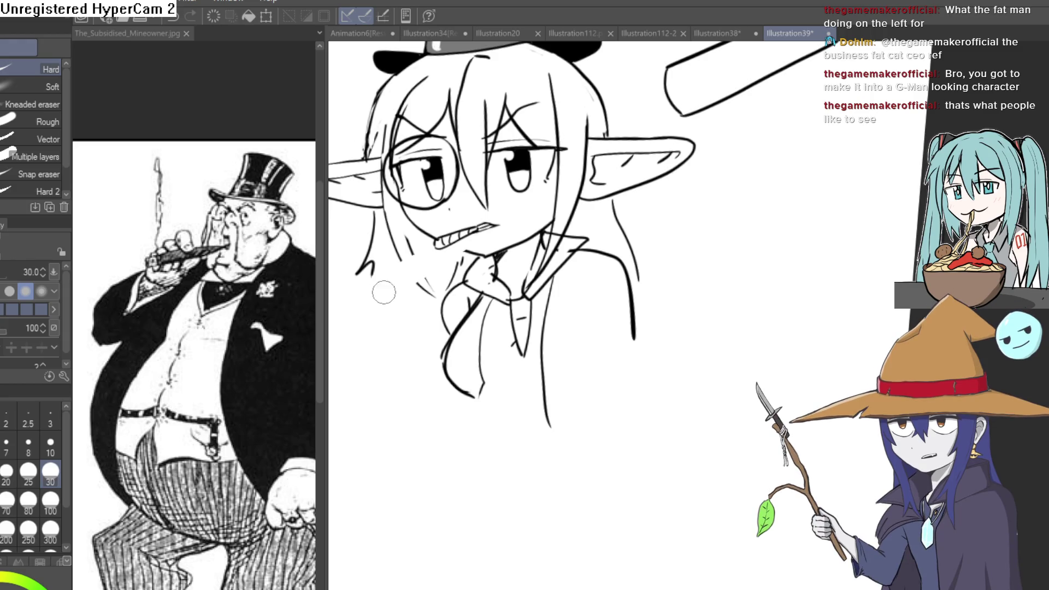
pyautogui.scroll(-4, 759, 210)
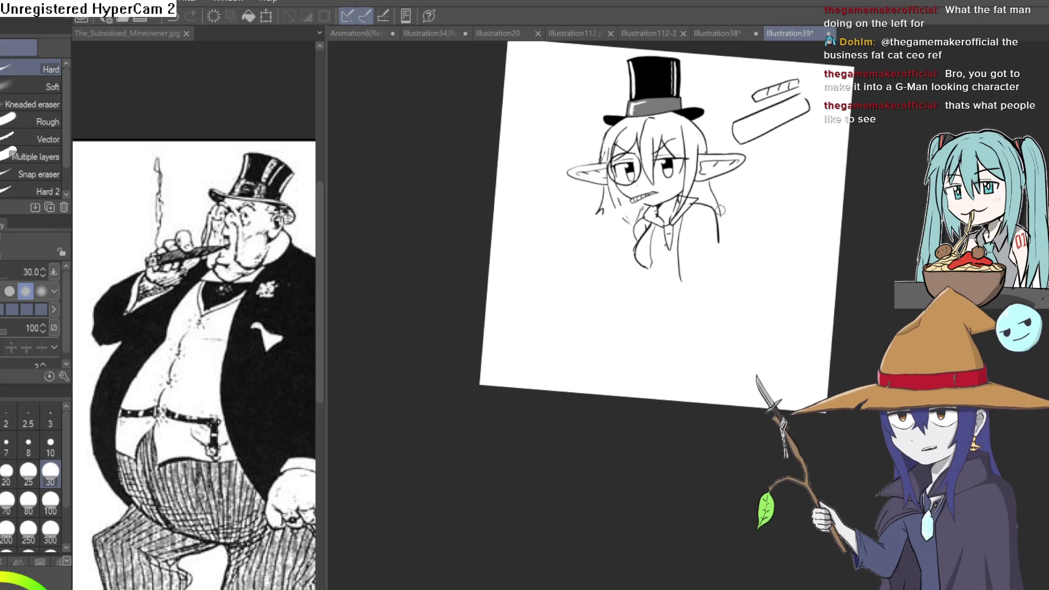
# Turn the canvas back nearly upright and frame the chin, collar and chest.
pyautogui.scroll(5, 721, 213)
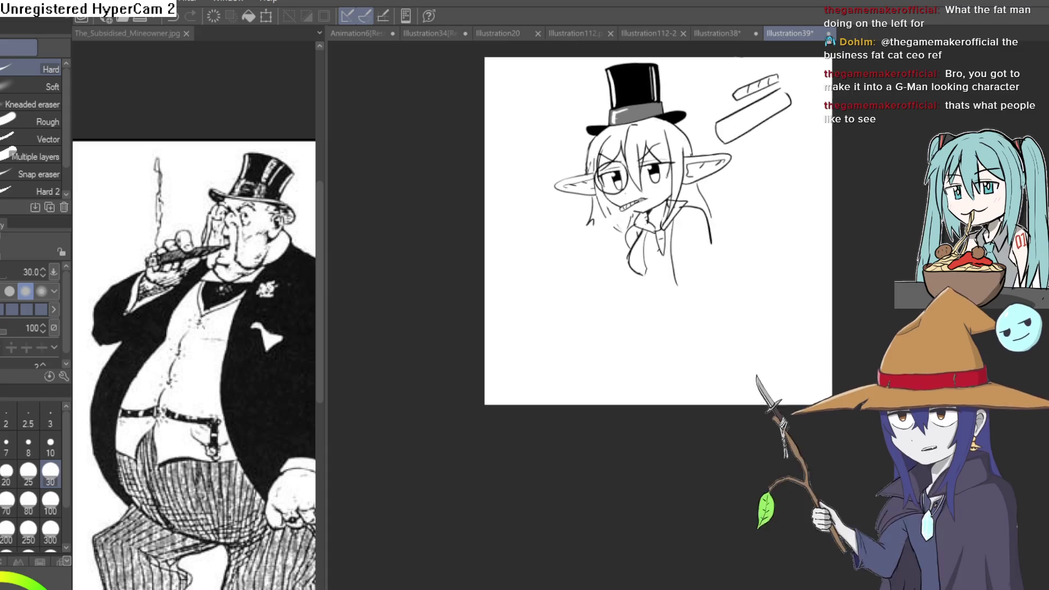
pyautogui.scroll(-2, 633, 316)
pyautogui.scroll(3, 857, 224)
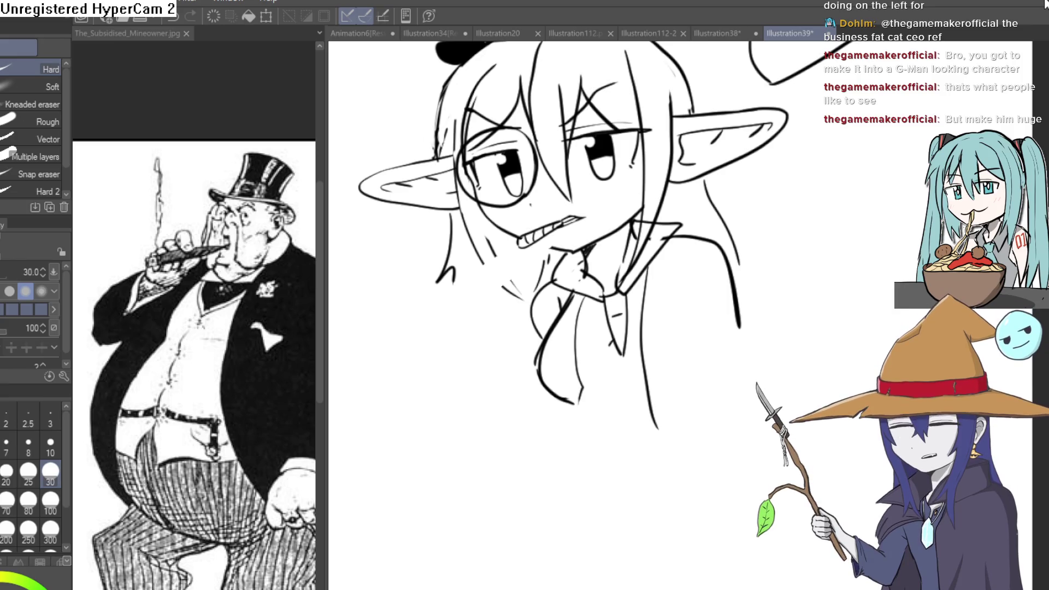
pyautogui.moveTo(522, 251); pyautogui.dragTo(458, 218)
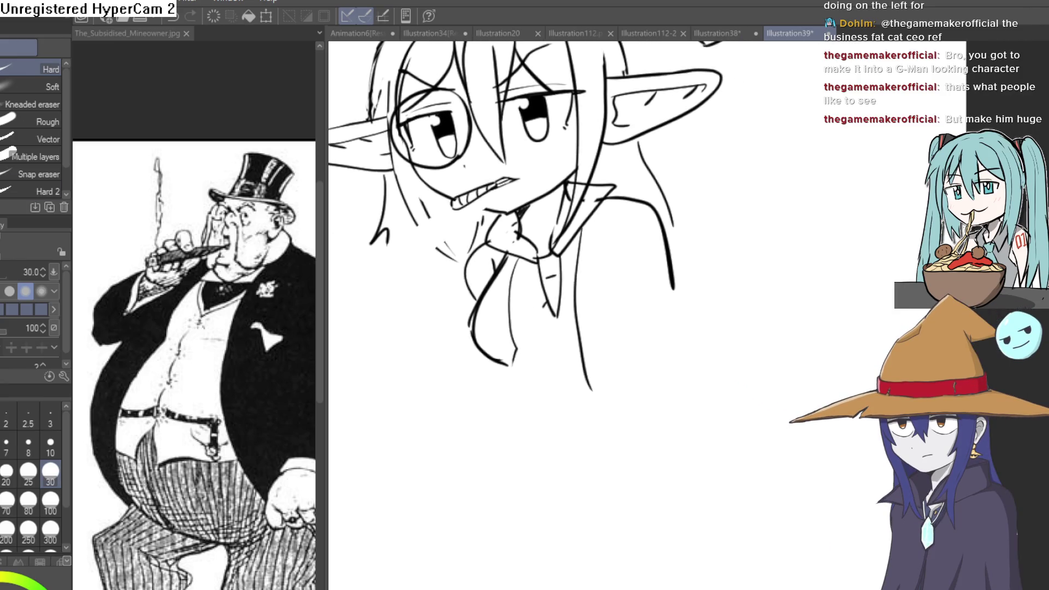
pyautogui.press('p')
pyautogui.moveTo(640, 281)
pyautogui.mouseDown()
pyautogui.moveTo(632, 255)
pyautogui.moveTo(554, 279)
pyautogui.moveTo(505, 330)
pyautogui.mouseUp()
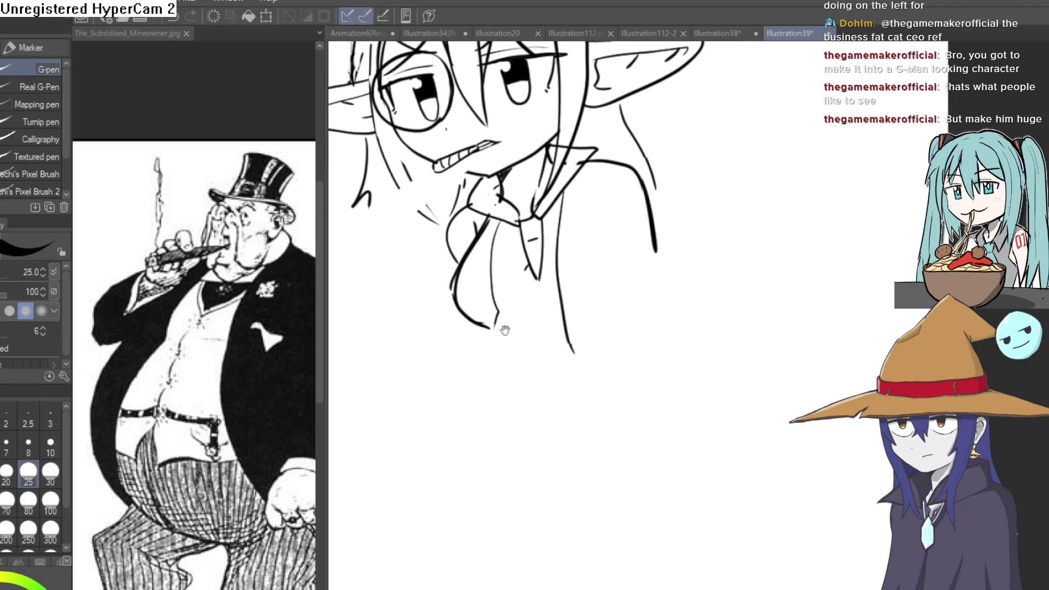
pyautogui.scroll(-5, 504, 330)
pyautogui.moveTo(628, 339); pyautogui.dragTo(661, 302)
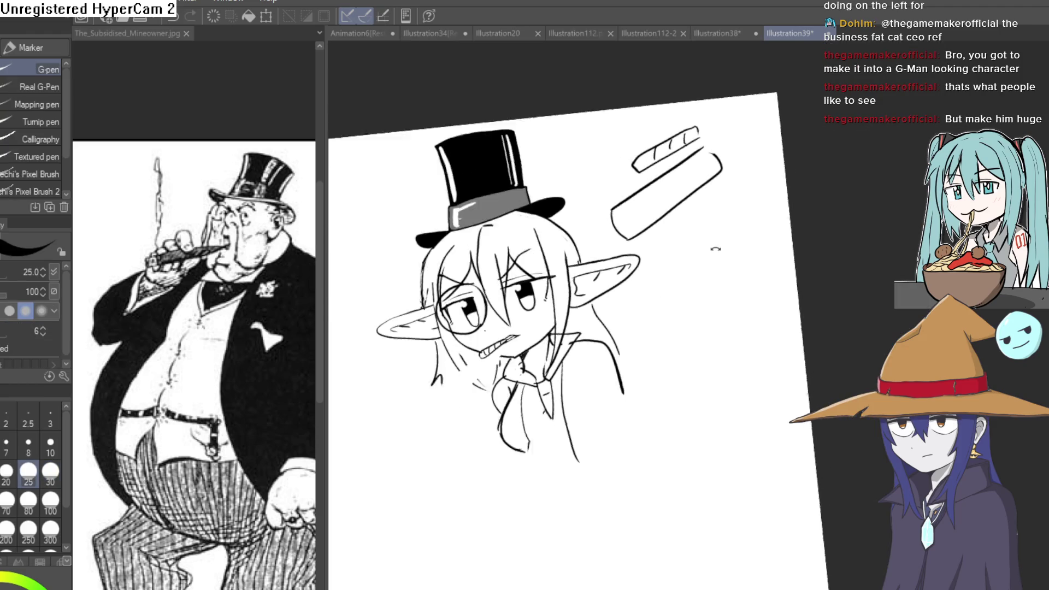
pyautogui.moveTo(715, 249); pyautogui.dragTo(705, 256)
pyautogui.moveTo(488, 303); pyautogui.dragTo(507, 255)
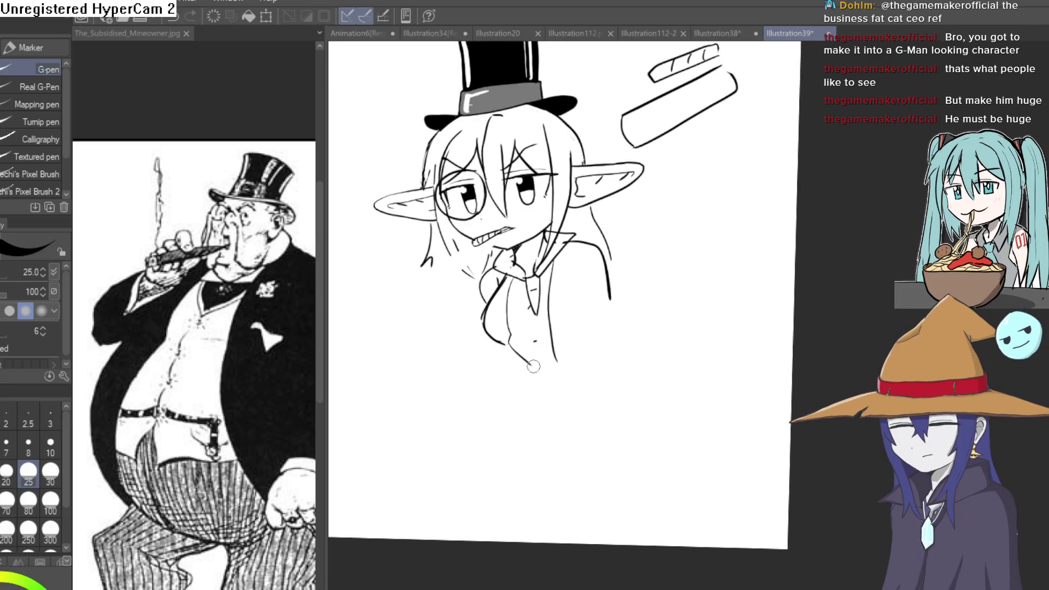
# Draw the jacket with a pocket square, its lower front edge and the hair past the shoulder.
pyautogui.moveTo(511, 350); pyautogui.dragTo(530, 365)
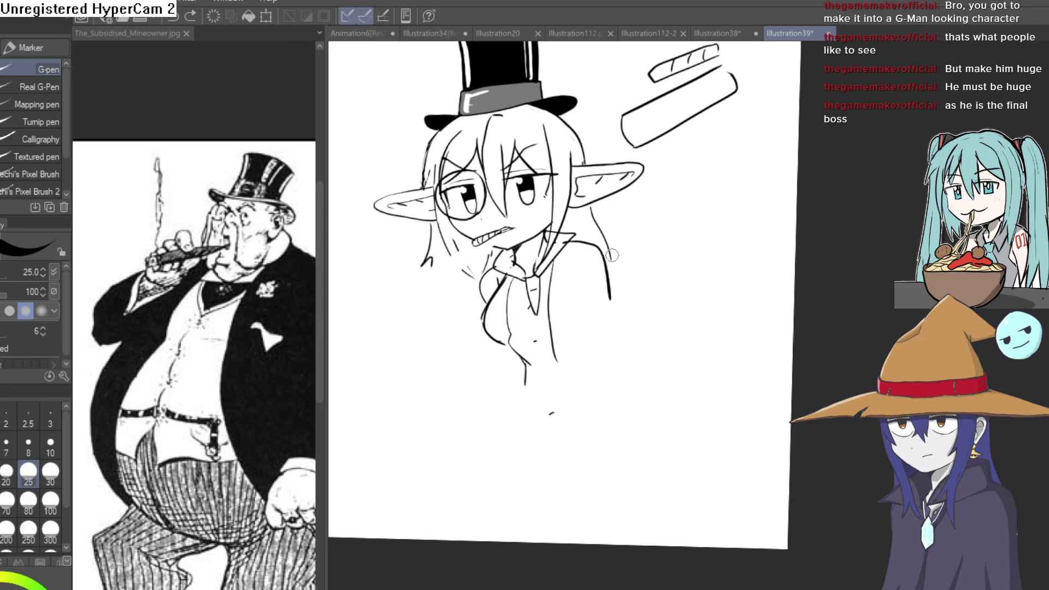
pyautogui.moveTo(610, 301)
pyautogui.mouseDown()
pyautogui.moveTo(626, 361)
pyautogui.moveTo(595, 369)
pyautogui.mouseUp()
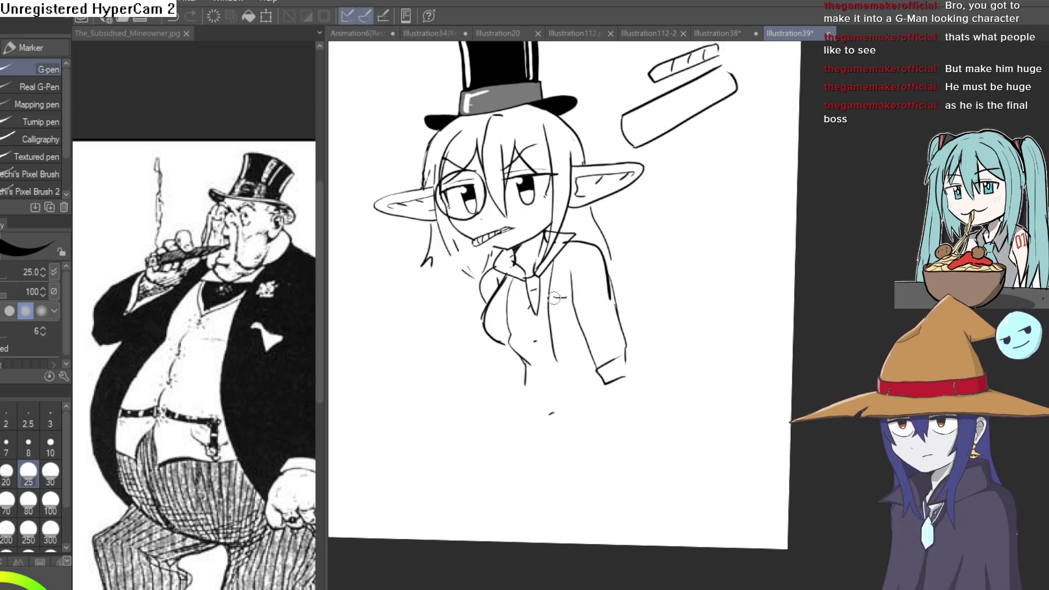
pyautogui.moveTo(557, 296); pyautogui.dragTo(565, 290)
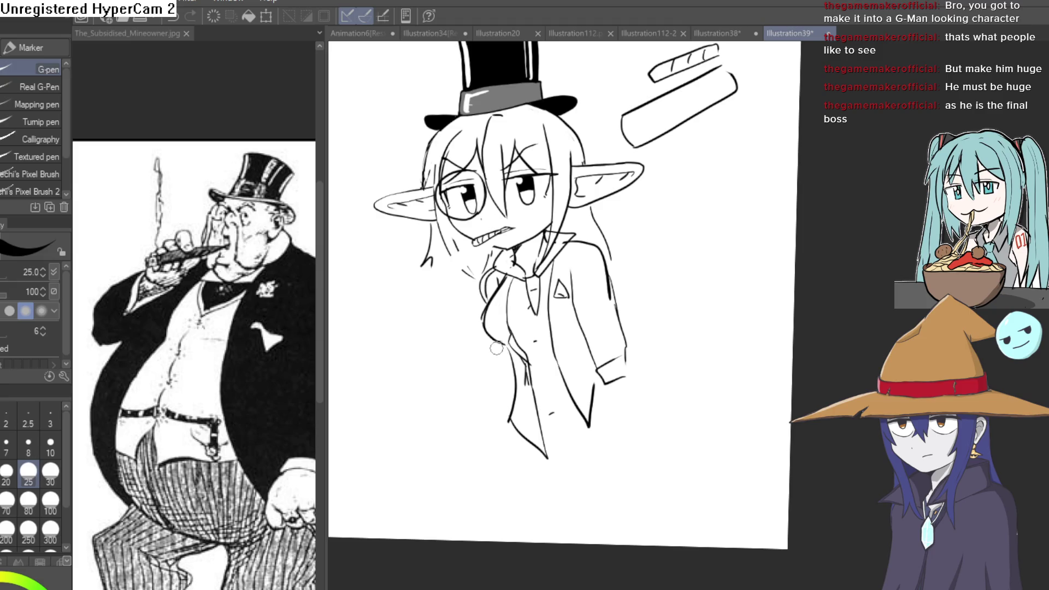
pyautogui.moveTo(496, 348); pyautogui.dragTo(501, 379)
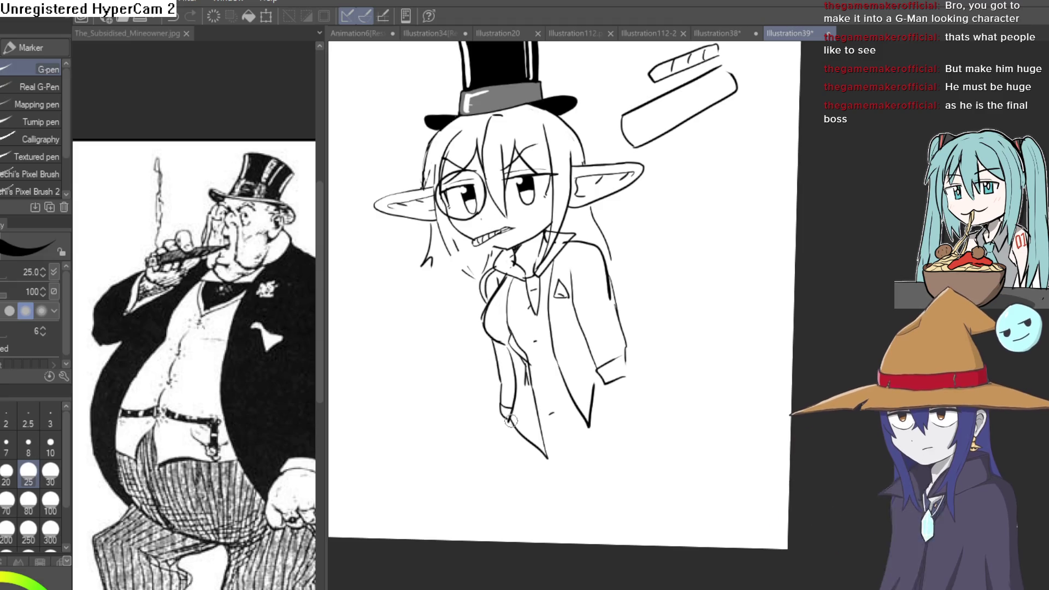
pyautogui.scroll(-2, 613, 355)
pyautogui.moveTo(641, 292); pyautogui.dragTo(605, 259)
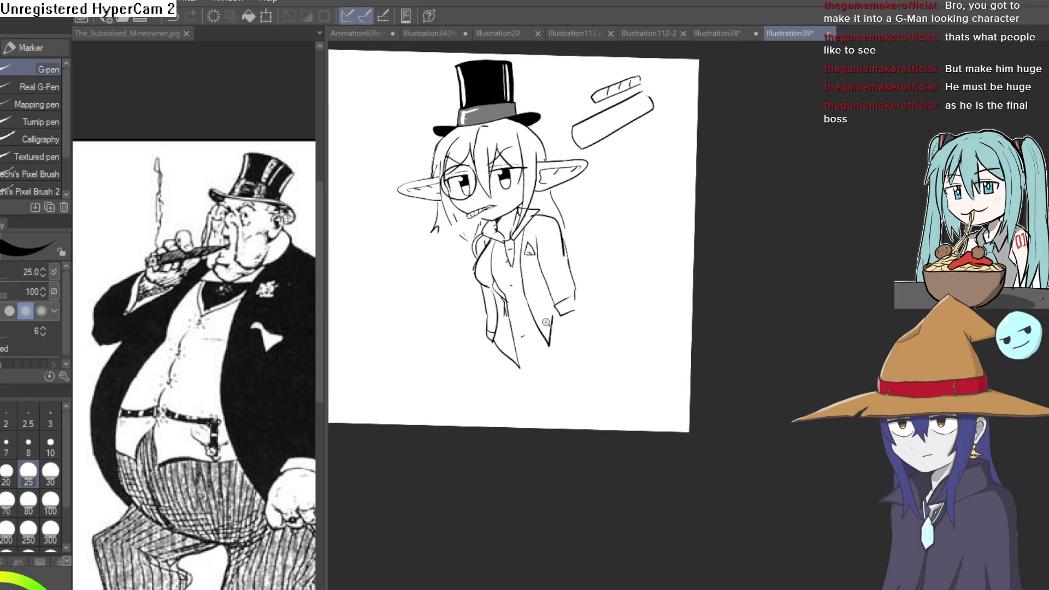
pyautogui.scroll(2, 565, 328)
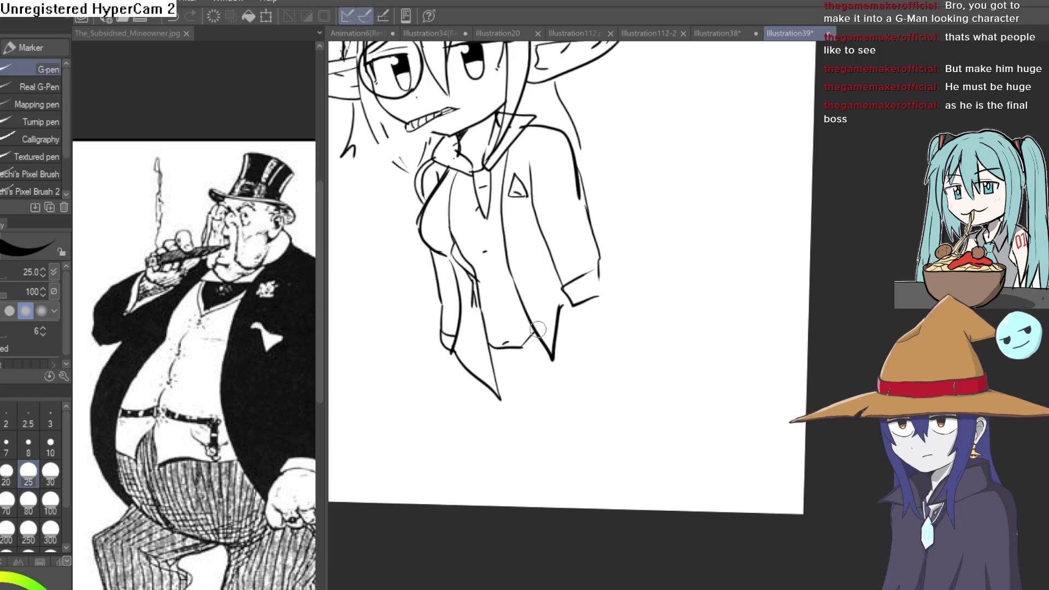
pyautogui.moveTo(622, 202); pyautogui.dragTo(631, 359)
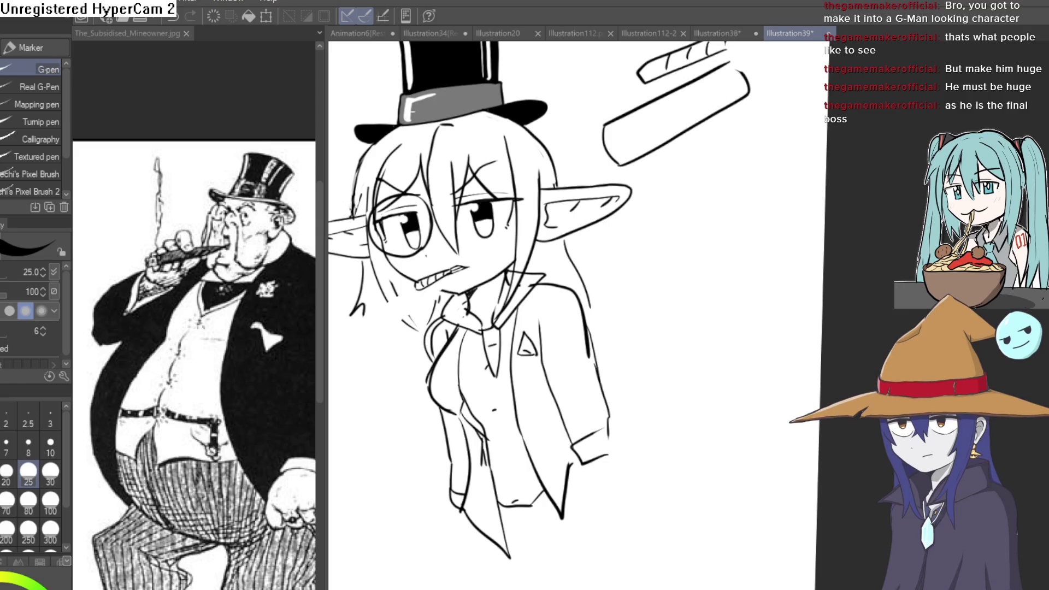
pyautogui.scroll(-3, 678, 317)
pyautogui.hotkey('ctrl', 't')
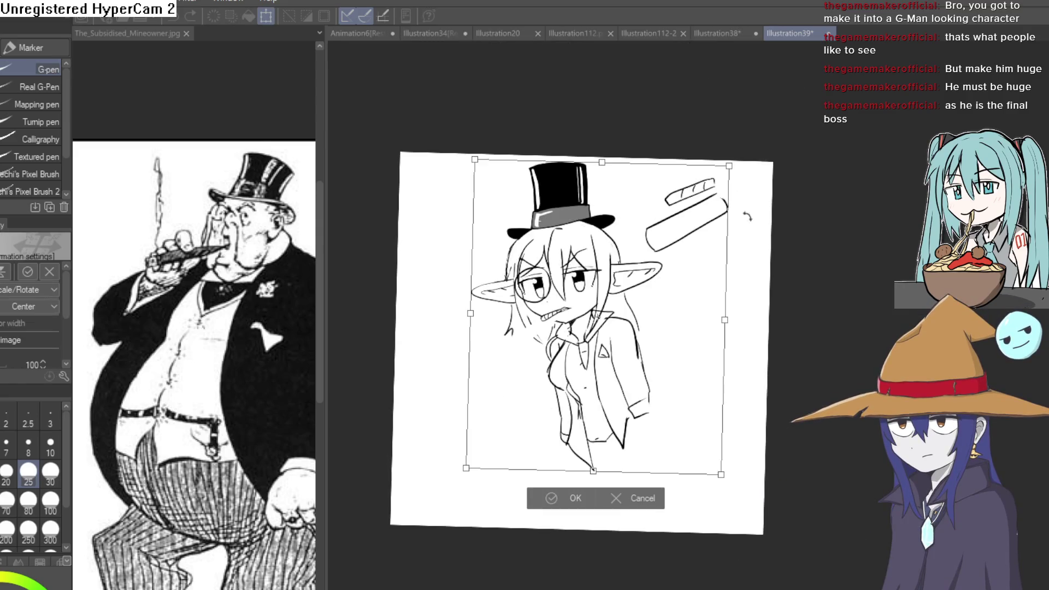
# Rotate the goblin drawing, set it back upright and commit, then pan to the torso.
pyautogui.moveTo(742, 153); pyautogui.dragTo(761, 186)
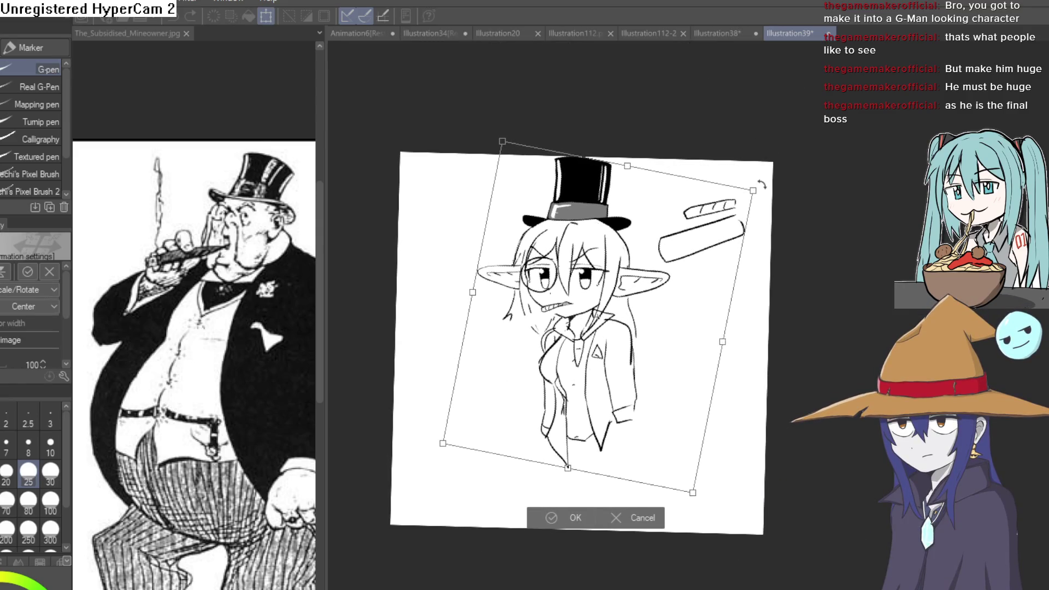
pyautogui.moveTo(628, 311); pyautogui.dragTo(622, 298)
pyautogui.click(573, 519)
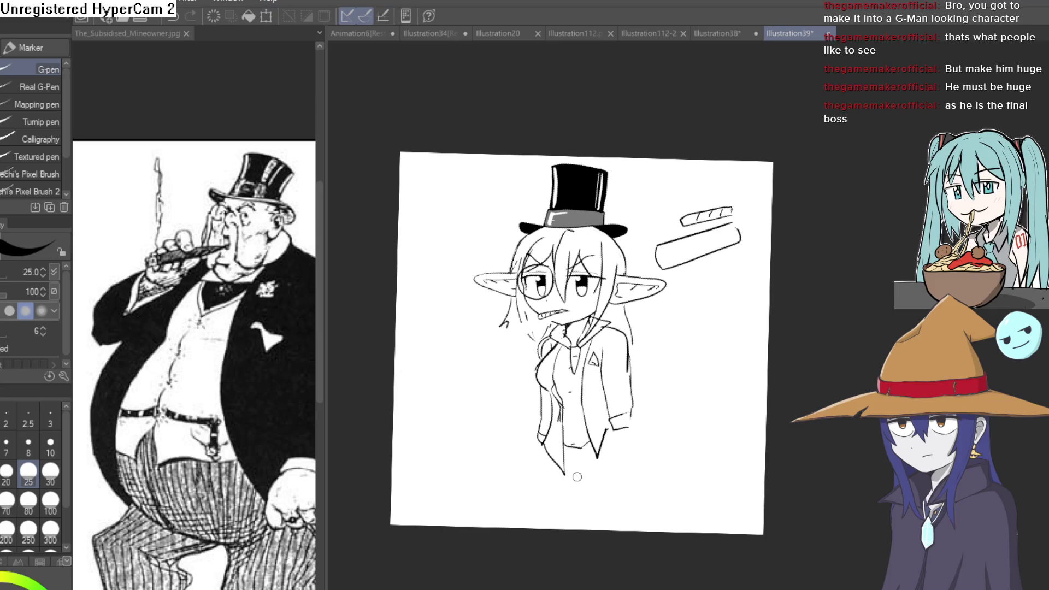
pyautogui.scroll(5, 532, 295)
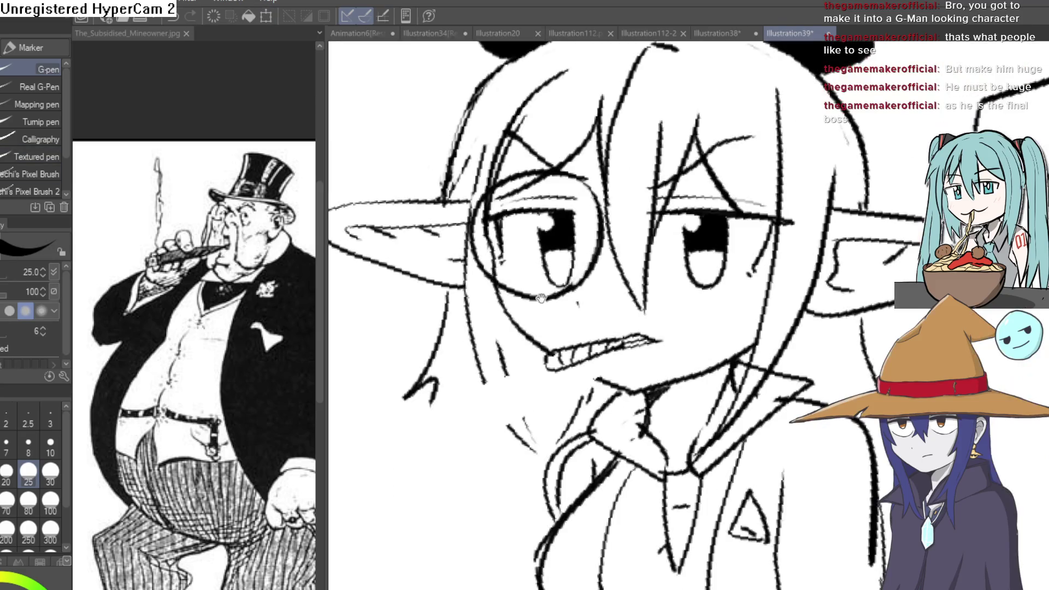
pyautogui.press('e')
pyautogui.moveTo(451, 319); pyautogui.dragTo(417, 301)
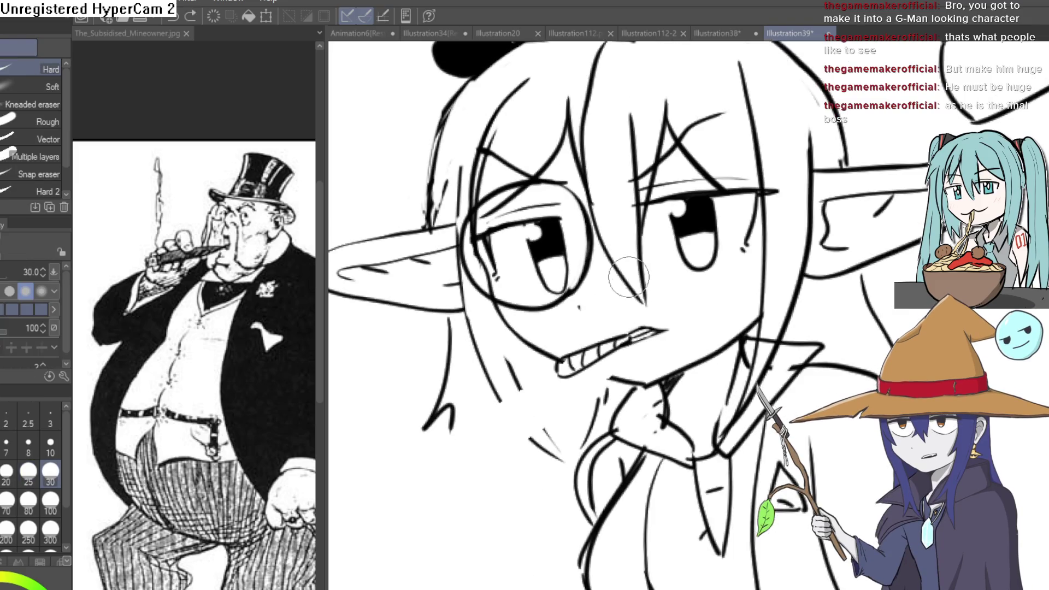
pyautogui.moveTo(823, 325)
pyautogui.mouseDown()
pyautogui.moveTo(700, 233)
pyautogui.moveTo(699, 180)
pyautogui.mouseUp()
pyautogui.moveTo(819, 281)
pyautogui.mouseDown()
pyautogui.moveTo(796, 171)
pyautogui.moveTo(813, 184)
pyautogui.moveTo(807, 194)
pyautogui.moveTo(781, 190)
pyautogui.mouseUp()
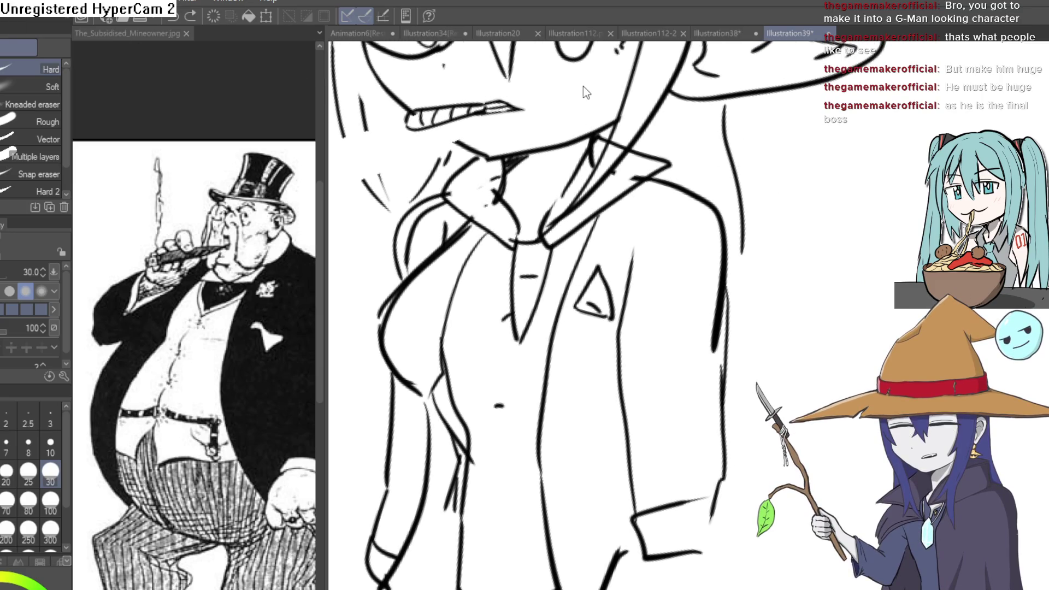
# Create a new blank Illustration canvas with Ctrl+N.
pyautogui.hotkey('ctrl', 'n')
pyautogui.press('Return')
pyautogui.moveTo(597, 271)
pyautogui.mouseDown()
pyautogui.moveTo(517, 258)
pyautogui.moveTo(527, 234)
pyautogui.mouseUp()
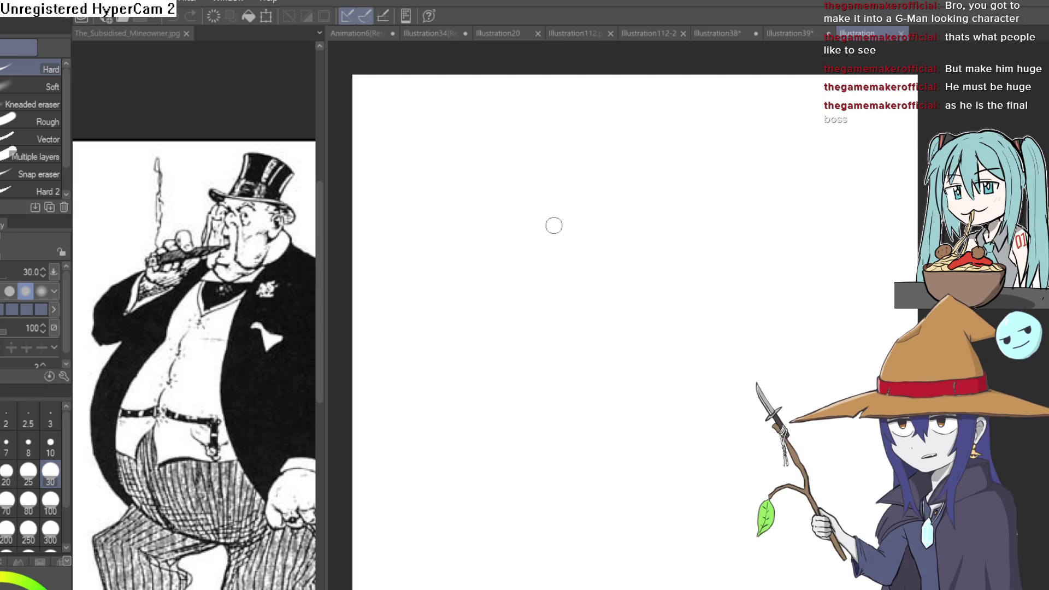
# Sketch the boss's squinting eye, a big hooked nose, an eye wrinkle and the brow line.
pyautogui.moveTo(553, 225); pyautogui.dragTo(613, 136)
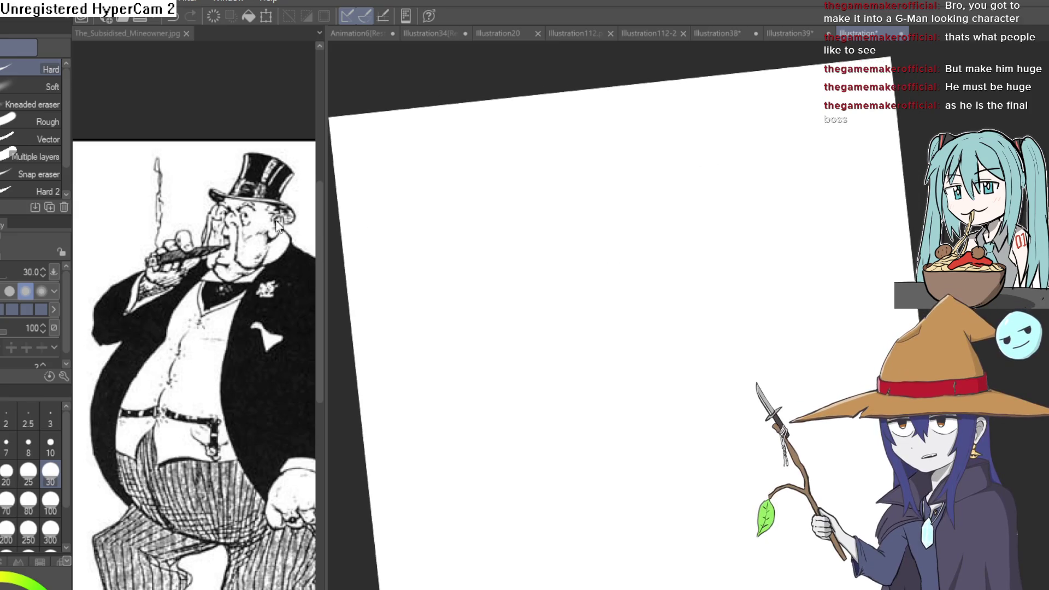
pyautogui.press('p')
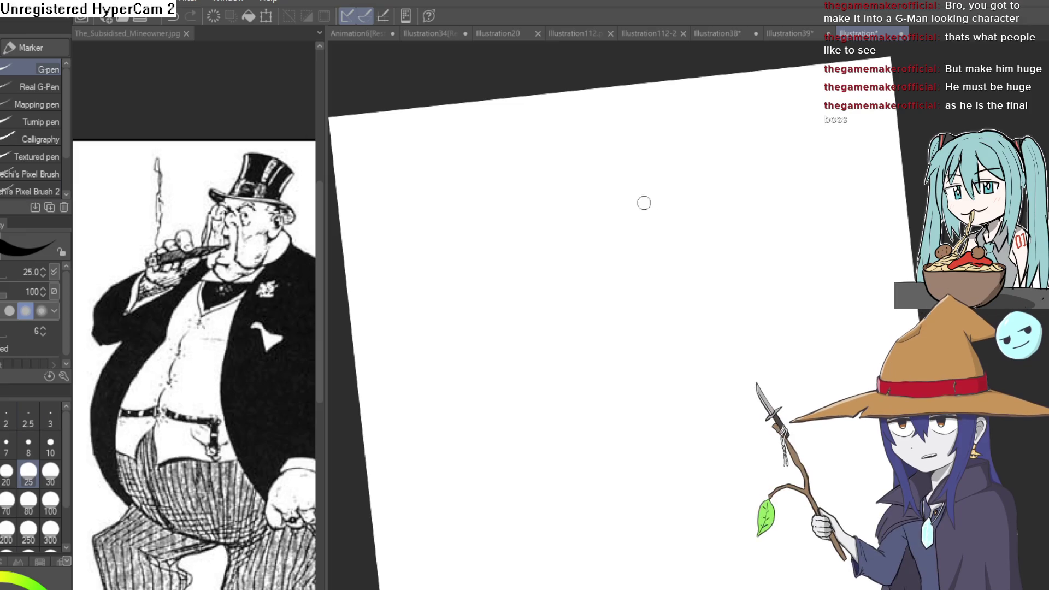
pyautogui.moveTo(623, 254); pyautogui.dragTo(663, 252)
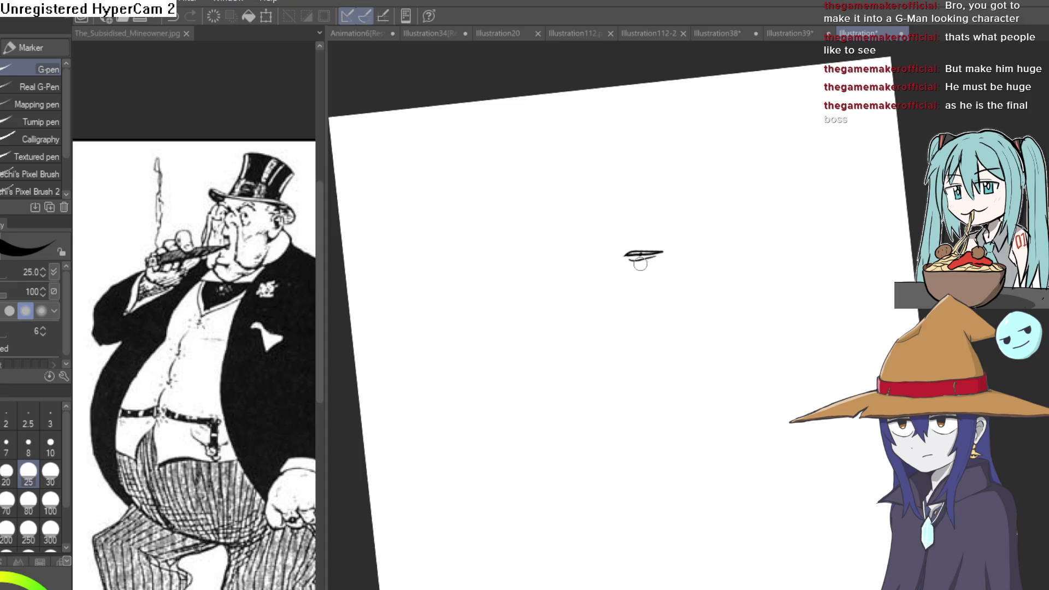
pyautogui.click(632, 264)
pyautogui.moveTo(666, 257); pyautogui.dragTo(578, 292)
pyautogui.moveTo(578, 292); pyautogui.dragTo(709, 248)
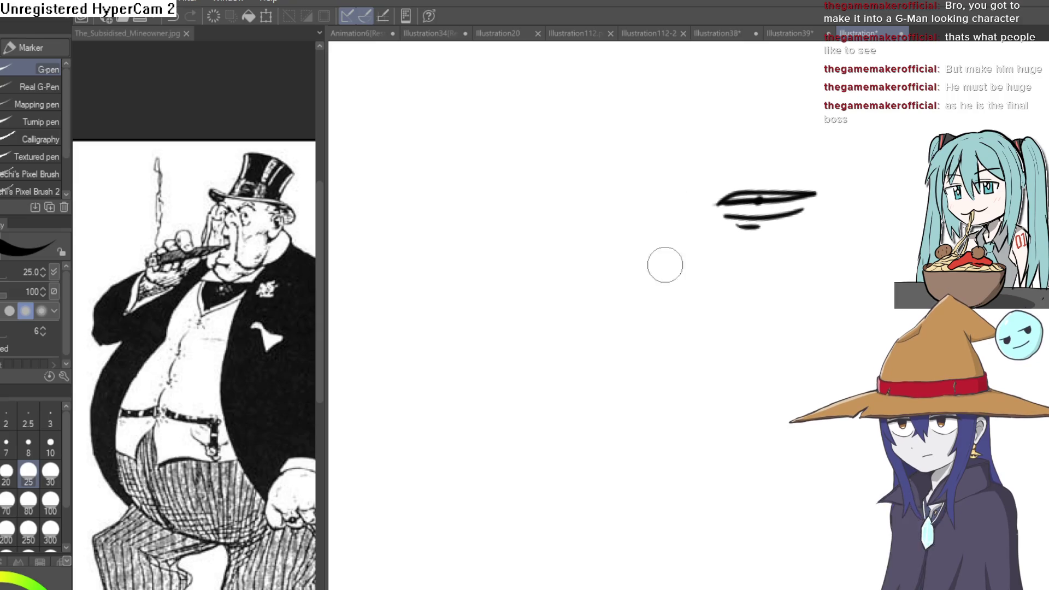
pyautogui.moveTo(637, 192); pyautogui.dragTo(622, 251)
pyautogui.hotkey('ctrl', 'z')
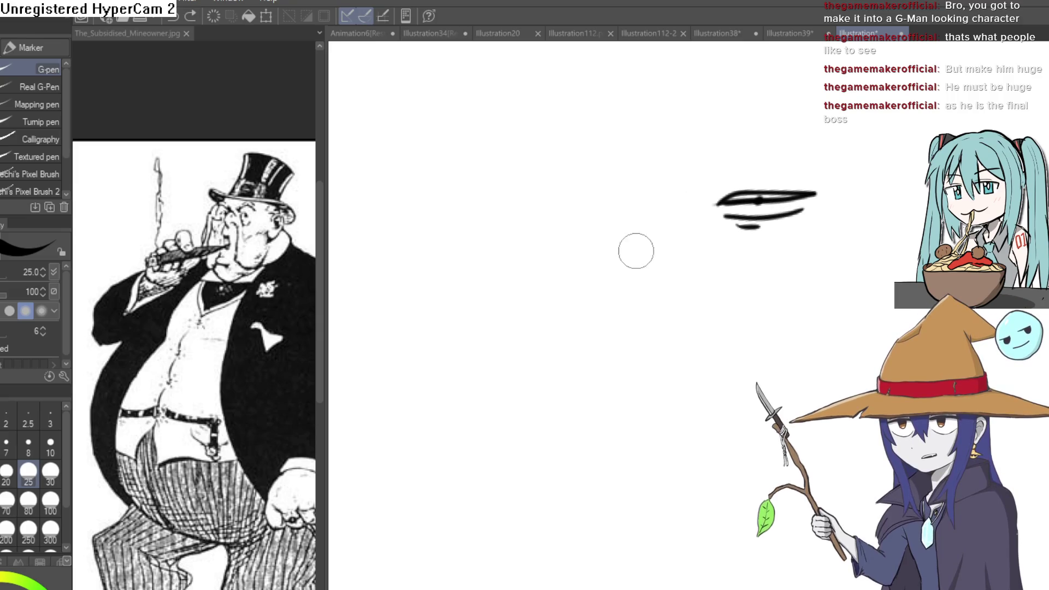
pyautogui.moveTo(634, 199); pyautogui.dragTo(588, 315)
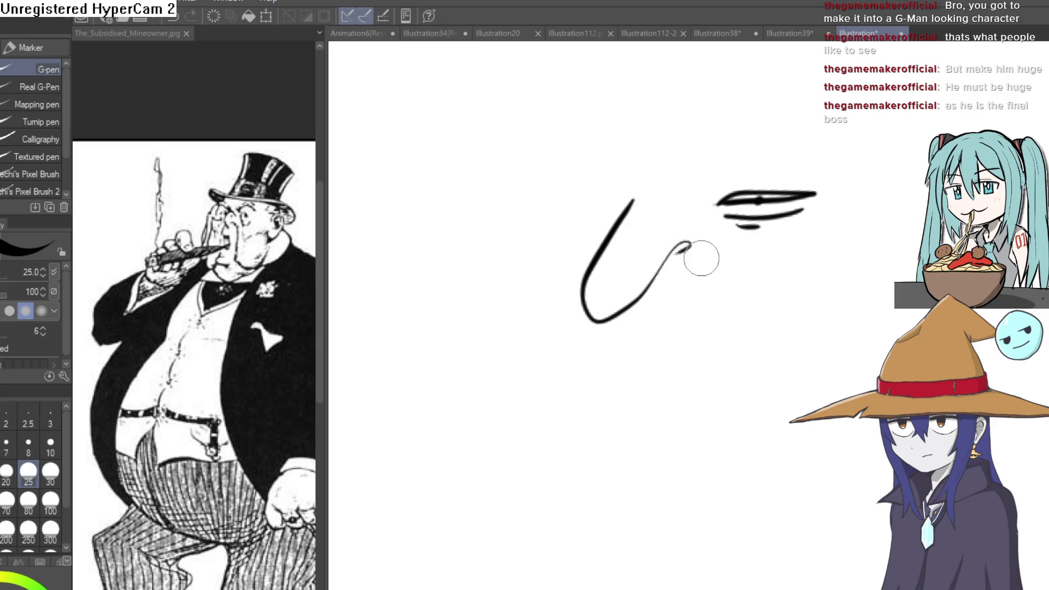
pyautogui.moveTo(707, 210); pyautogui.dragTo(710, 200)
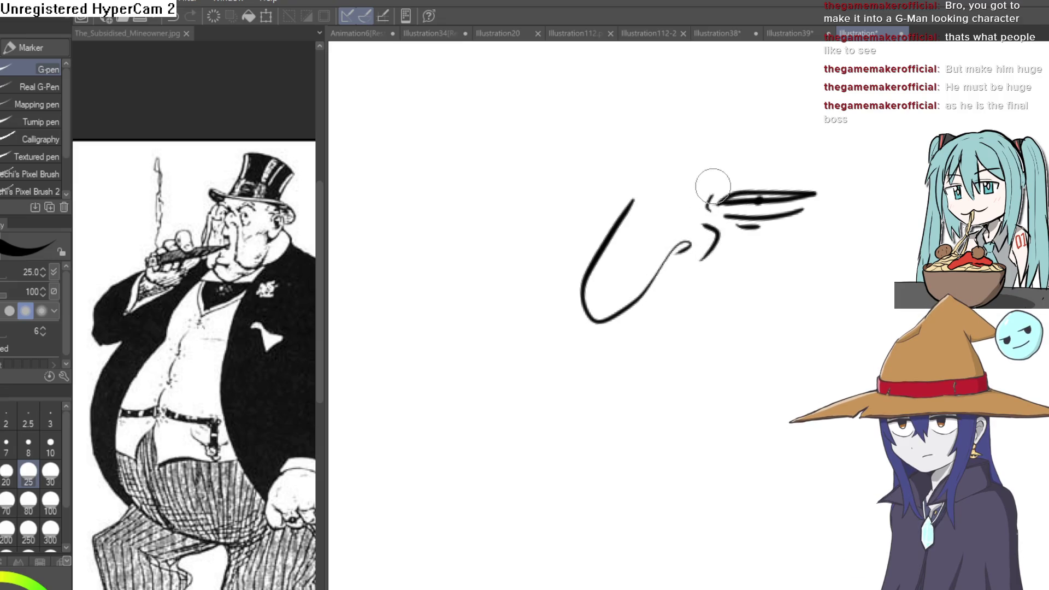
pyautogui.moveTo(629, 203); pyautogui.dragTo(684, 140)
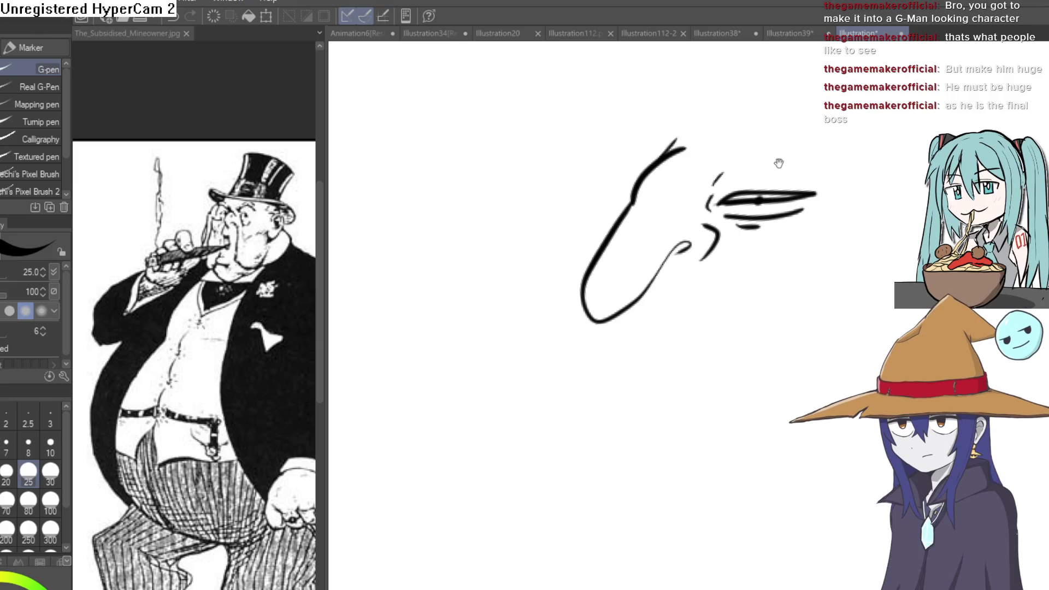
pyautogui.moveTo(778, 163)
pyautogui.mouseDown()
pyautogui.moveTo(725, 135)
pyautogui.moveTo(766, 107)
pyautogui.moveTo(676, 209)
pyautogui.moveTo(627, 194)
pyautogui.mouseUp()
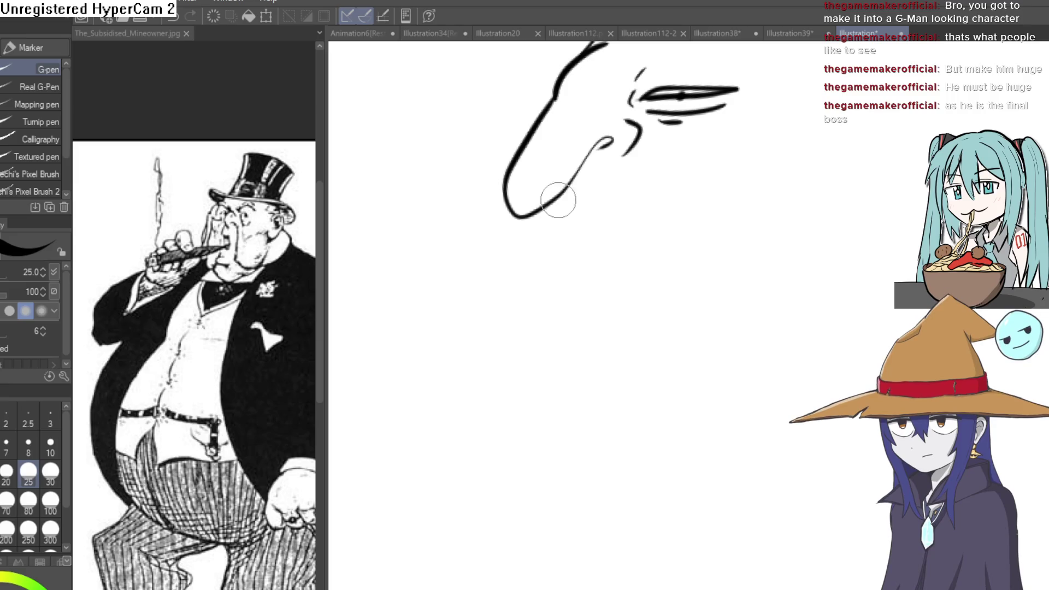
# Draw the mouth, huge chin-and-belly curve, bald head top and a pointed ear.
pyautogui.moveTo(582, 253); pyautogui.dragTo(669, 234)
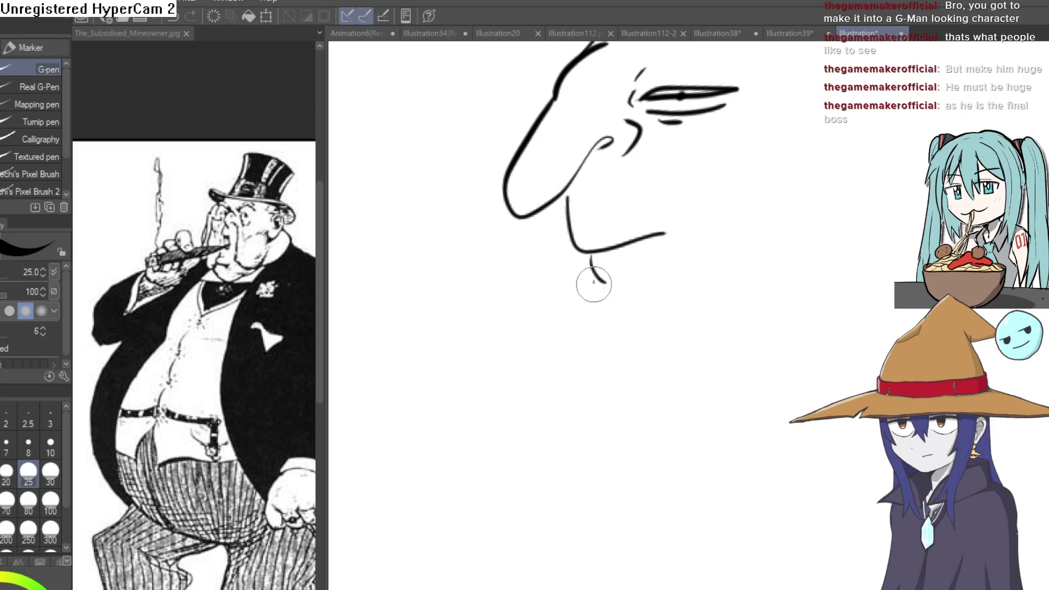
pyautogui.moveTo(593, 295)
pyautogui.mouseDown()
pyautogui.moveTo(534, 405)
pyautogui.moveTo(646, 519)
pyautogui.moveTo(846, 379)
pyautogui.mouseUp()
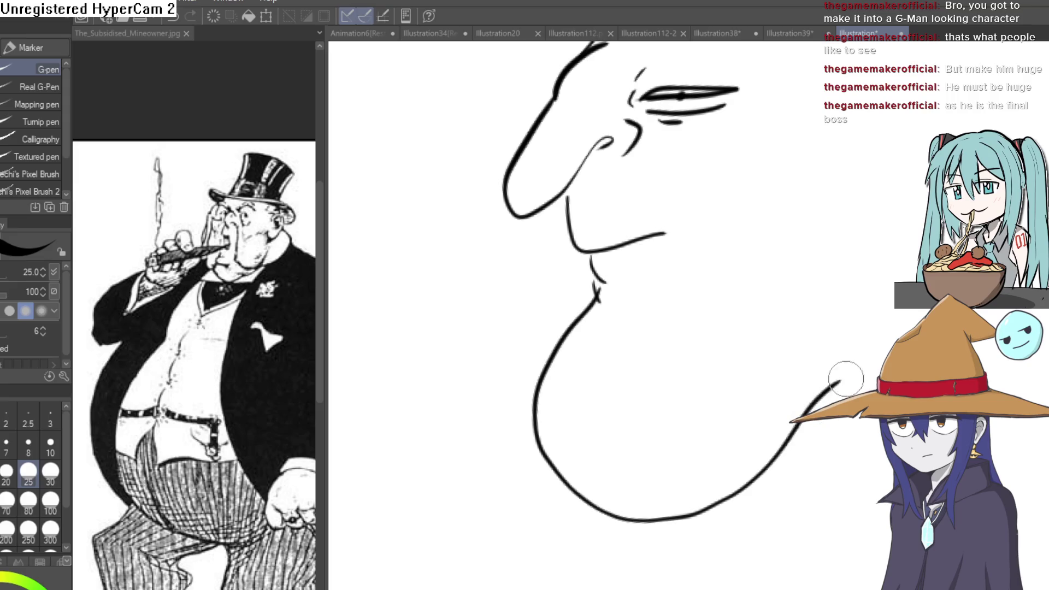
pyautogui.scroll(-3, 852, 366)
pyautogui.scroll(2, 721, 224)
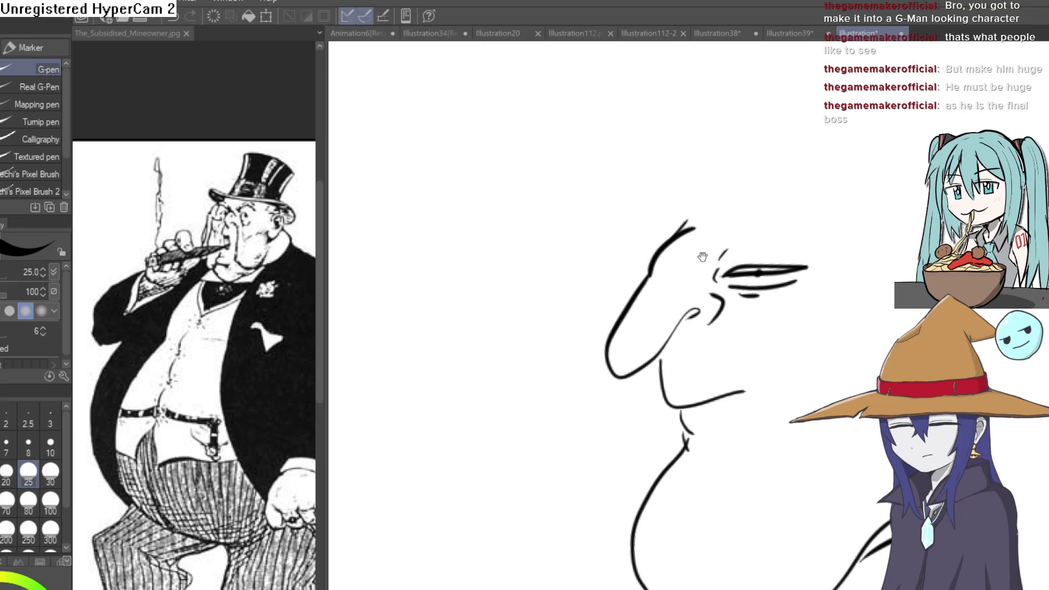
pyautogui.moveTo(721, 223)
pyautogui.mouseDown()
pyautogui.moveTo(640, 223)
pyautogui.moveTo(644, 204)
pyautogui.moveTo(825, 215)
pyautogui.mouseUp()
pyautogui.hotkey('ctrl', 'z')
pyautogui.moveTo(592, 230)
pyautogui.mouseDown()
pyautogui.moveTo(698, 131)
pyautogui.moveTo(863, 304)
pyautogui.mouseUp()
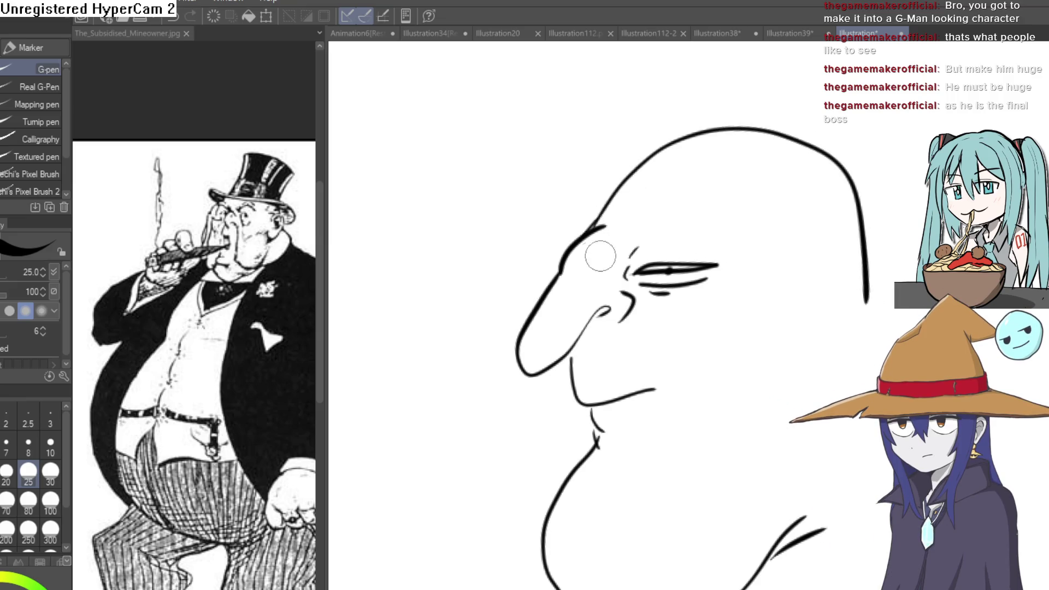
pyautogui.scroll(-2, 776, 256)
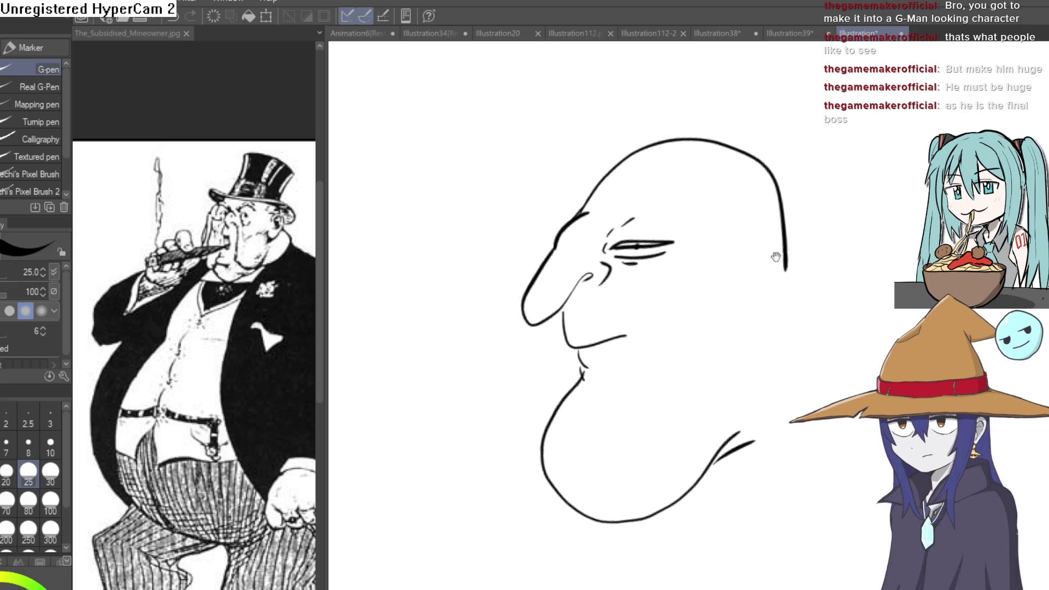
pyautogui.moveTo(776, 257)
pyautogui.mouseDown()
pyautogui.moveTo(753, 207)
pyautogui.moveTo(628, 154)
pyautogui.moveTo(768, 191)
pyautogui.moveTo(608, 217)
pyautogui.moveTo(620, 145)
pyautogui.mouseUp()
pyautogui.press('e')
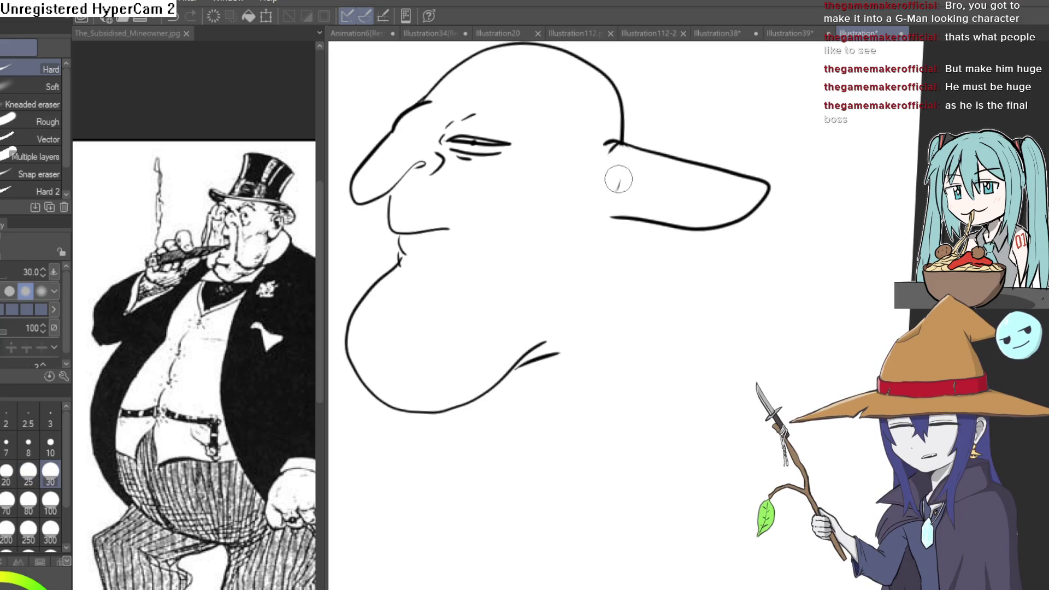
# Refine the ear's upper edge with the G-pen, rotating the view to ink it.
pyautogui.press('p')
pyautogui.press('-')
pyautogui.press('-')
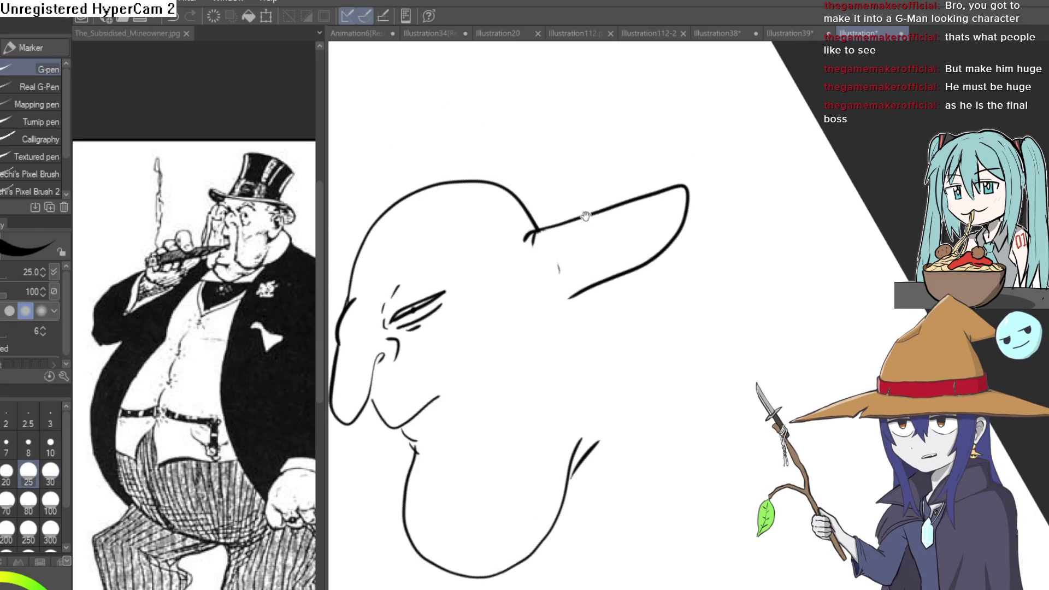
pyautogui.moveTo(538, 243)
pyautogui.mouseDown()
pyautogui.moveTo(676, 190)
pyautogui.moveTo(651, 221)
pyautogui.mouseUp()
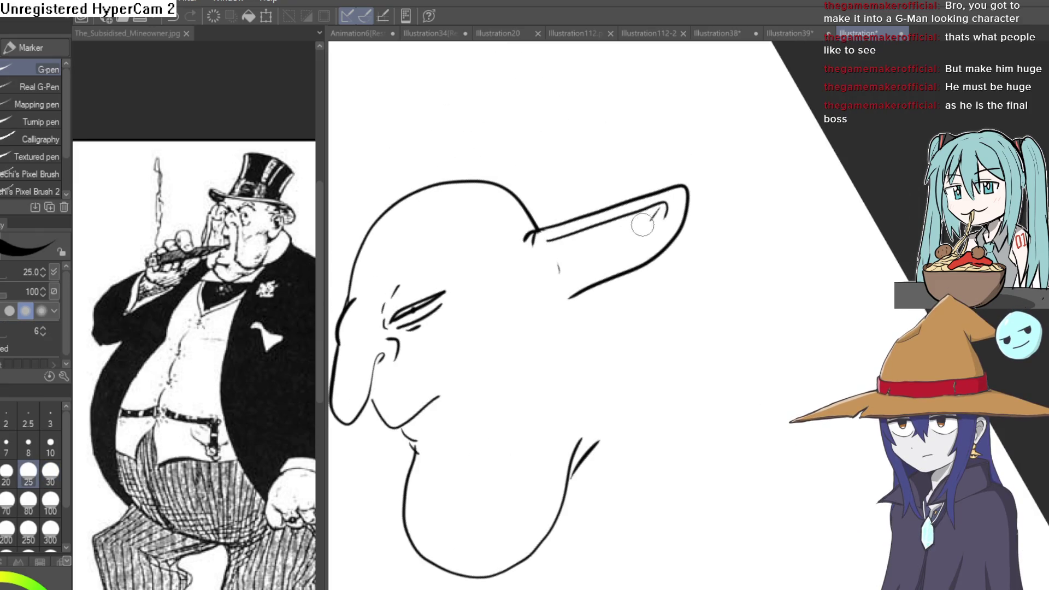
pyautogui.press('^')
pyautogui.press('^')
pyautogui.press('^')
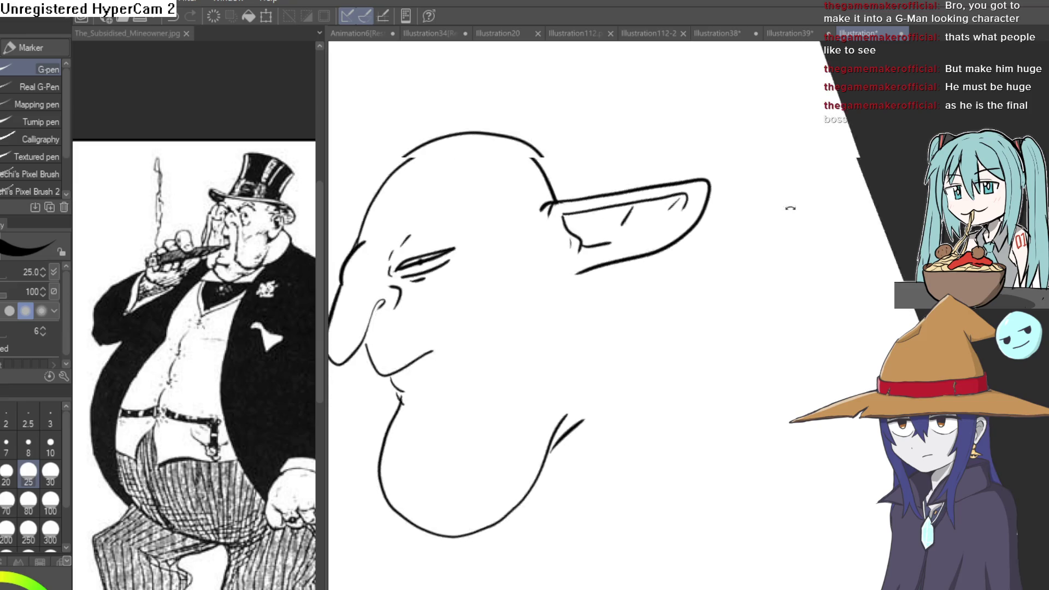
pyautogui.press('^')
pyautogui.press('^')
pyautogui.press('^')
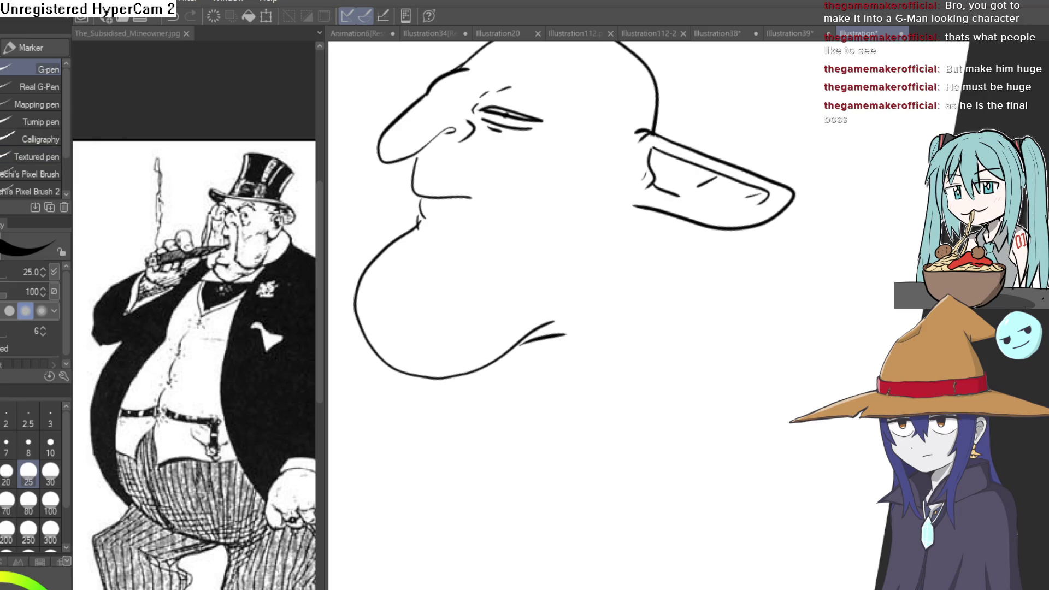
pyautogui.press('-')
pyautogui.press('-')
pyautogui.press('-')
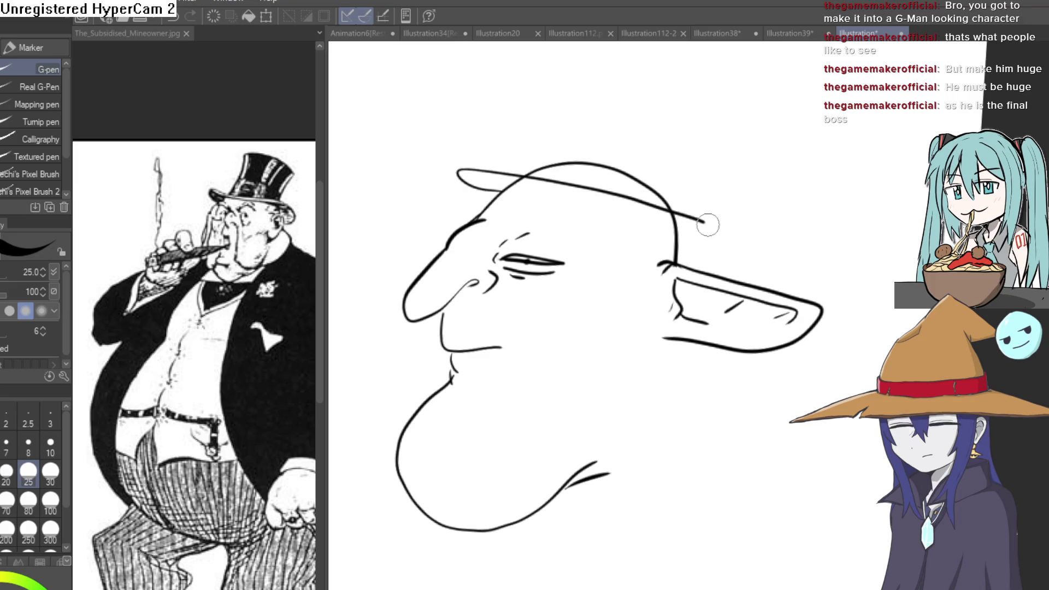
pyautogui.hotkey('ctrl', 'z')
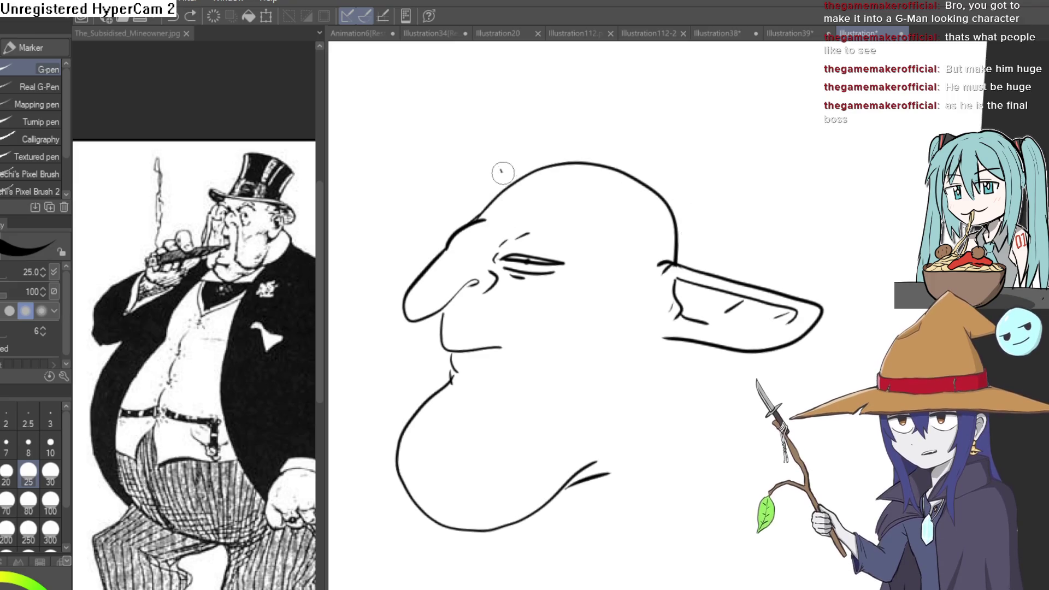
# Draw a tall top hat with a curled brim and erase the brim line inside the crown.
pyautogui.moveTo(500, 169); pyautogui.dragTo(677, 206)
pyautogui.moveTo(503, 176); pyautogui.dragTo(493, 205)
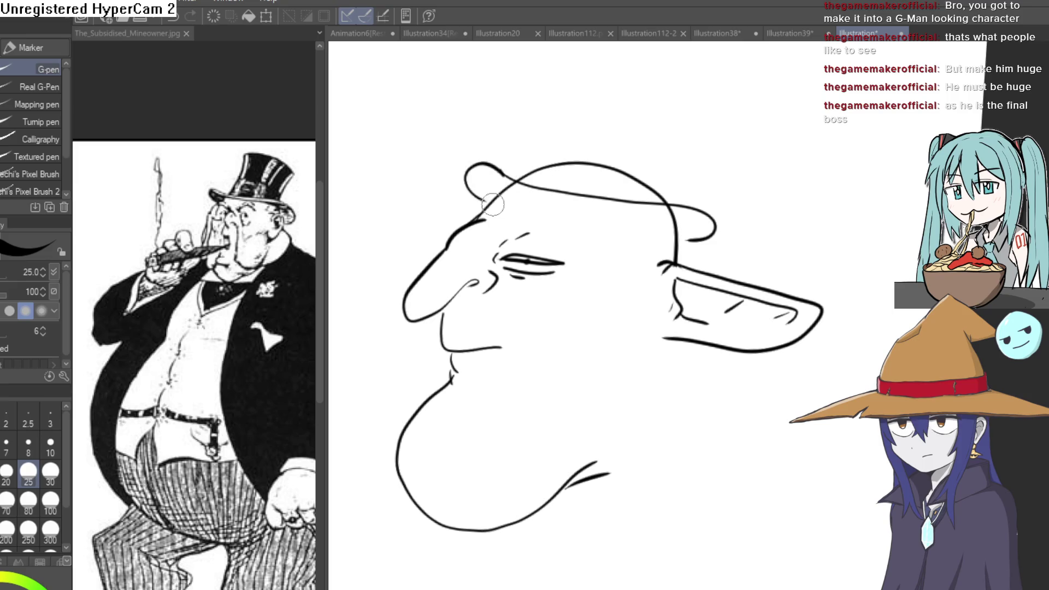
pyautogui.moveTo(560, 184); pyautogui.dragTo(522, 223)
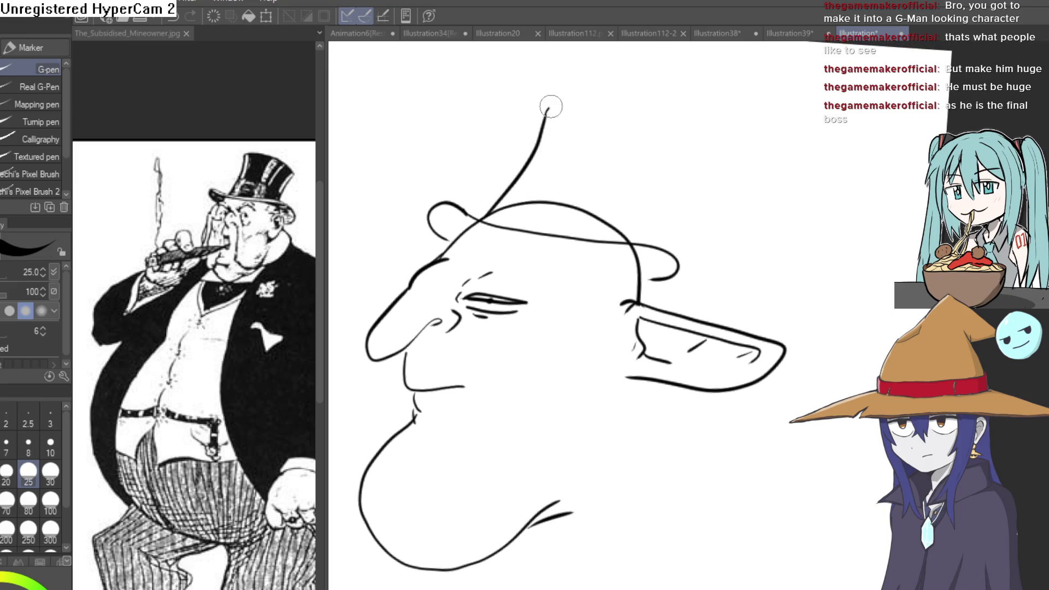
pyautogui.moveTo(551, 107)
pyautogui.mouseDown()
pyautogui.moveTo(673, 132)
pyautogui.moveTo(653, 189)
pyautogui.mouseUp()
pyautogui.press('e')
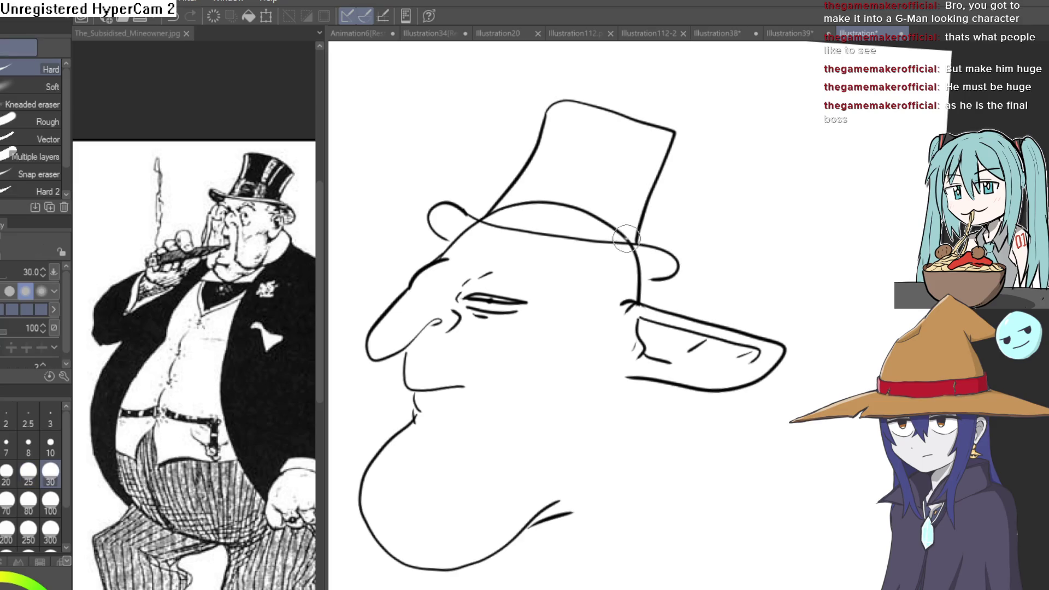
pyautogui.moveTo(562, 206); pyautogui.dragTo(520, 205)
pyautogui.moveTo(591, 208); pyautogui.dragTo(571, 214)
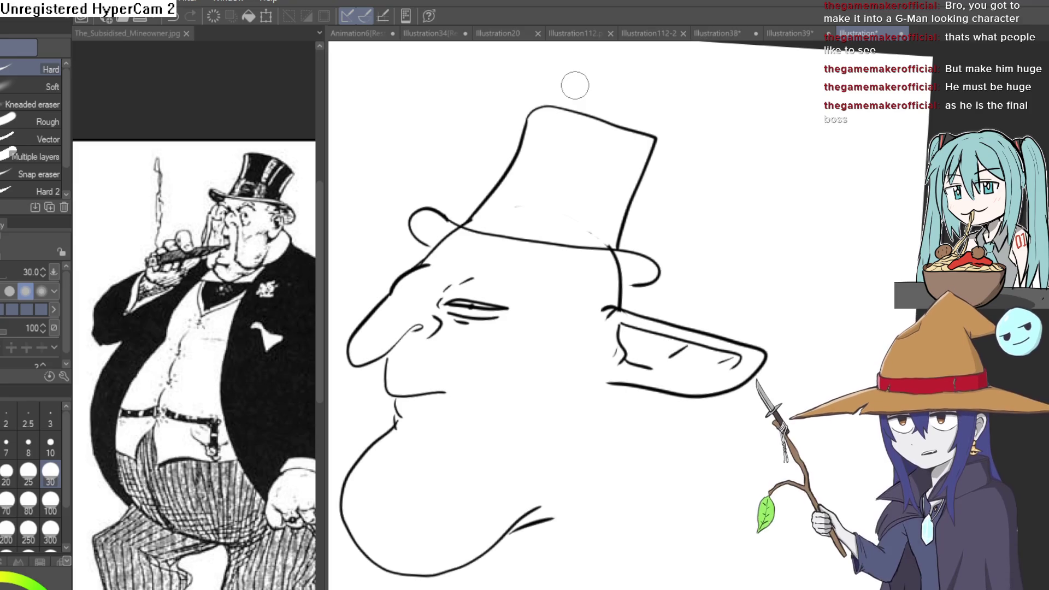
pyautogui.moveTo(592, 270)
pyautogui.mouseDown()
pyautogui.moveTo(646, 187)
pyautogui.moveTo(723, 270)
pyautogui.moveTo(701, 257)
pyautogui.mouseUp()
# With the G-pen, sweep a long shoulder curve down-left from under the boss's chin, then reframe the canvas.
pyautogui.scroll(-5, 723, 270)
pyautogui.scroll(4, 686, 280)
pyautogui.scroll(-3, 721, 211)
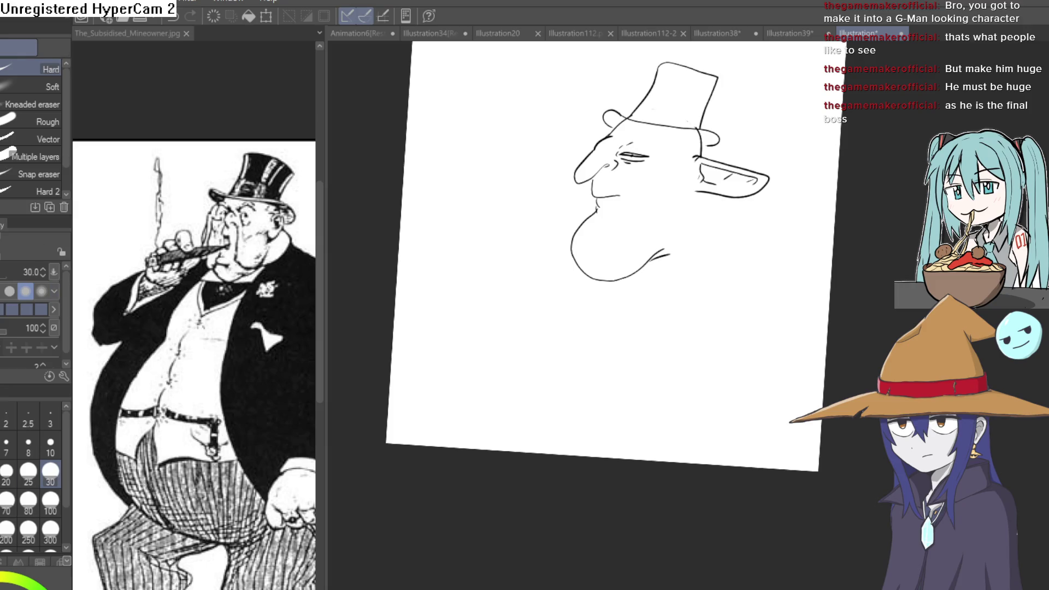
pyautogui.press('p')
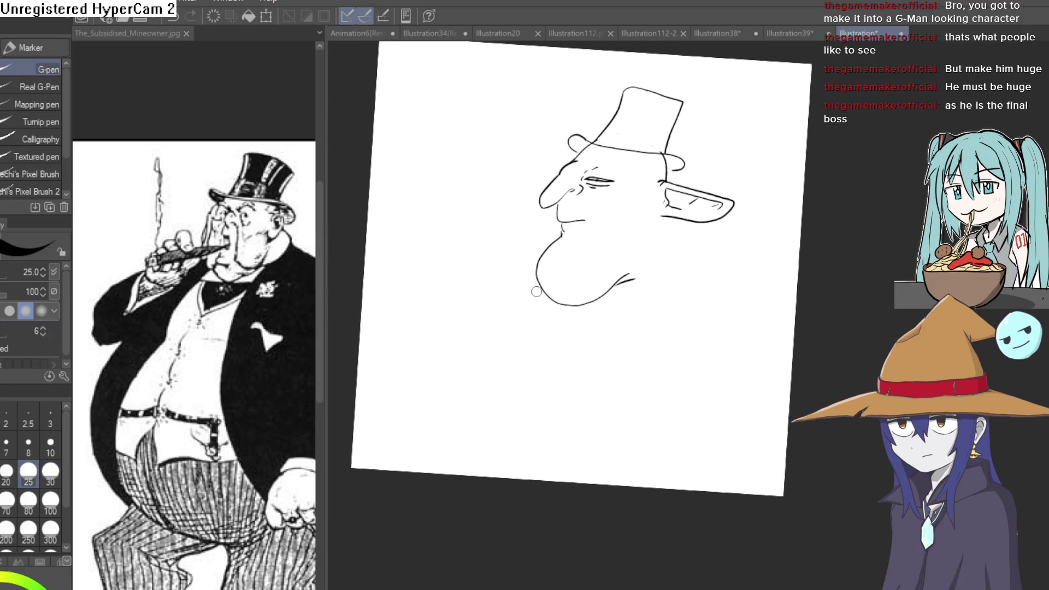
pyautogui.moveTo(536, 284); pyautogui.dragTo(468, 319)
pyautogui.moveTo(601, 352); pyautogui.dragTo(579, 320)
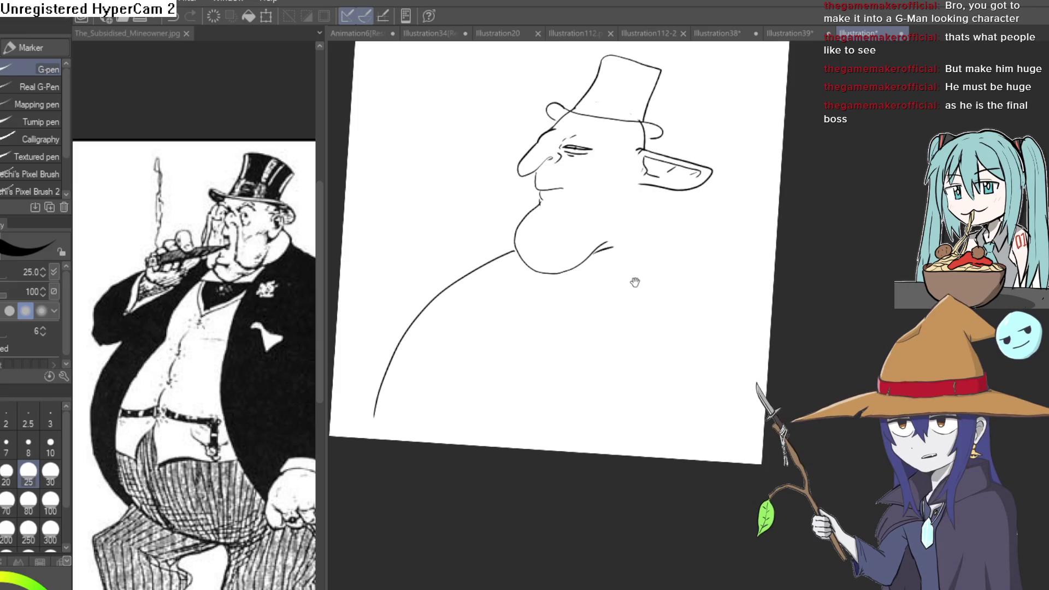
pyautogui.moveTo(635, 282); pyautogui.dragTo(632, 329)
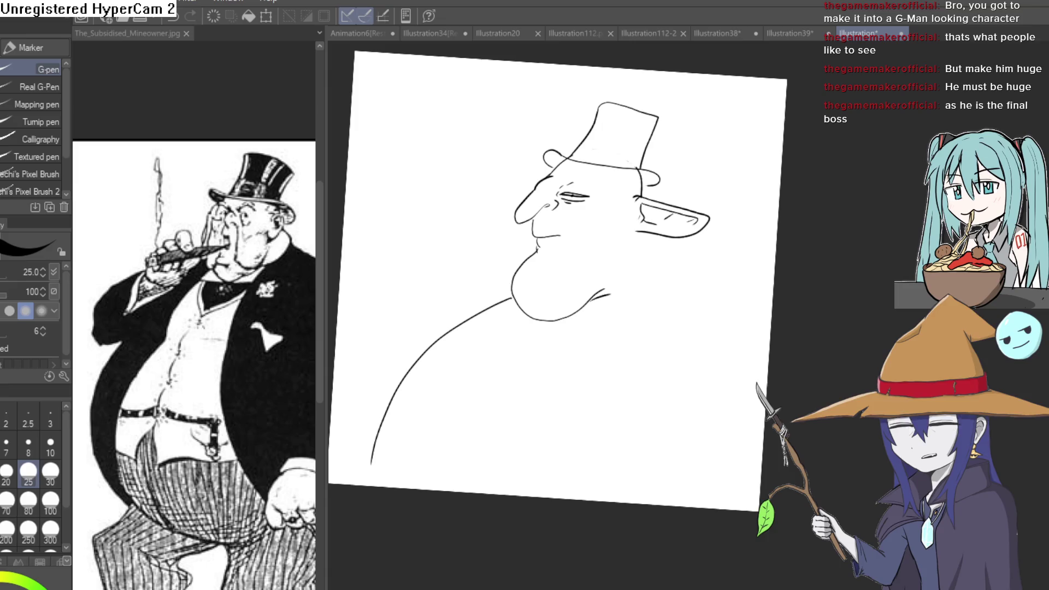
pyautogui.hotkey('ctrl', 'alt', '0')
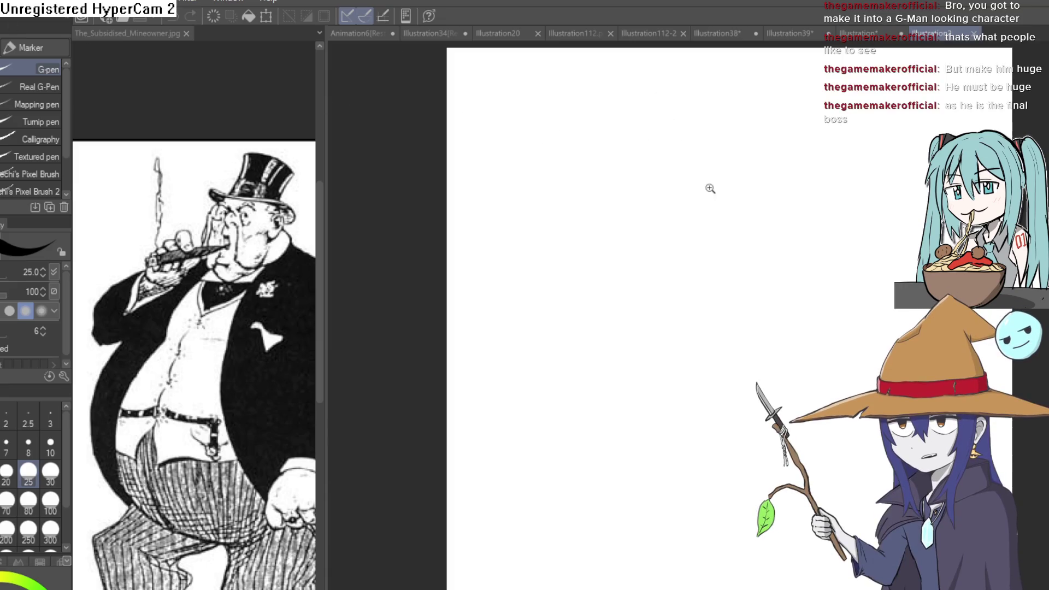
# Sketch the new face's curved contour, bulbous nose, start of the chins and both heavy-browed eyes.
pyautogui.moveTo(765, 183)
pyautogui.mouseDown()
pyautogui.moveTo(639, 200)
pyautogui.moveTo(603, 236)
pyautogui.mouseUp()
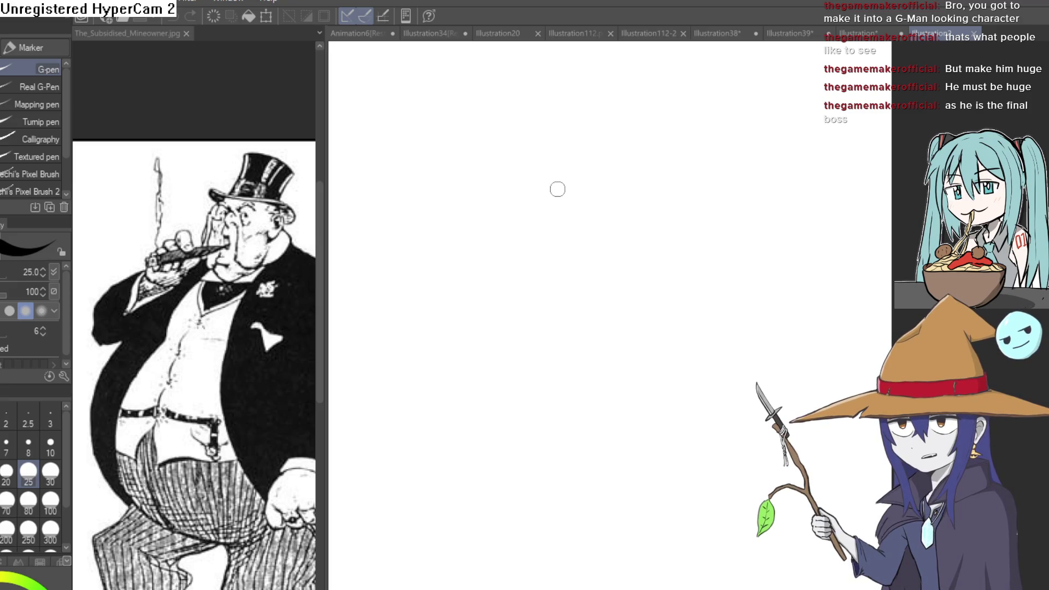
pyautogui.moveTo(559, 187)
pyautogui.mouseDown()
pyautogui.moveTo(498, 243)
pyautogui.moveTo(576, 246)
pyautogui.moveTo(610, 224)
pyautogui.mouseUp()
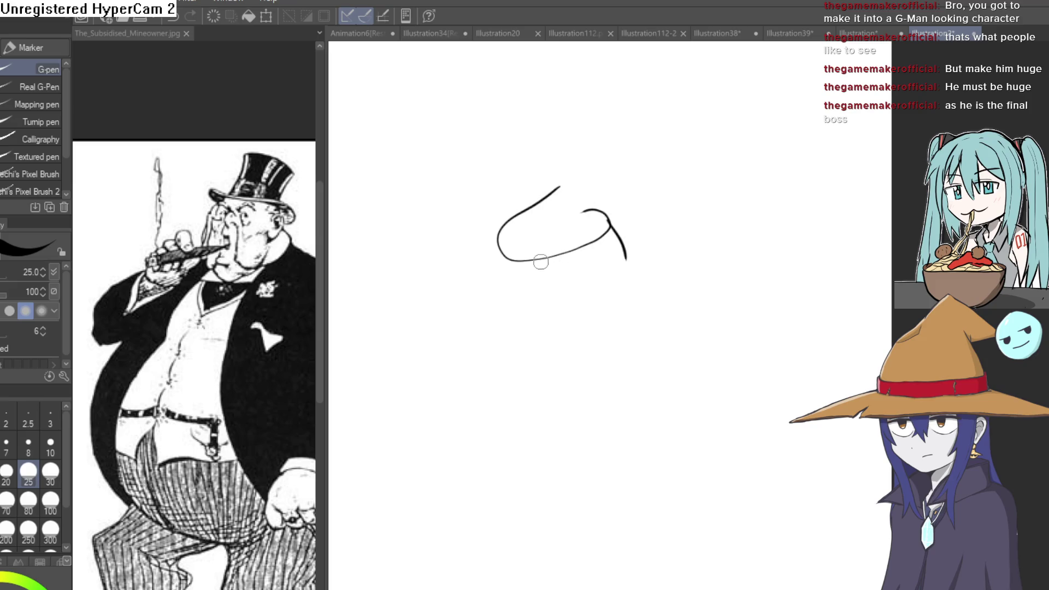
pyautogui.moveTo(532, 282)
pyautogui.mouseDown()
pyautogui.moveTo(599, 276)
pyautogui.moveTo(546, 299)
pyautogui.mouseUp()
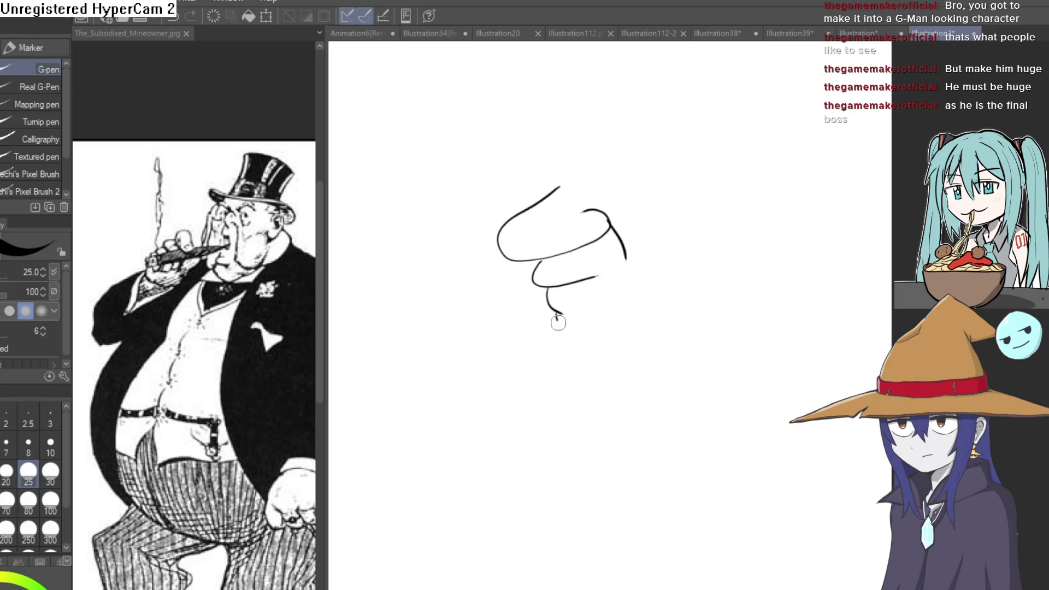
pyautogui.scroll(3, 604, 176)
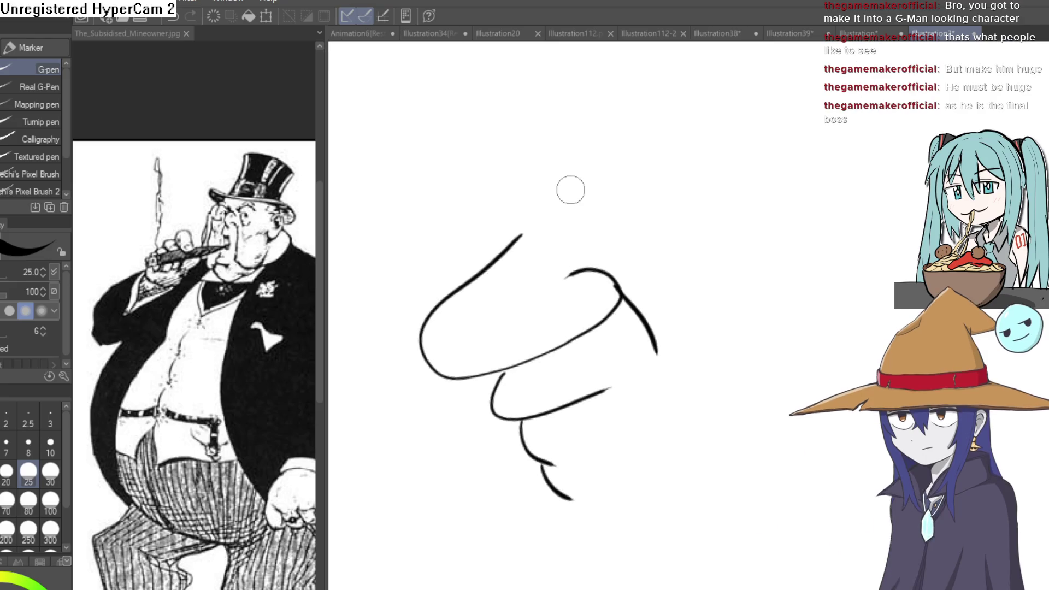
pyautogui.moveTo(570, 188)
pyautogui.mouseDown()
pyautogui.moveTo(585, 206)
pyautogui.moveTo(557, 210)
pyautogui.moveTo(538, 233)
pyautogui.mouseUp()
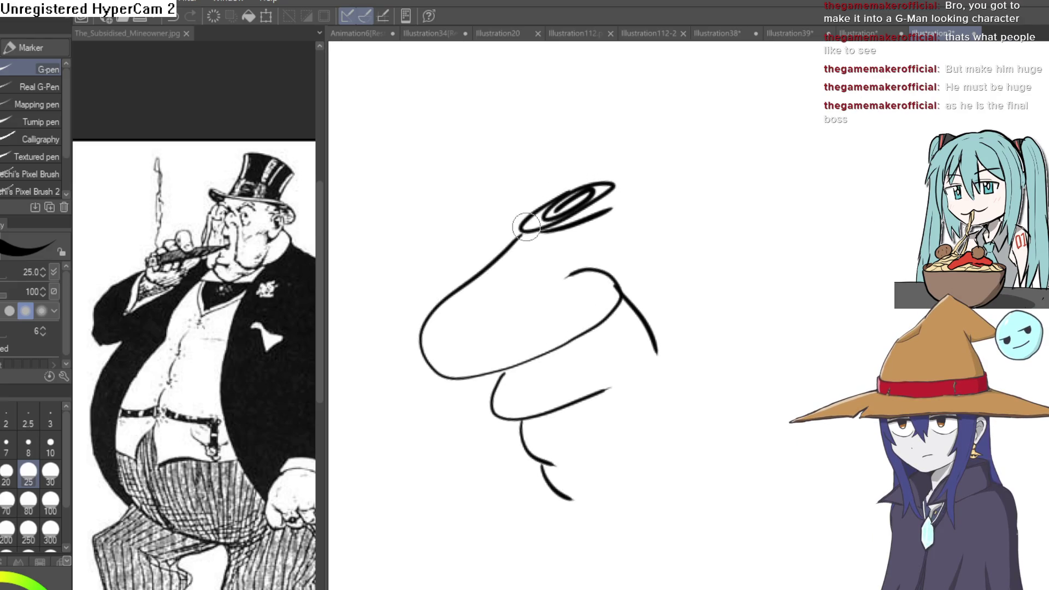
pyautogui.moveTo(667, 178); pyautogui.dragTo(756, 129)
pyautogui.moveTo(606, 175)
pyautogui.mouseDown()
pyautogui.moveTo(582, 180)
pyautogui.moveTo(595, 211)
pyautogui.moveTo(558, 218)
pyautogui.mouseUp()
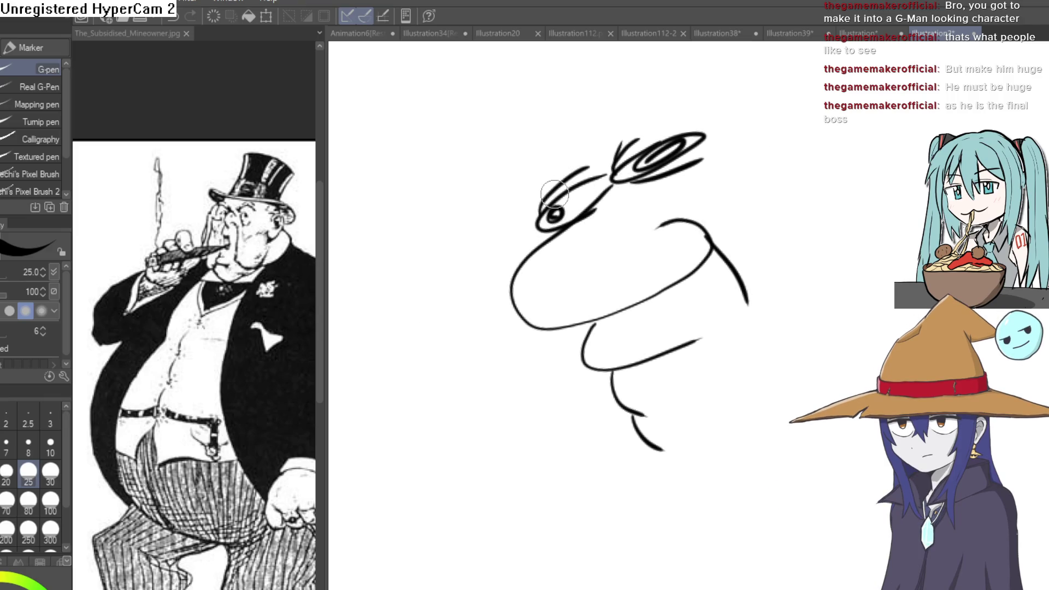
# Reframe the view around the face and draw the tall domed head outline over it.
pyautogui.moveTo(753, 182); pyautogui.dragTo(686, 141)
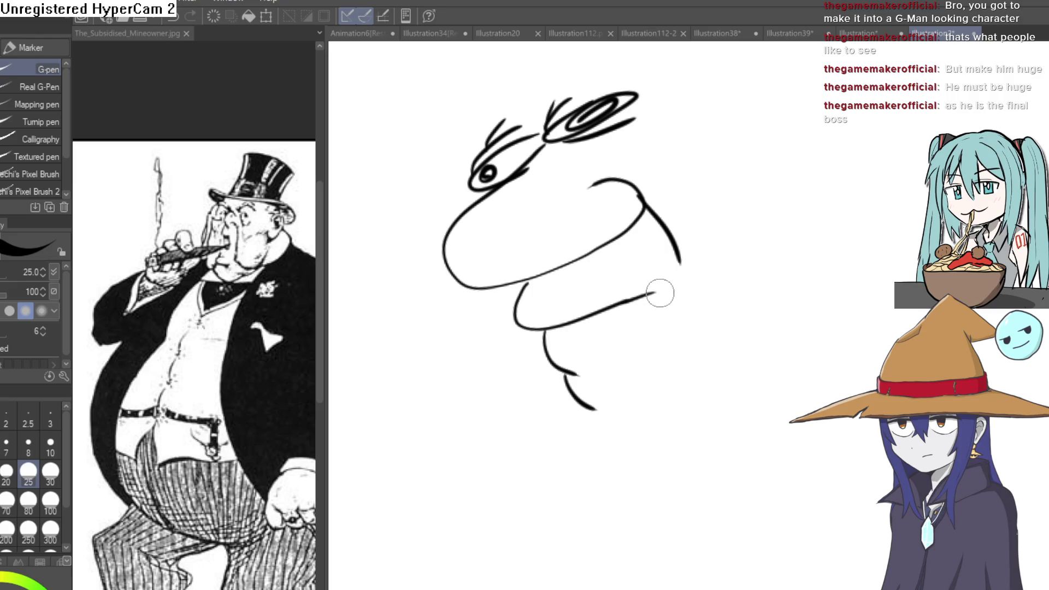
pyautogui.moveTo(678, 289)
pyautogui.mouseDown()
pyautogui.moveTo(826, 340)
pyautogui.moveTo(845, 253)
pyautogui.moveTo(803, 211)
pyautogui.moveTo(609, 266)
pyautogui.mouseUp()
pyautogui.scroll(-3, 609, 265)
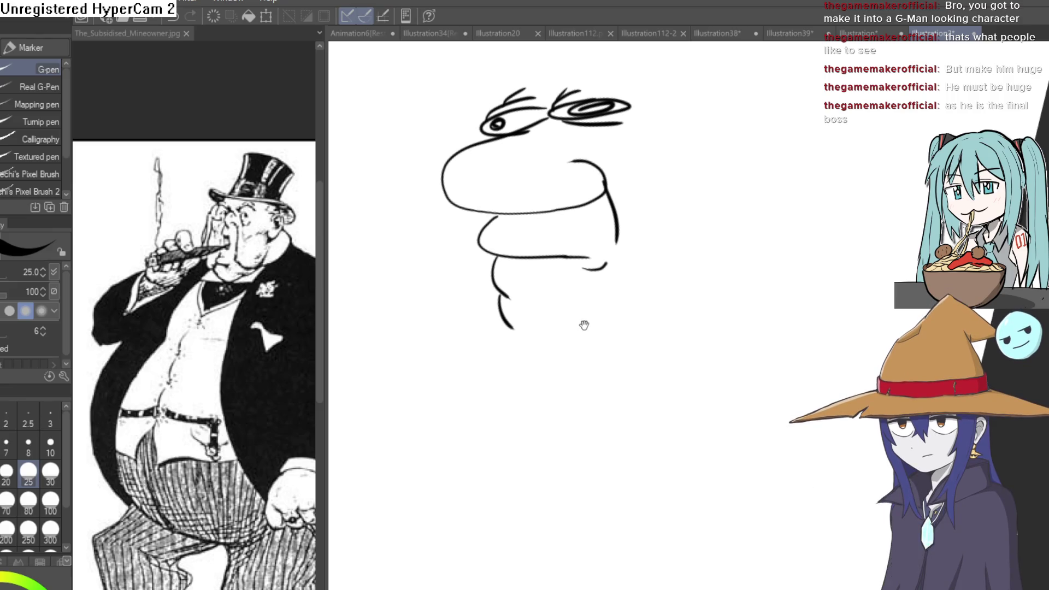
pyautogui.moveTo(582, 321); pyautogui.dragTo(576, 375)
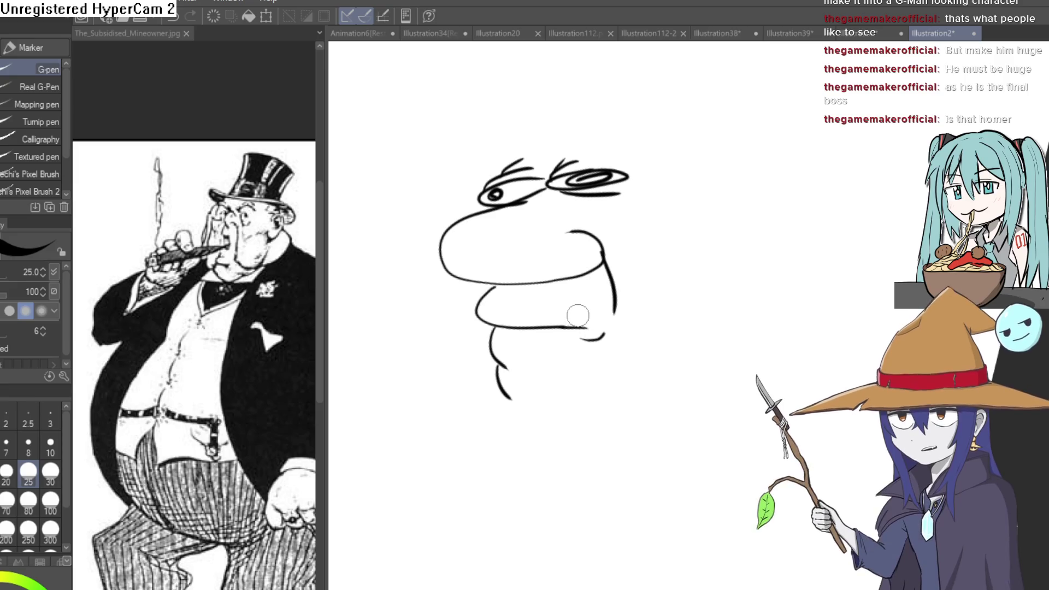
pyautogui.scroll(-2, 510, 165)
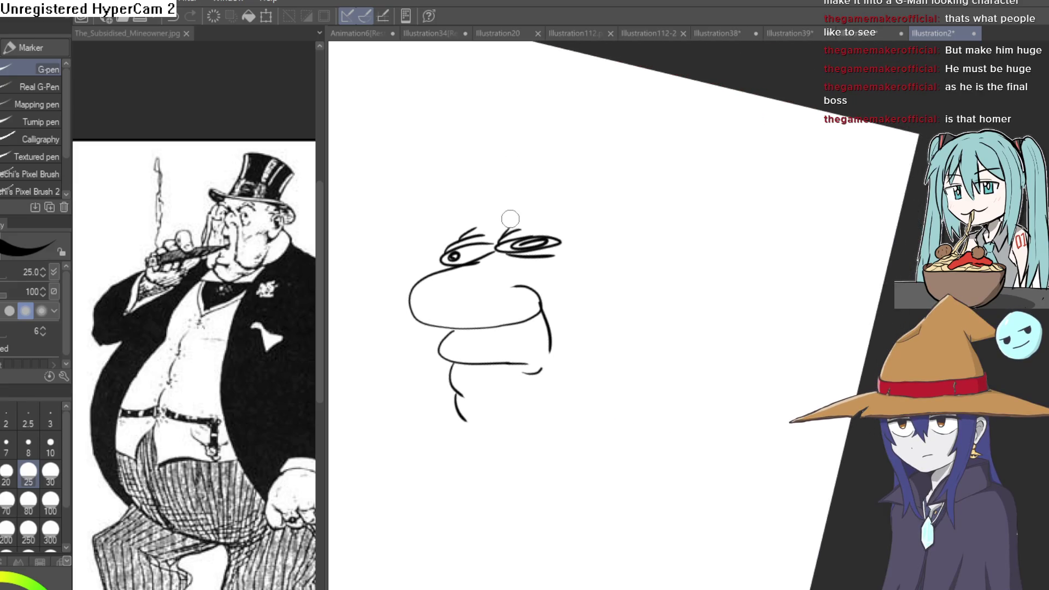
pyautogui.moveTo(467, 227)
pyautogui.mouseDown()
pyautogui.moveTo(493, 124)
pyautogui.moveTo(671, 162)
pyautogui.moveTo(675, 389)
pyautogui.mouseUp()
# Add short strokes below the chin and hair loops on top of the head.
pyautogui.moveTo(492, 449); pyautogui.dragTo(510, 442)
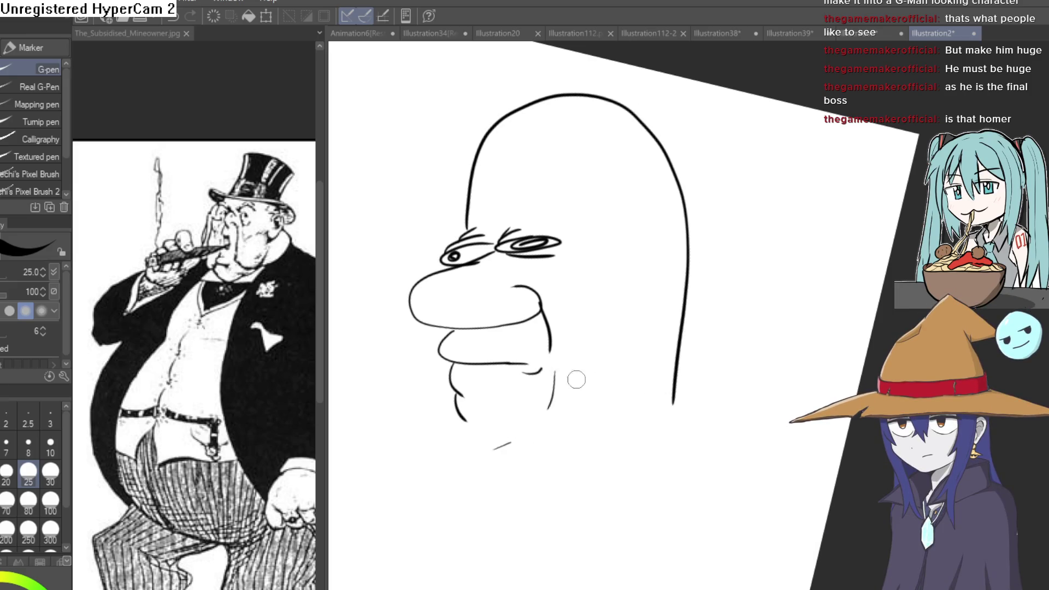
pyautogui.moveTo(605, 372); pyautogui.dragTo(528, 362)
pyautogui.moveTo(564, 322); pyautogui.dragTo(571, 378)
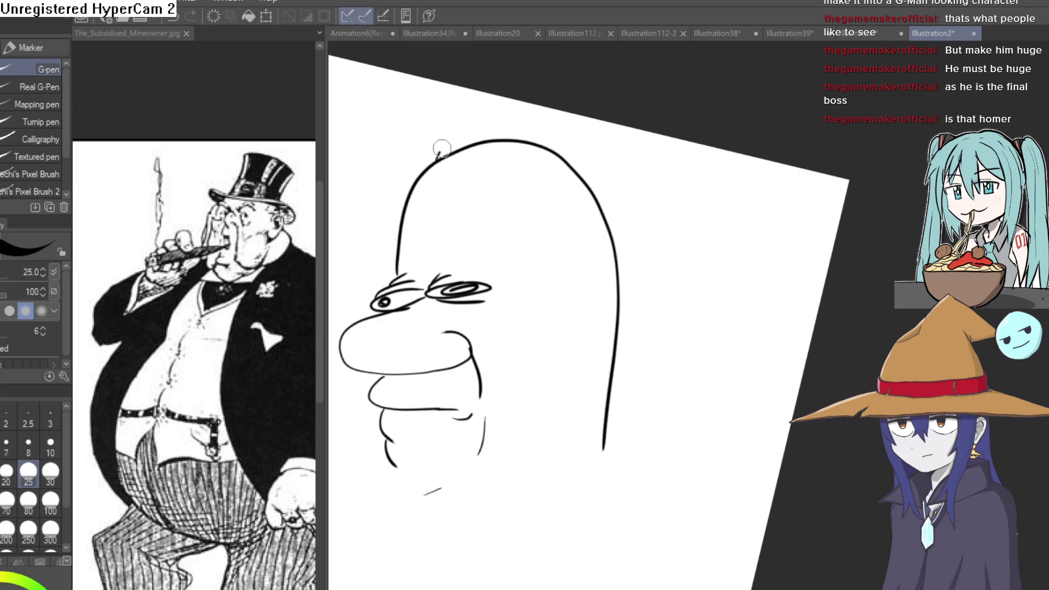
pyautogui.moveTo(480, 140); pyautogui.dragTo(554, 161)
# Zoom in on the eyes and tilt the canvas view the other way to check the sketch.
pyautogui.scroll(-3, 627, 213)
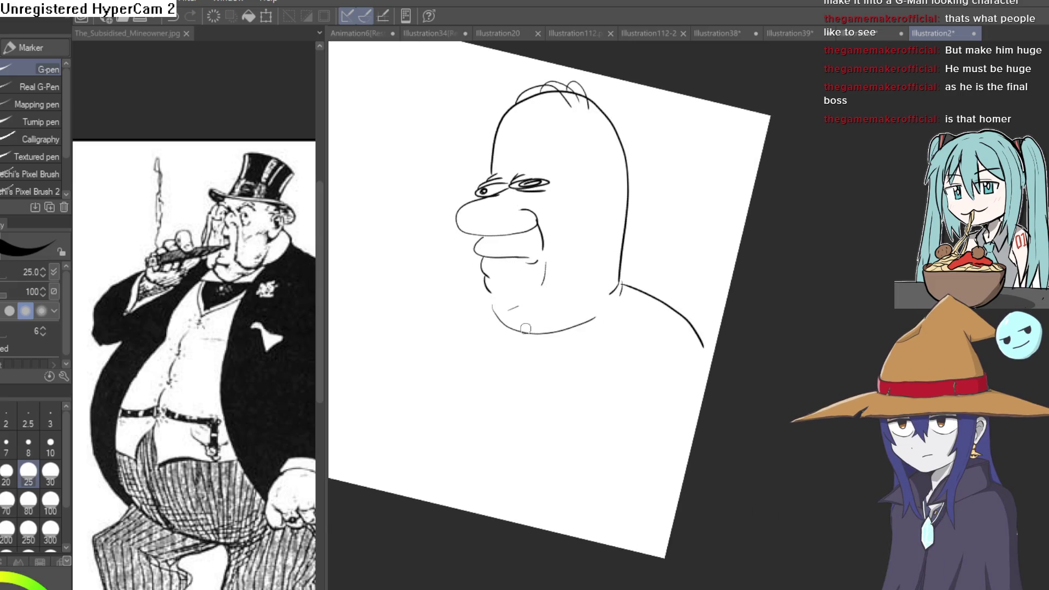
pyautogui.scroll(-2, 676, 192)
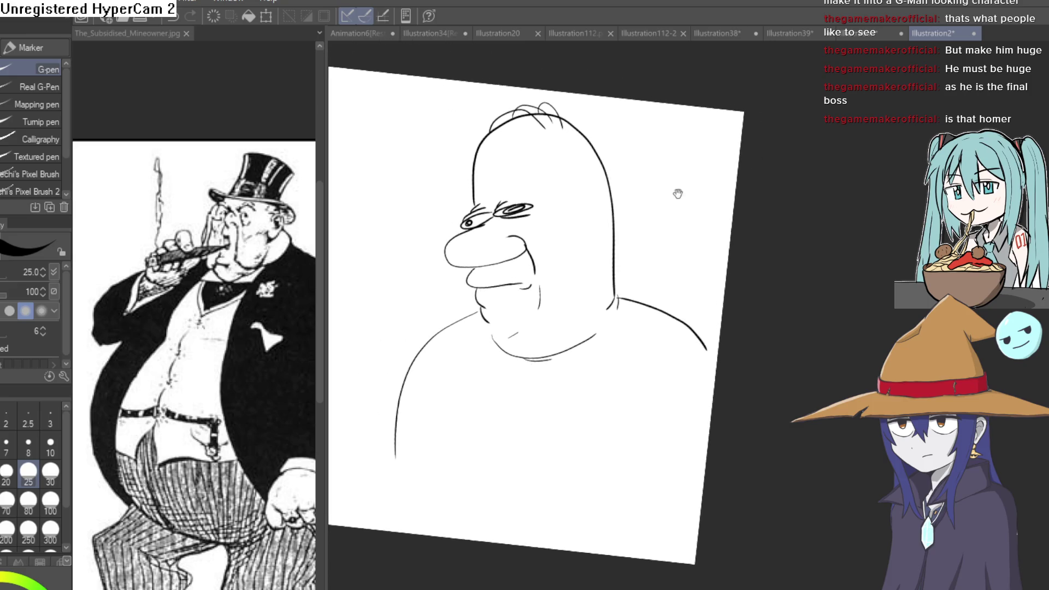
pyautogui.scroll(2, 678, 192)
pyautogui.click(560, 193)
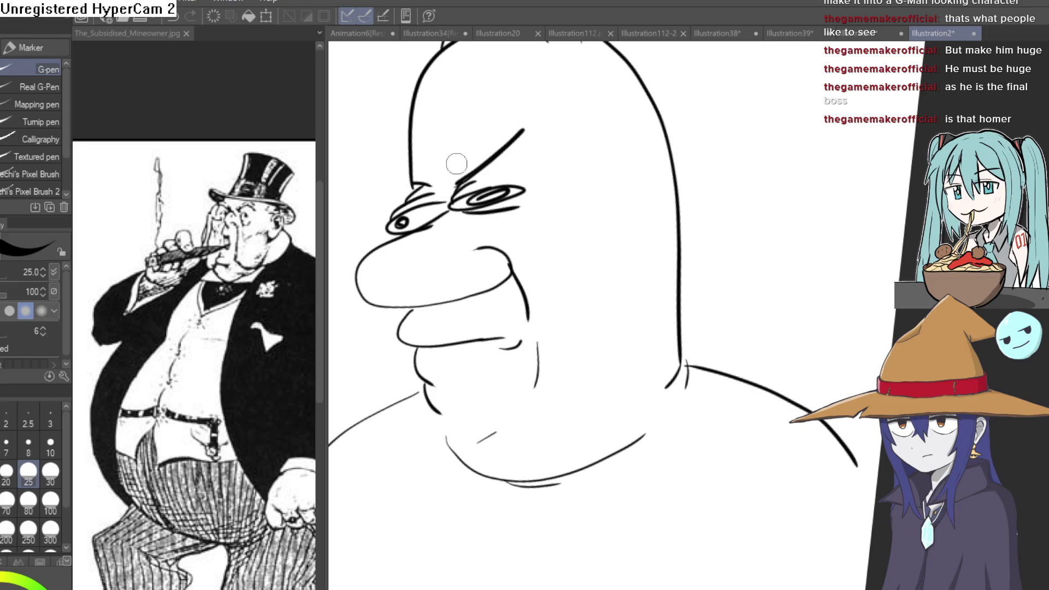
pyautogui.scroll(-3, 589, 189)
pyautogui.moveTo(518, 220); pyautogui.dragTo(727, 141)
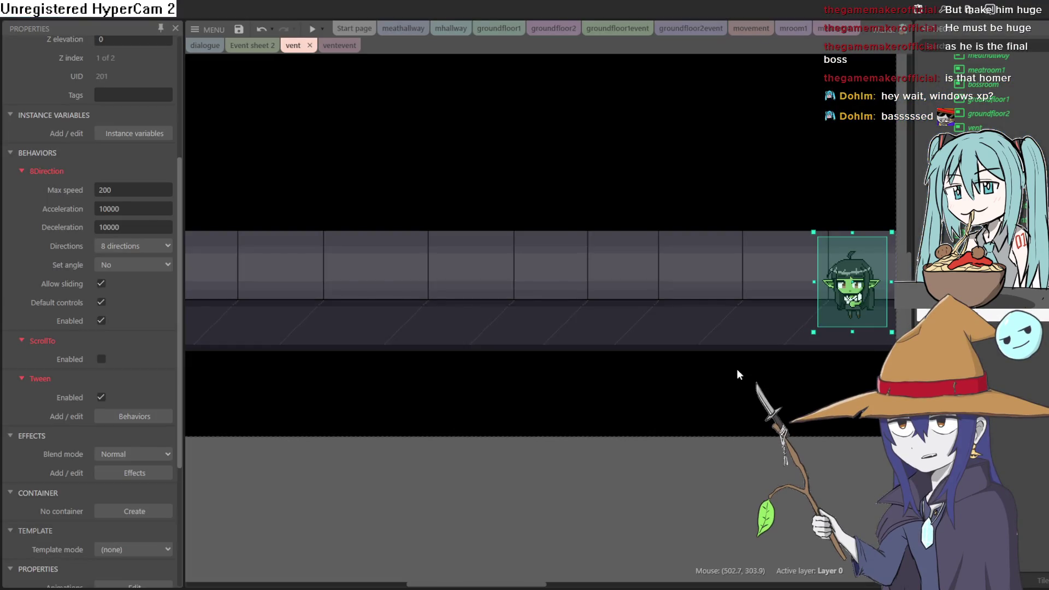
# Preview the goblin game, crawl the goblin left and right, then close the preview.
pyautogui.click(312, 28)
pyautogui.press('Left')
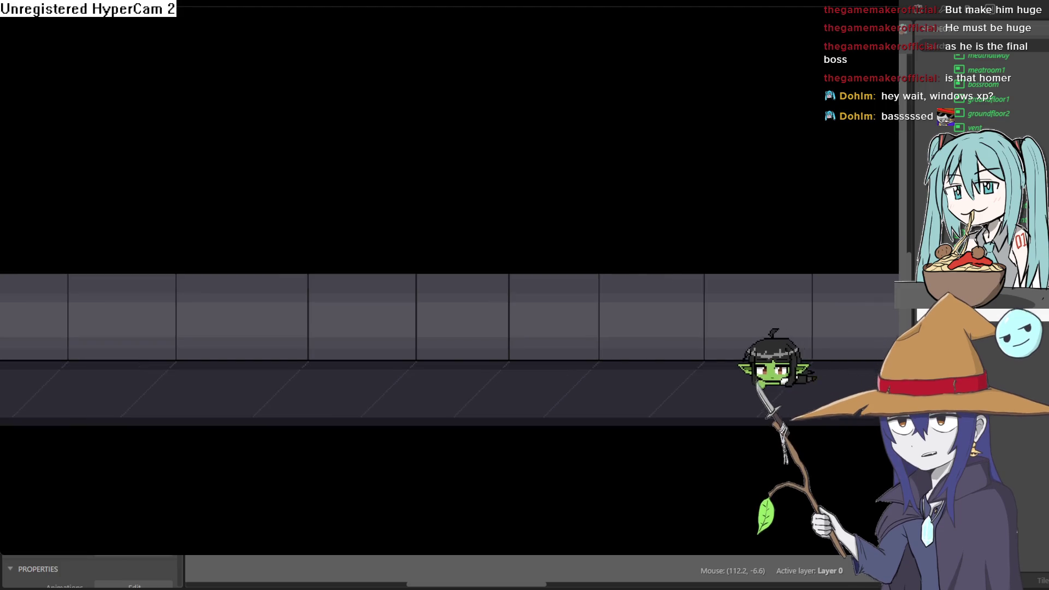
pyautogui.press('Right')
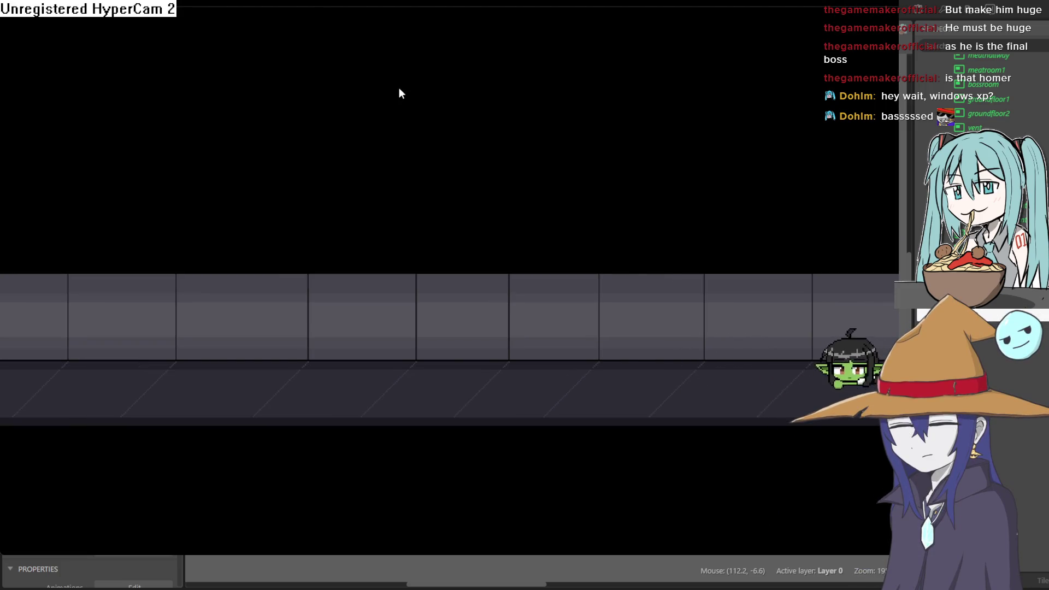
pyautogui.press('Left')
pyautogui.click(951, 30)
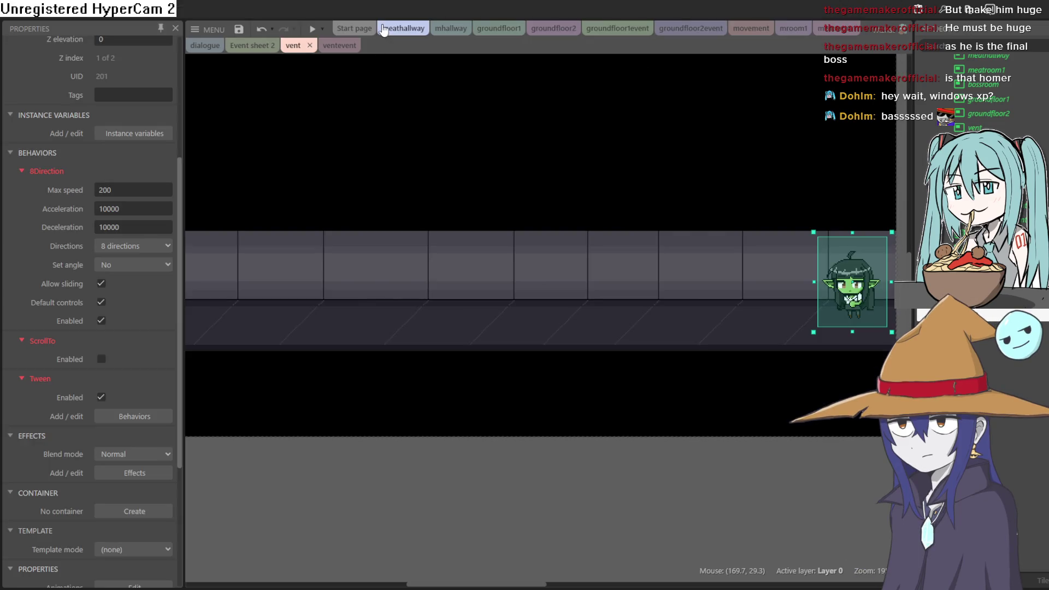
# Browse the vent, meatroom1, movement, groundfloor1, meathallway, mhallway and mroom1 layouts and event sheets.
pyautogui.click(333, 46)
pyautogui.click(300, 48)
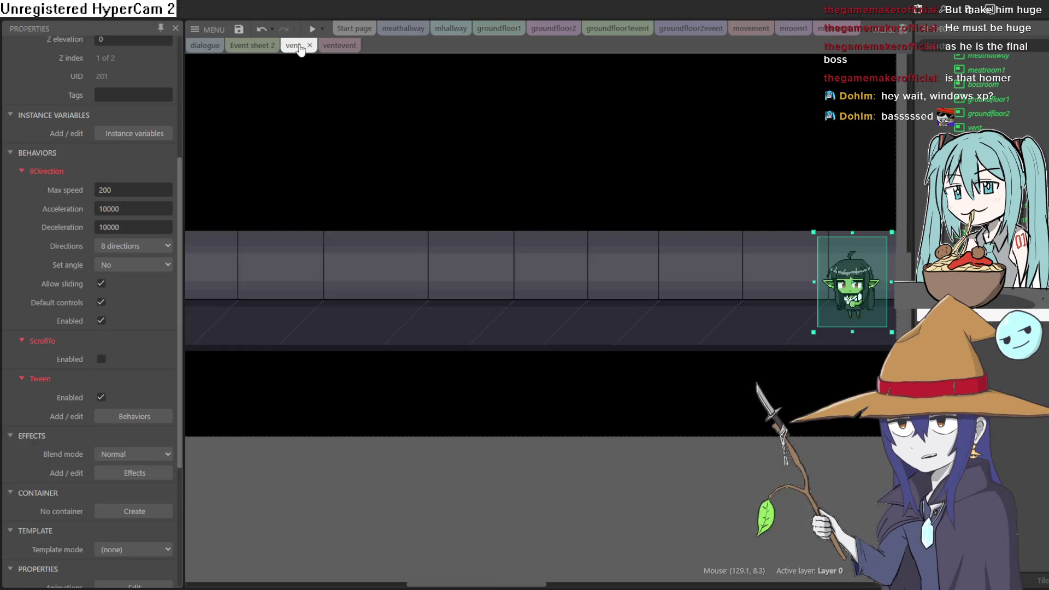
pyautogui.click(842, 36)
pyautogui.click(751, 29)
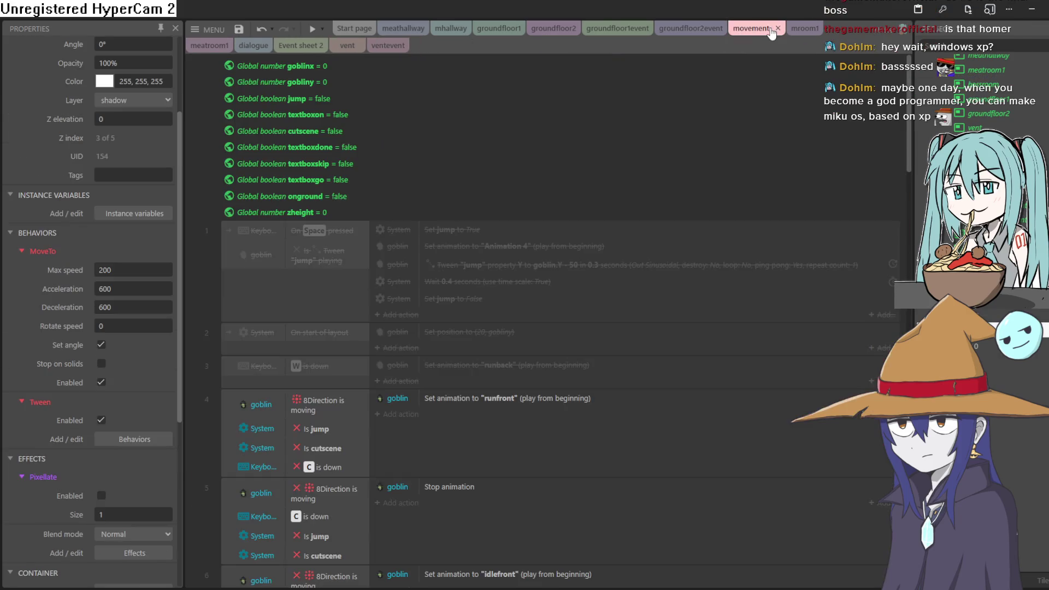
pyautogui.click(683, 28)
pyautogui.click(617, 28)
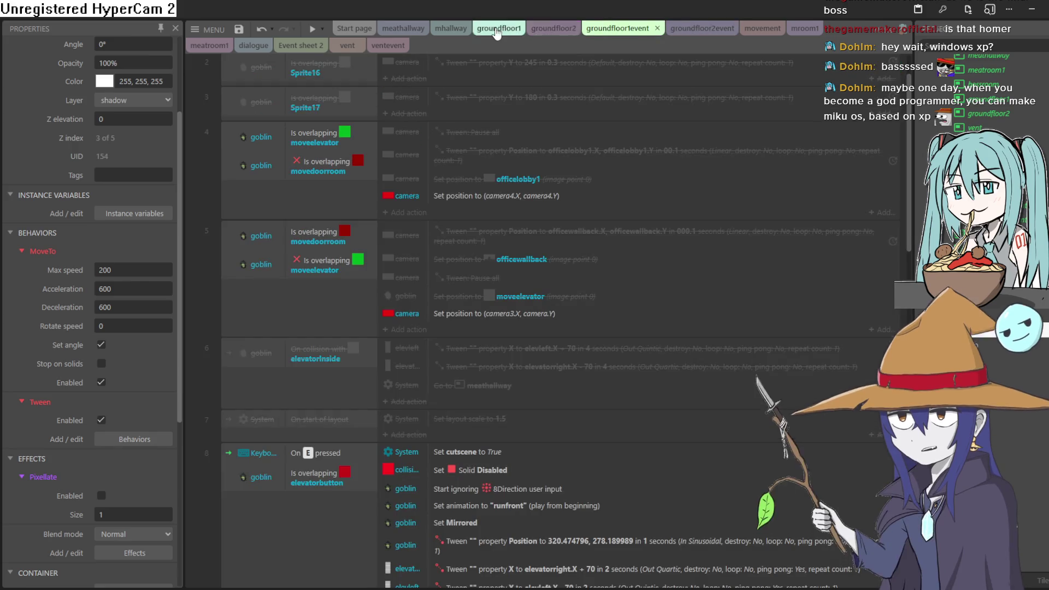
pyautogui.click(497, 31)
pyautogui.click(389, 30)
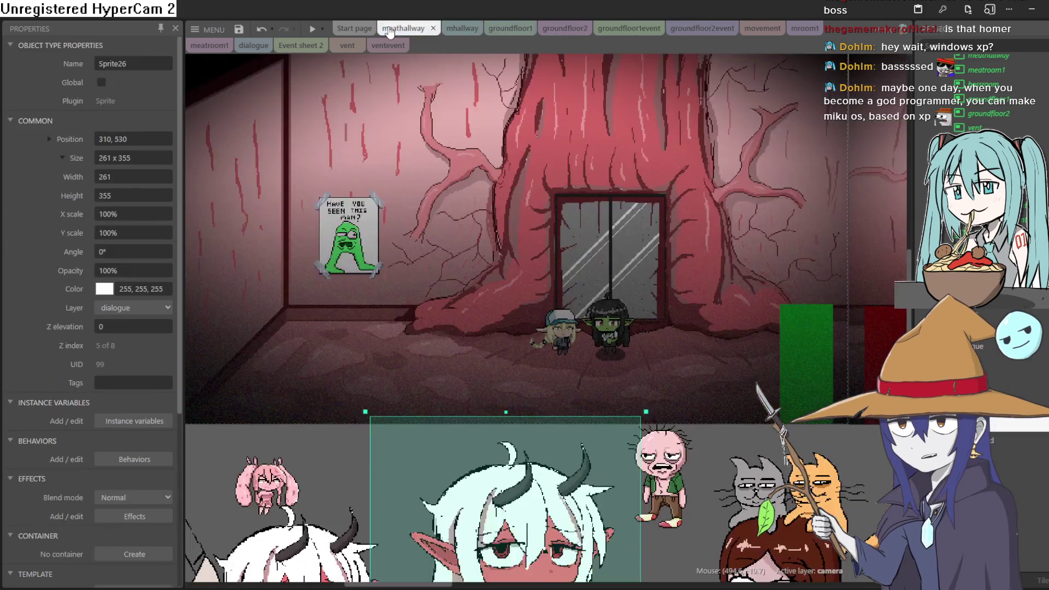
pyautogui.click(449, 30)
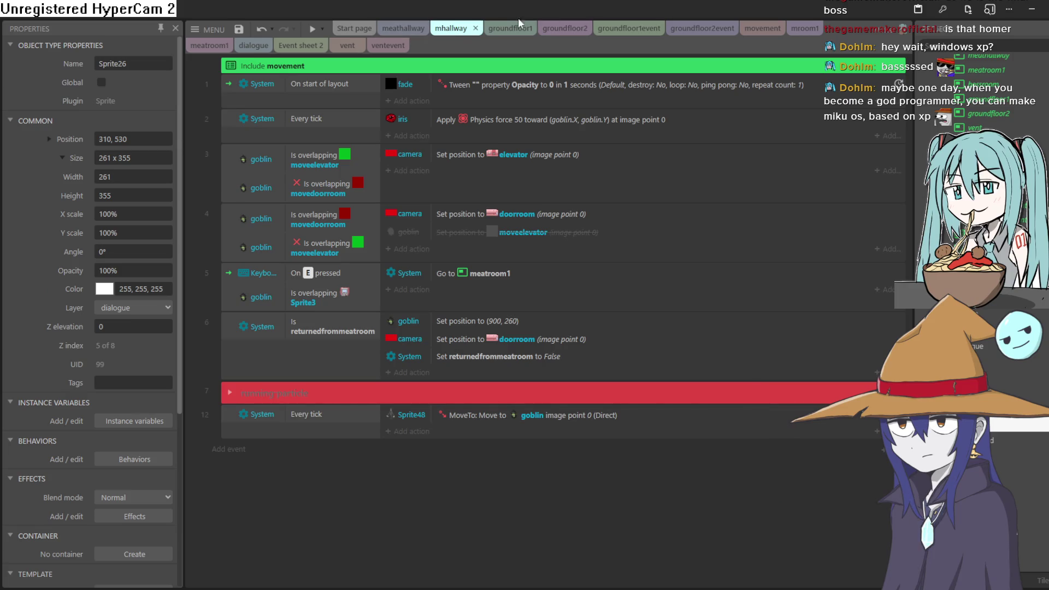
pyautogui.click(802, 28)
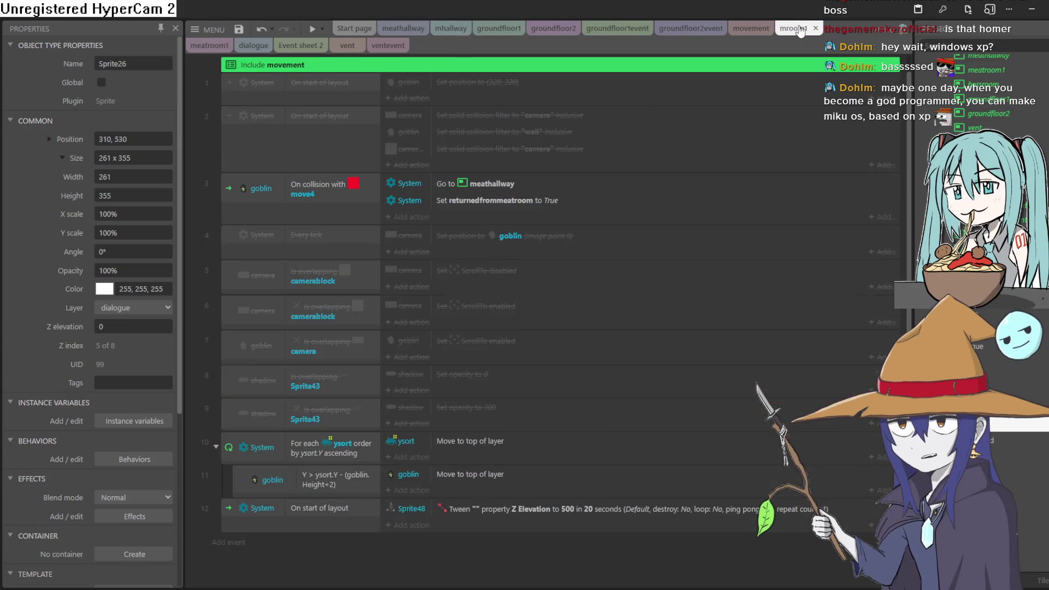
# Cycle through Event sheet 2, vent, ventevent and groundfloor event sheets, then preview from the groundfloor2 layout.
pyautogui.click(303, 46)
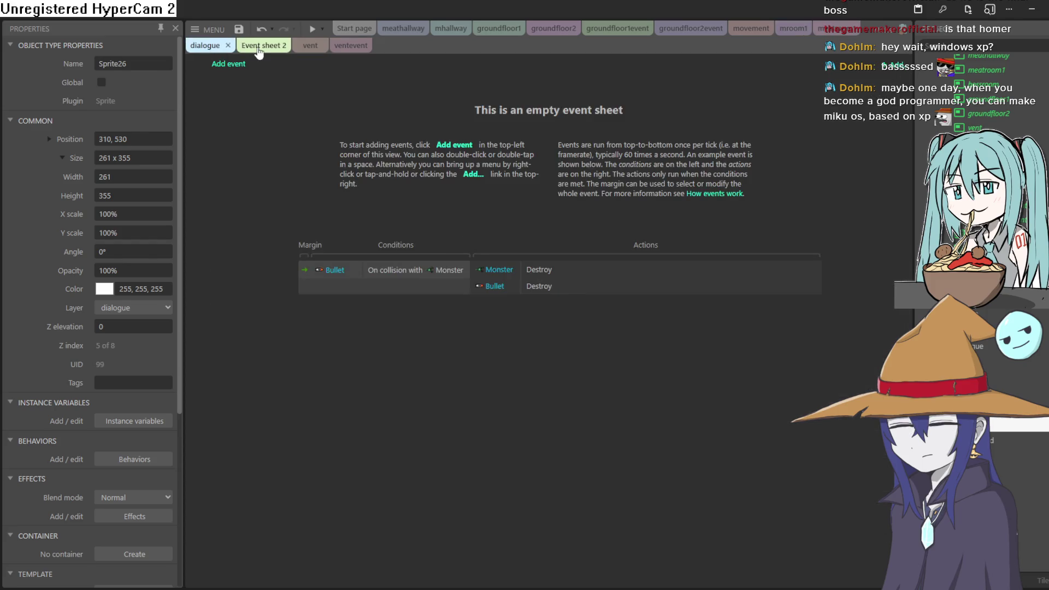
pyautogui.click(314, 47)
pyautogui.click(310, 46)
pyautogui.click(344, 46)
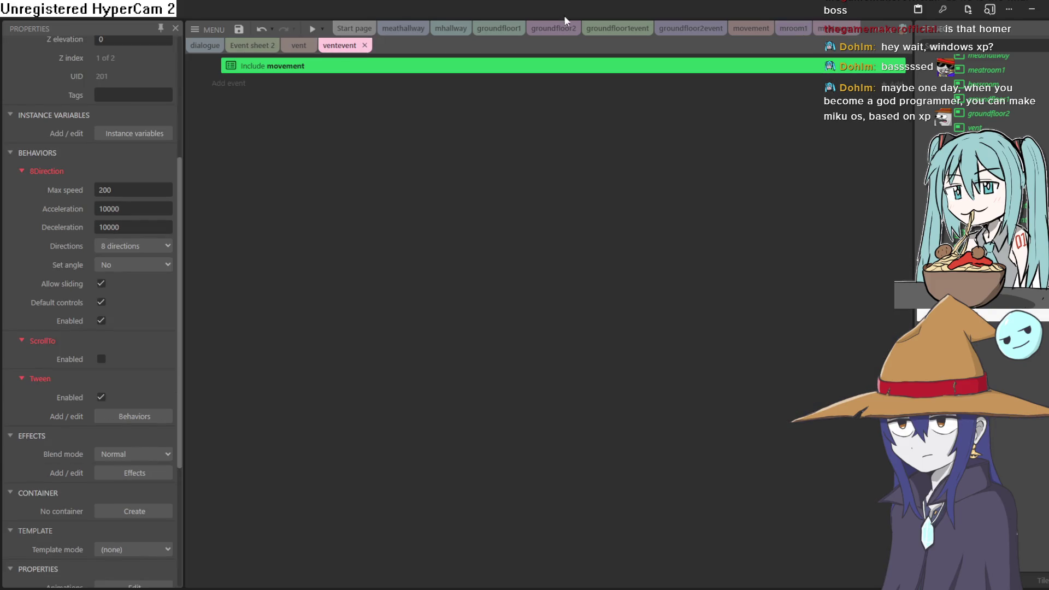
pyautogui.click(791, 30)
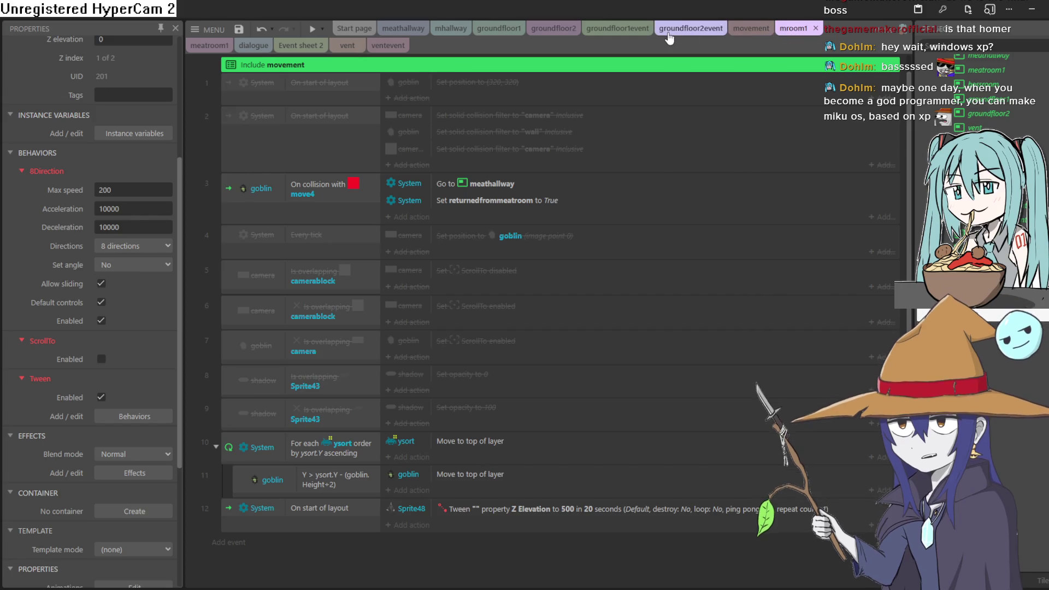
pyautogui.click(670, 33)
pyautogui.click(618, 29)
pyautogui.click(541, 30)
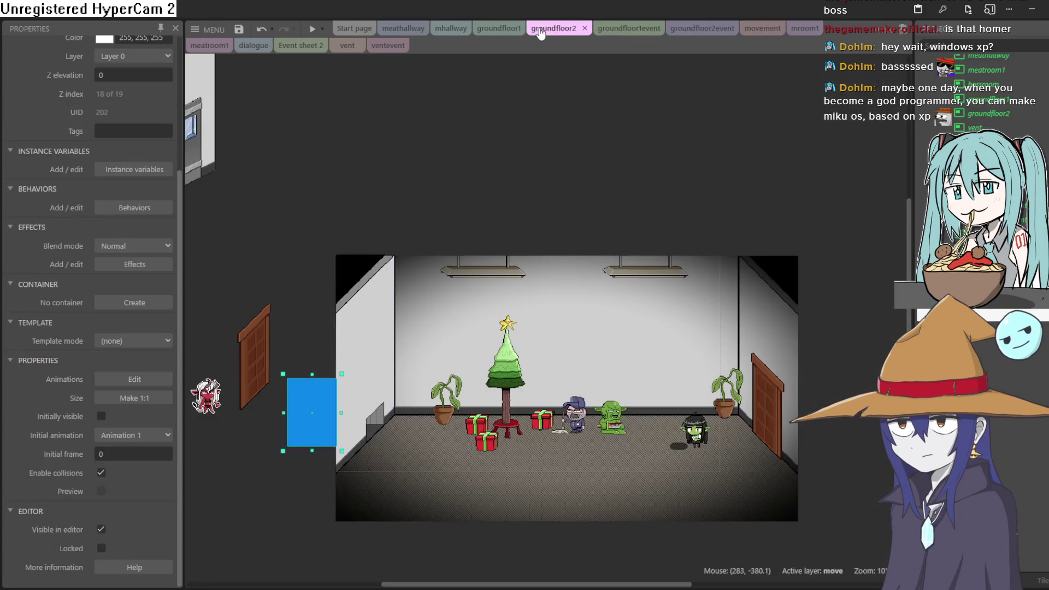
pyautogui.click(312, 29)
# Crawl the goblin girl left across the room, past the potted plant and through the wall vent.
pyautogui.press('Left')
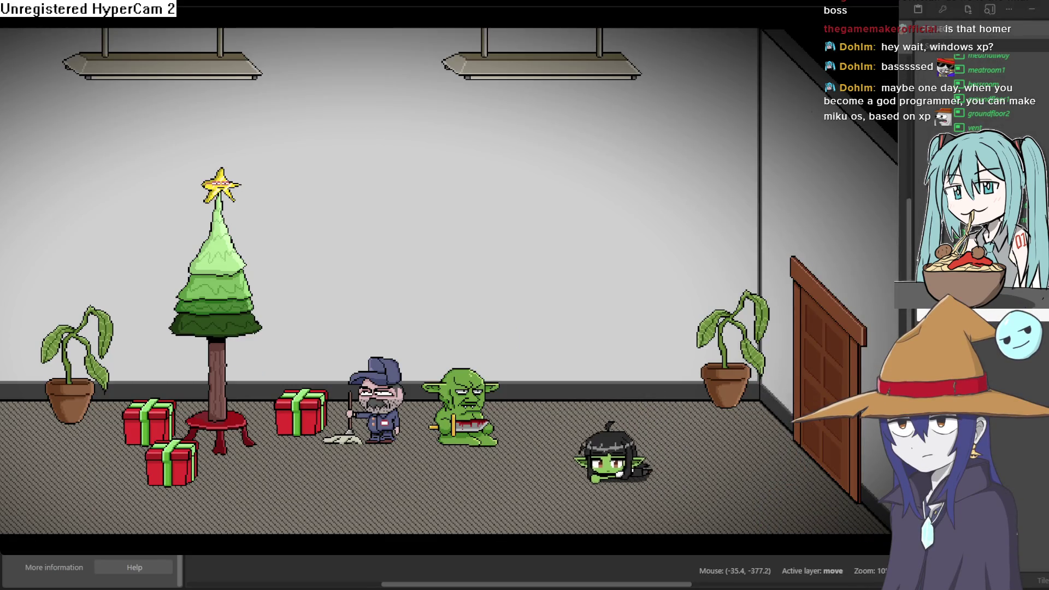
pyautogui.press('Left')
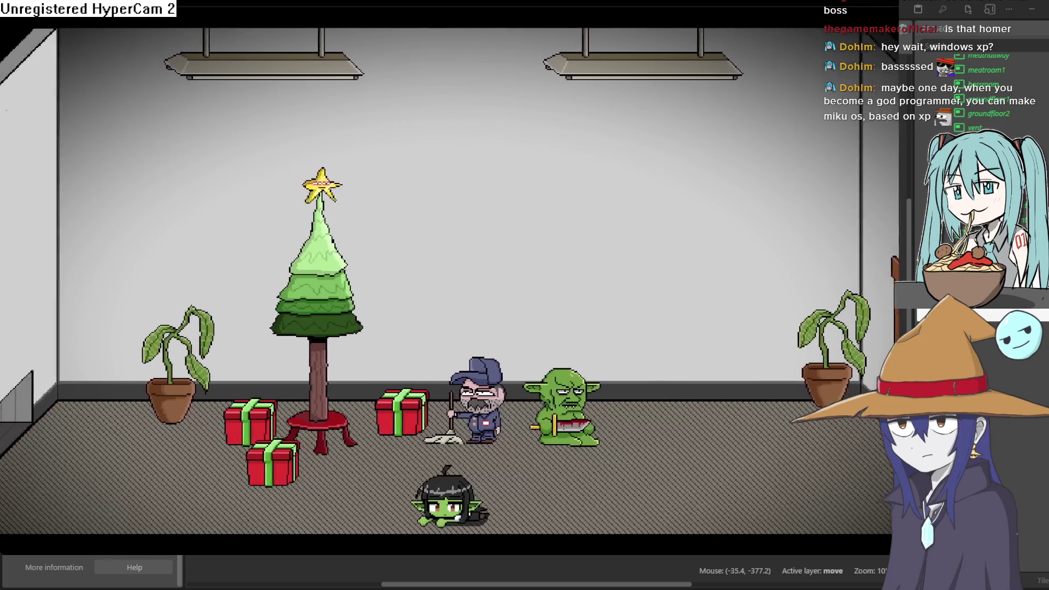
pyautogui.press('Left')
pyautogui.press('Up')
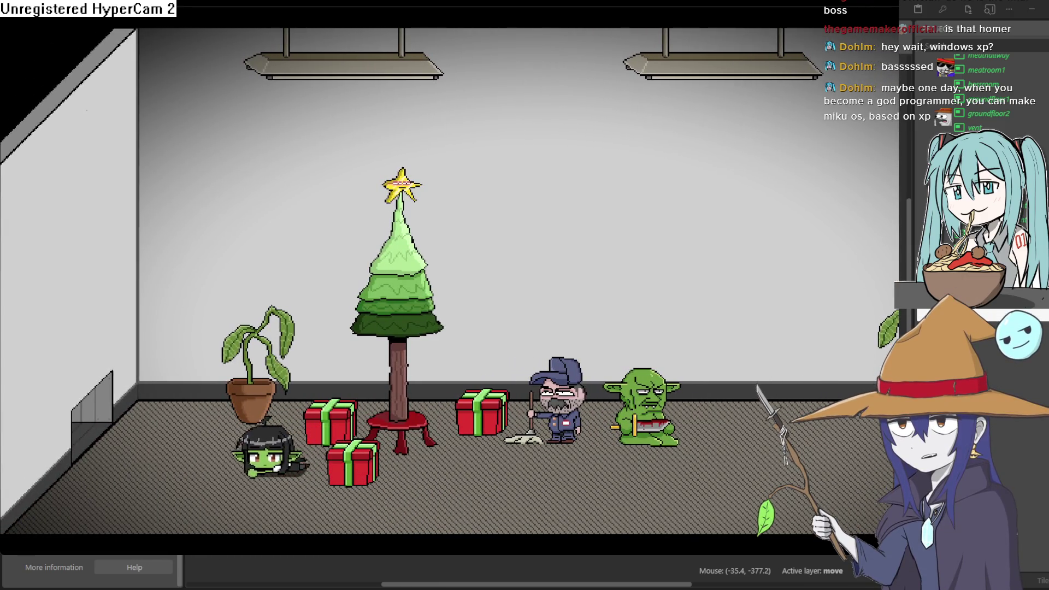
pyautogui.press('Left')
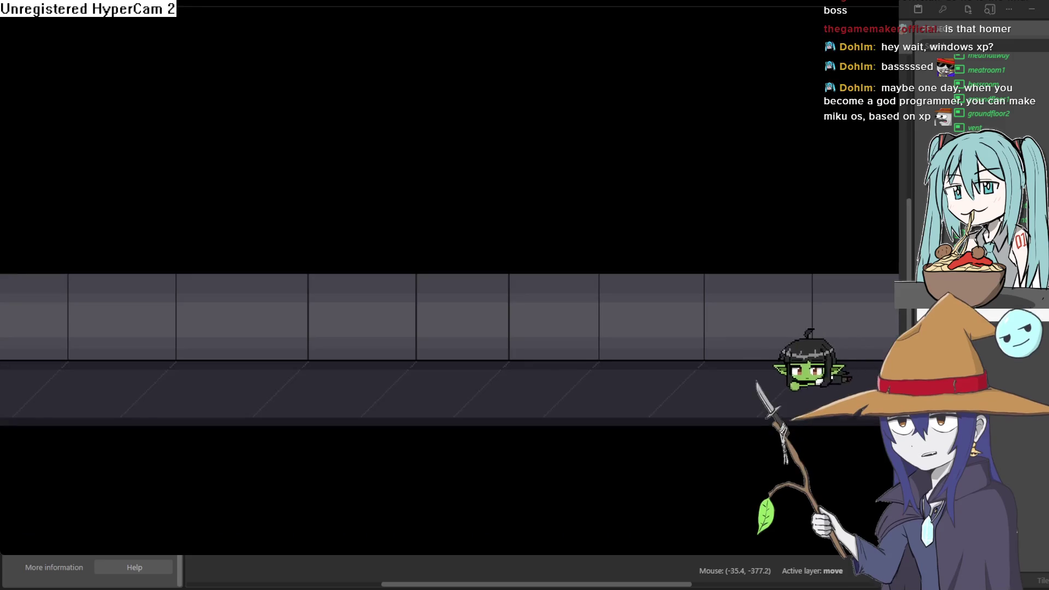
pyautogui.press('Left')
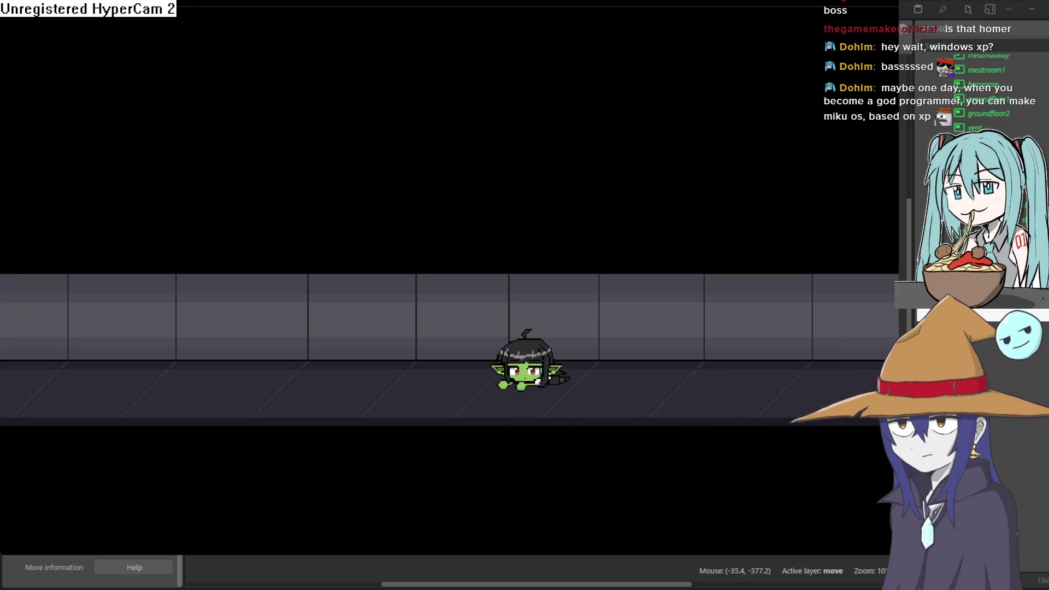
pyautogui.press('Left')
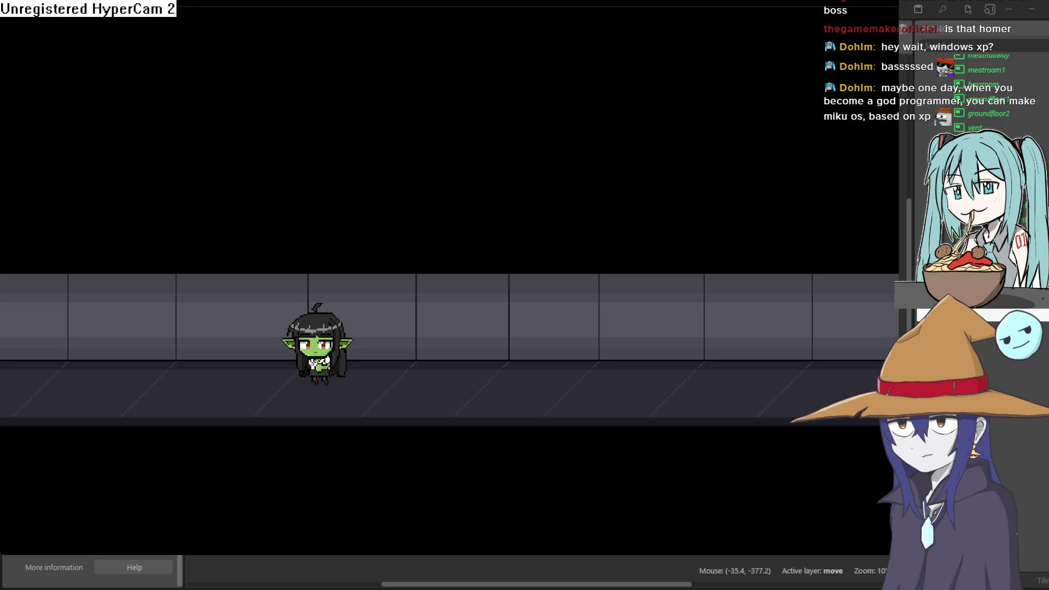
# Crouch-crawl the goblin right along the corridor floor, then close the preview and pan the layout.
pyautogui.press('Down')
pyautogui.press('Right')
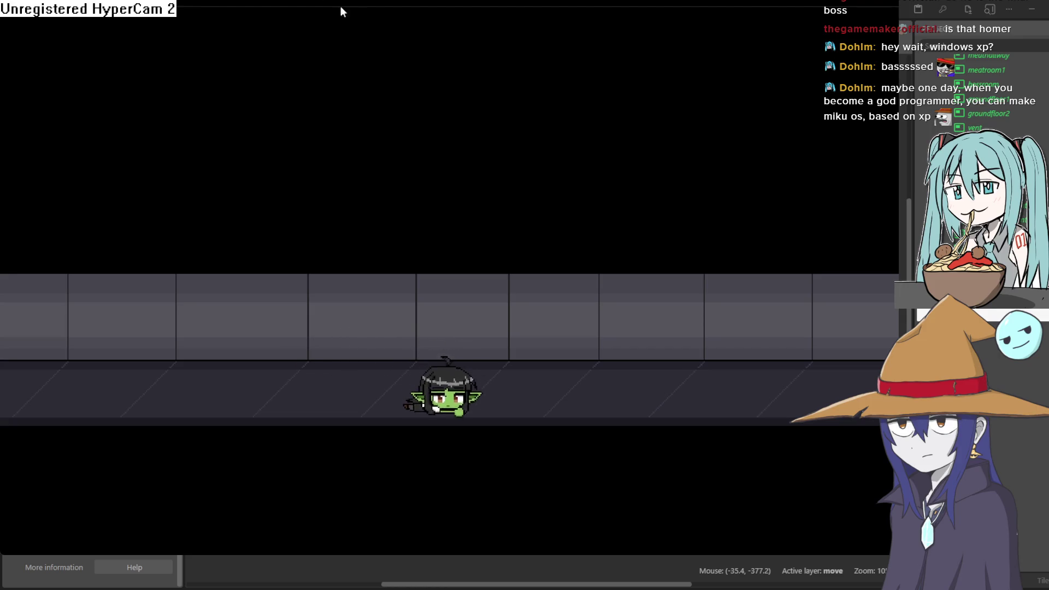
pyautogui.press('Right')
pyautogui.press('Right')
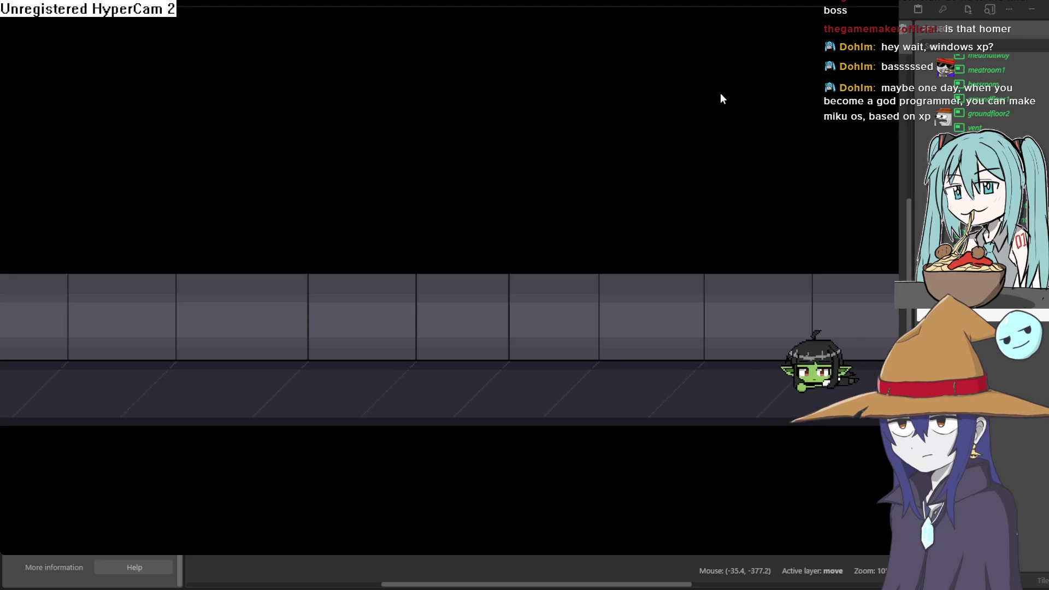
pyautogui.click(980, 15)
pyautogui.moveTo(469, 175)
pyautogui.mouseDown()
pyautogui.moveTo(674, 187)
pyautogui.moveTo(554, 259)
pyautogui.moveTo(545, 230)
pyautogui.mouseUp()
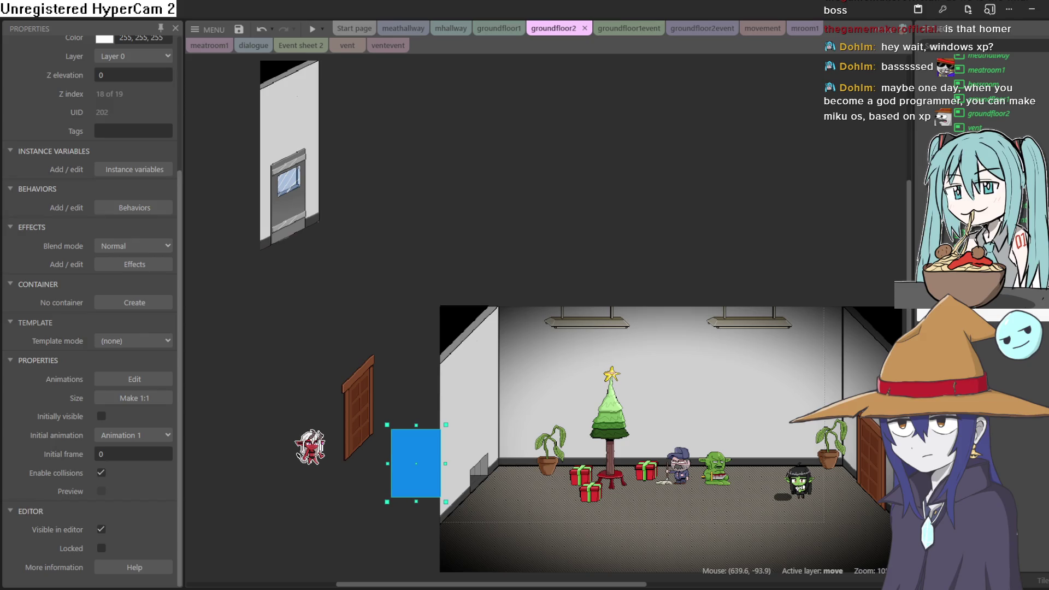
pyautogui.moveTo(709, 194)
pyautogui.mouseDown()
pyautogui.moveTo(508, 133)
pyautogui.moveTo(601, 129)
pyautogui.moveTo(606, 139)
pyautogui.mouseUp()
# Flip through the groundfloor2event, movement and groundfloor1event sheets, returning to the groundfloor2 layout.
pyautogui.click(704, 29)
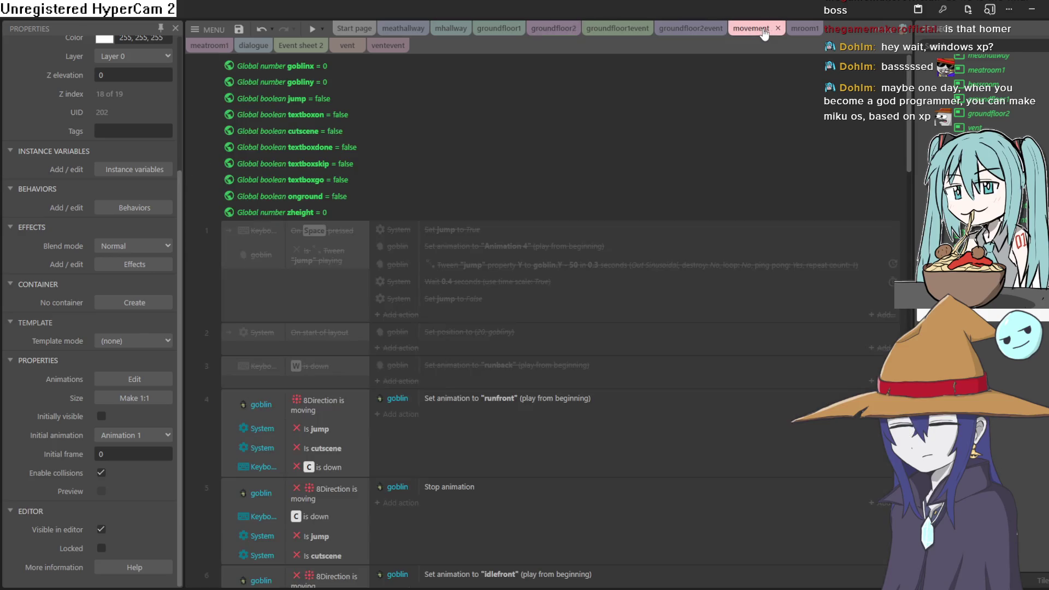
pyautogui.click(797, 30)
pyautogui.click(750, 28)
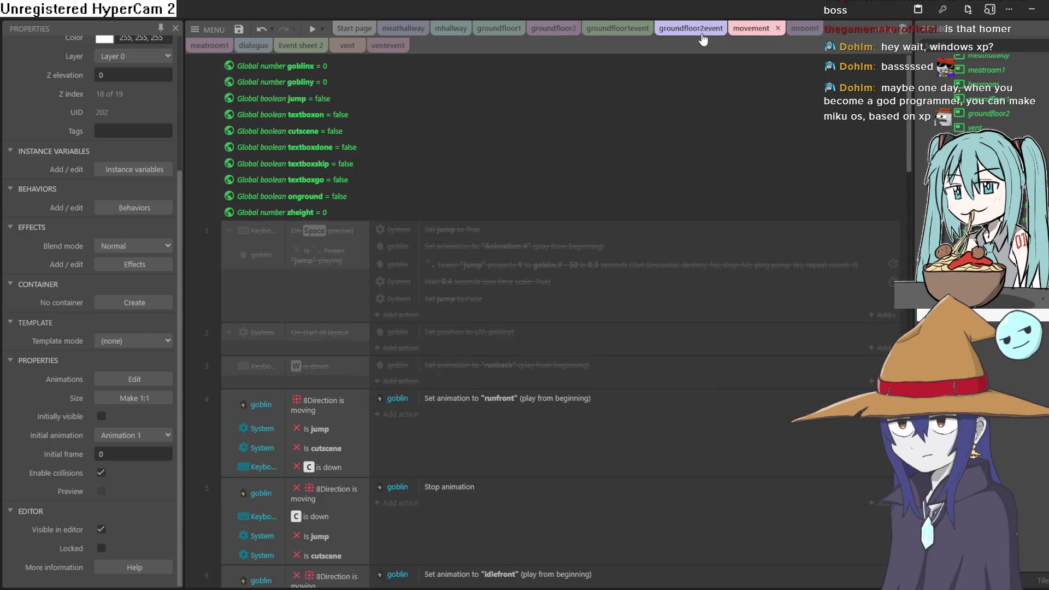
pyautogui.click(703, 30)
pyautogui.click(612, 30)
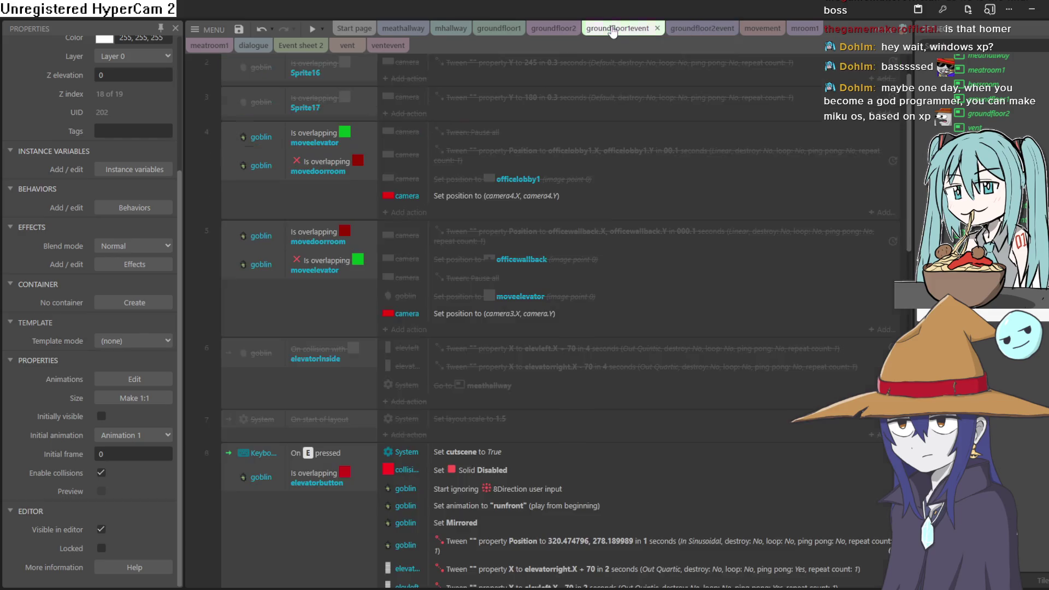
pyautogui.click(553, 30)
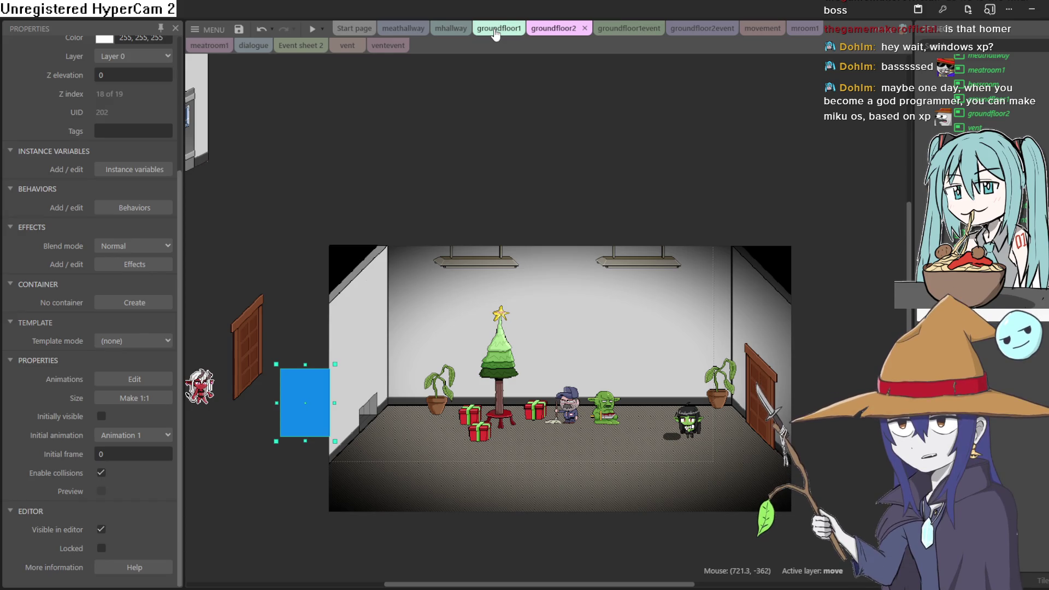
# Switch between the groundfloor1 and groundfloor2 layouts and run the game preview from groundfloor1.
pyautogui.click(495, 34)
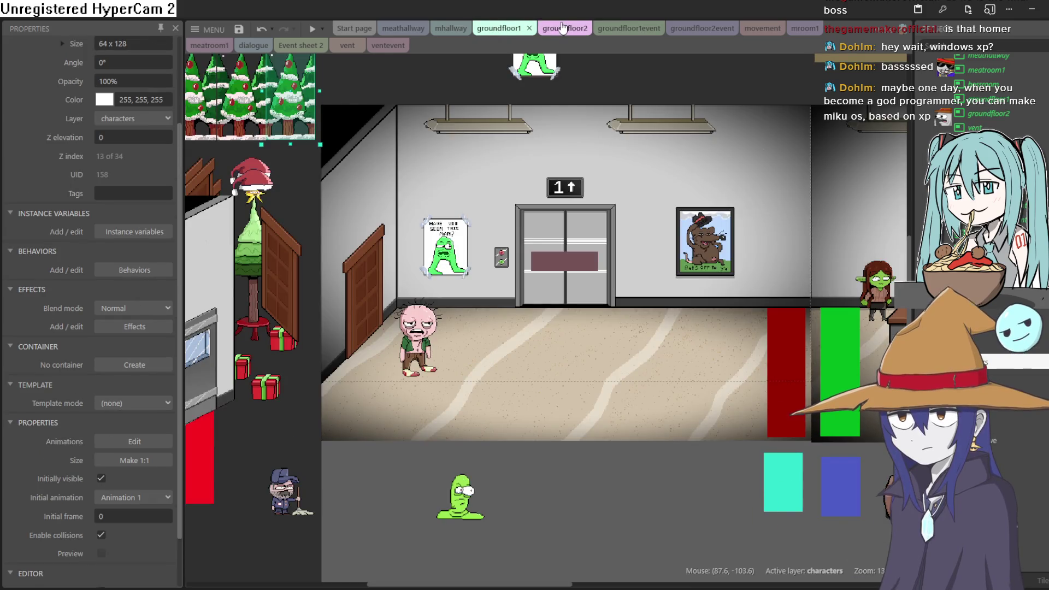
pyautogui.hotkey('ctrl', 'Tab')
pyautogui.click(520, 33)
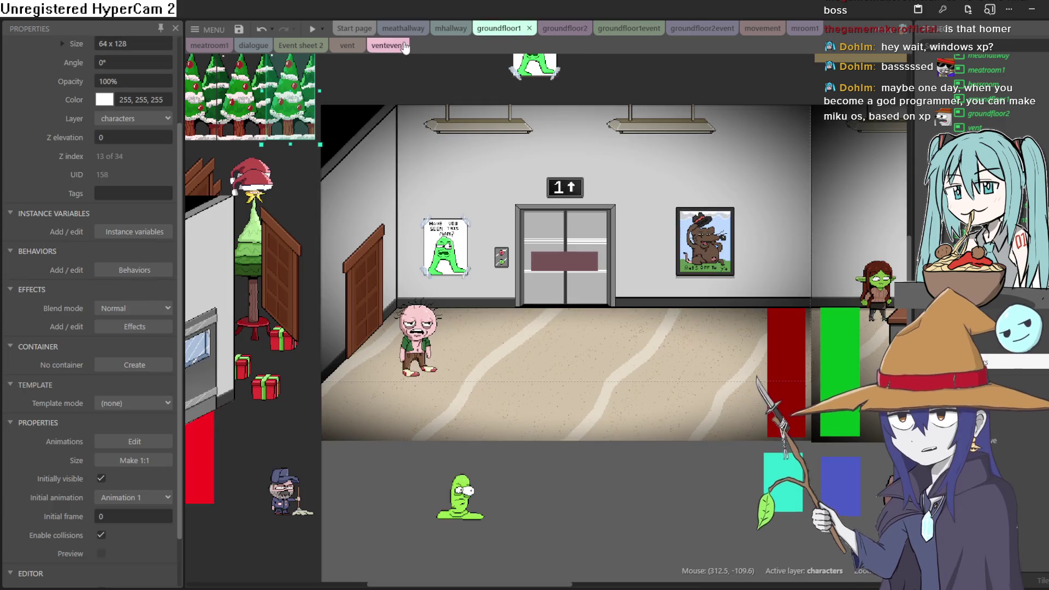
pyautogui.click(548, 32)
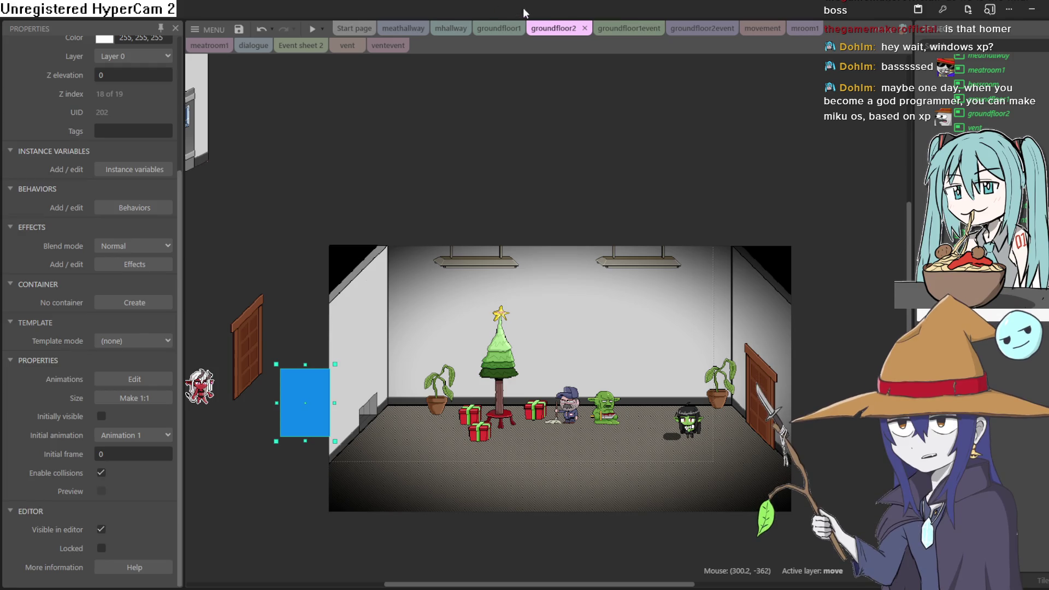
pyautogui.click(496, 31)
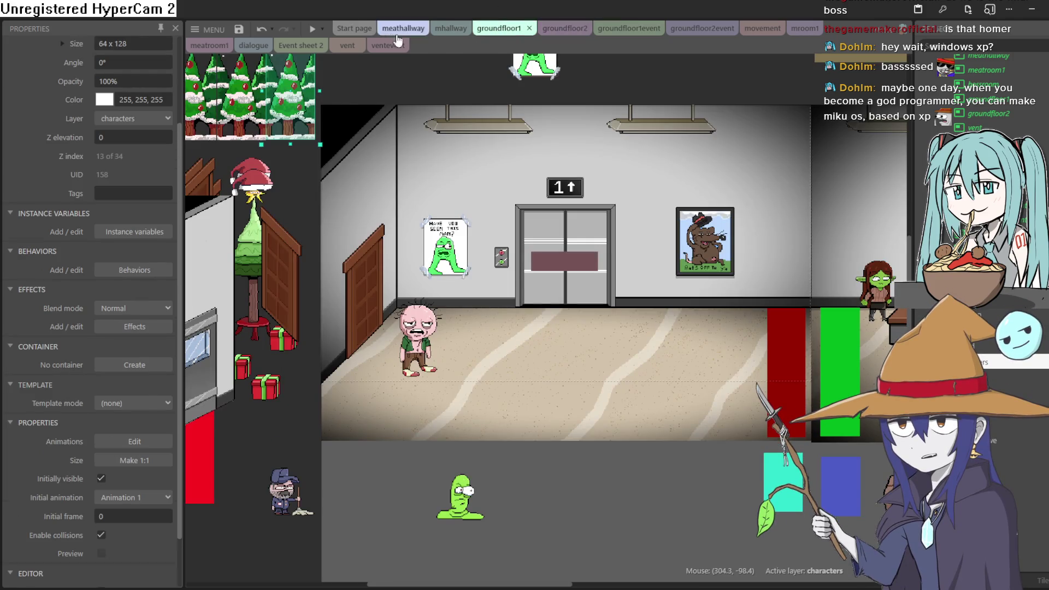
pyautogui.click(309, 32)
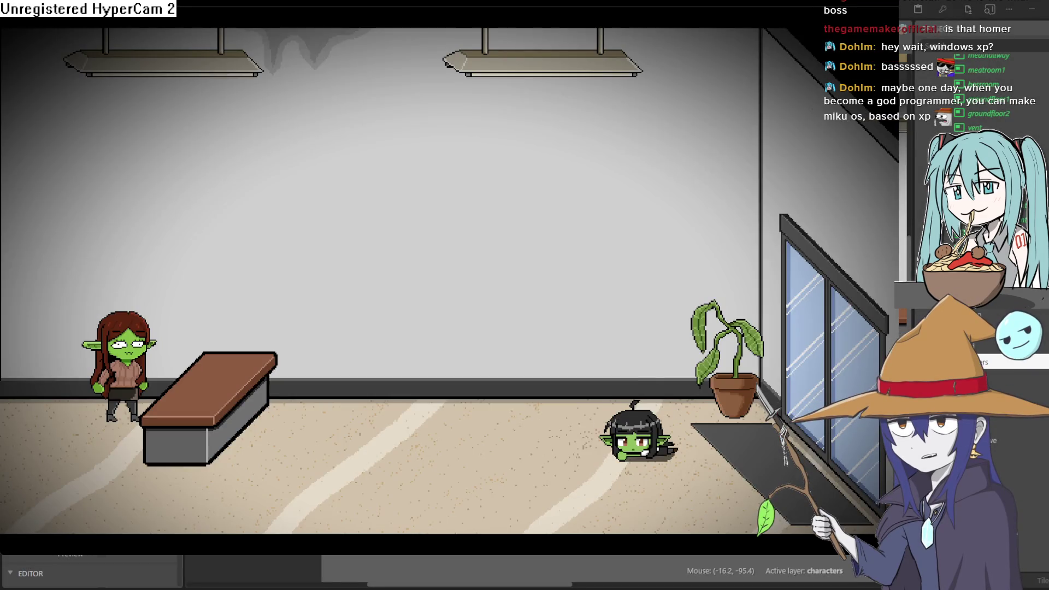
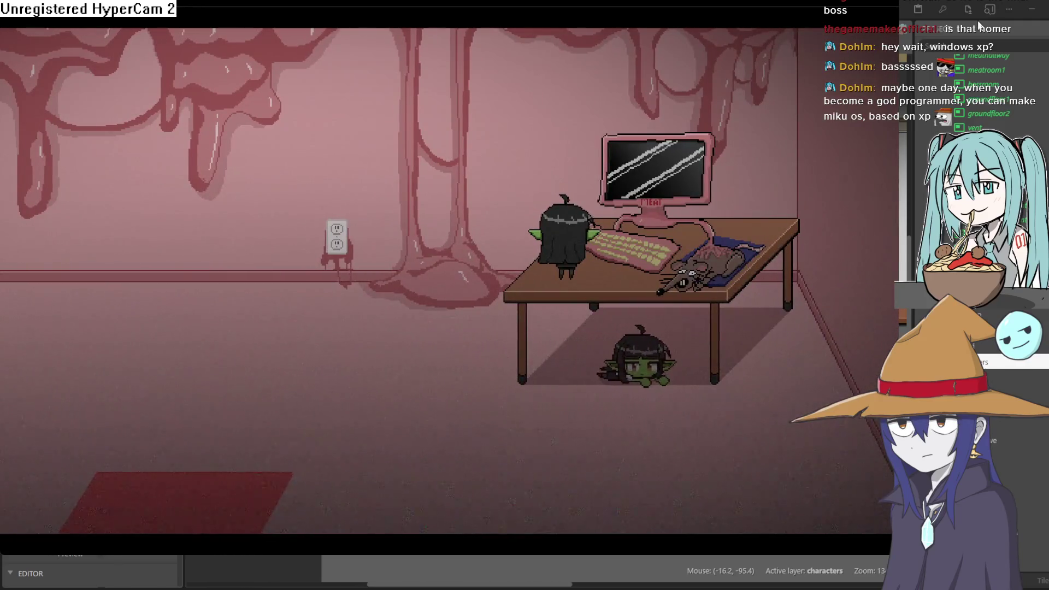
# Exit the game preview back to the groundfloor1 layout.
pyautogui.click(977, 25)
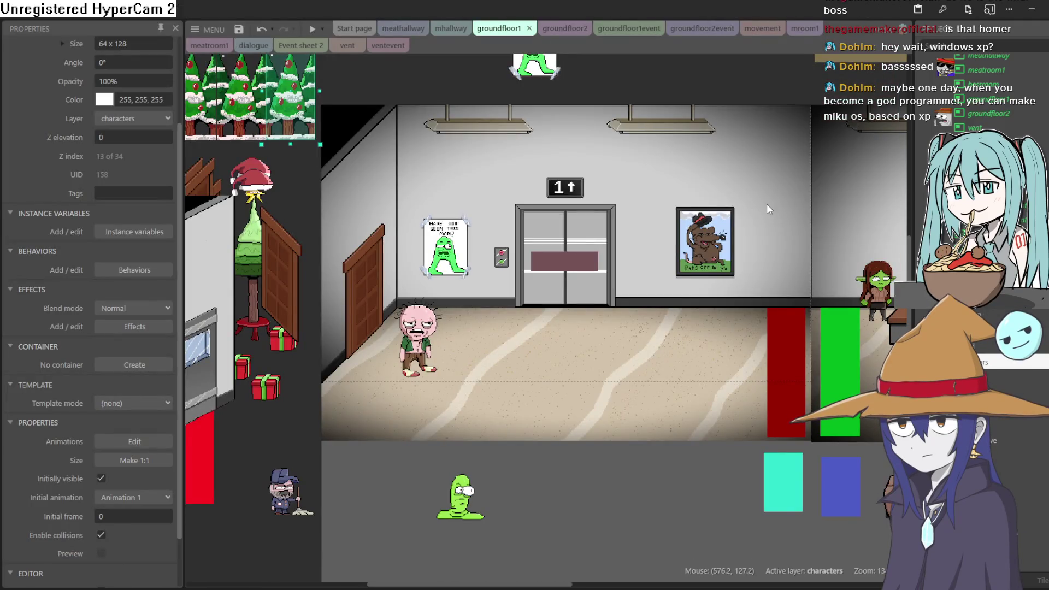
pyautogui.moveTo(766, 204); pyautogui.dragTo(700, 204)
pyautogui.scroll(-1, 722, 218)
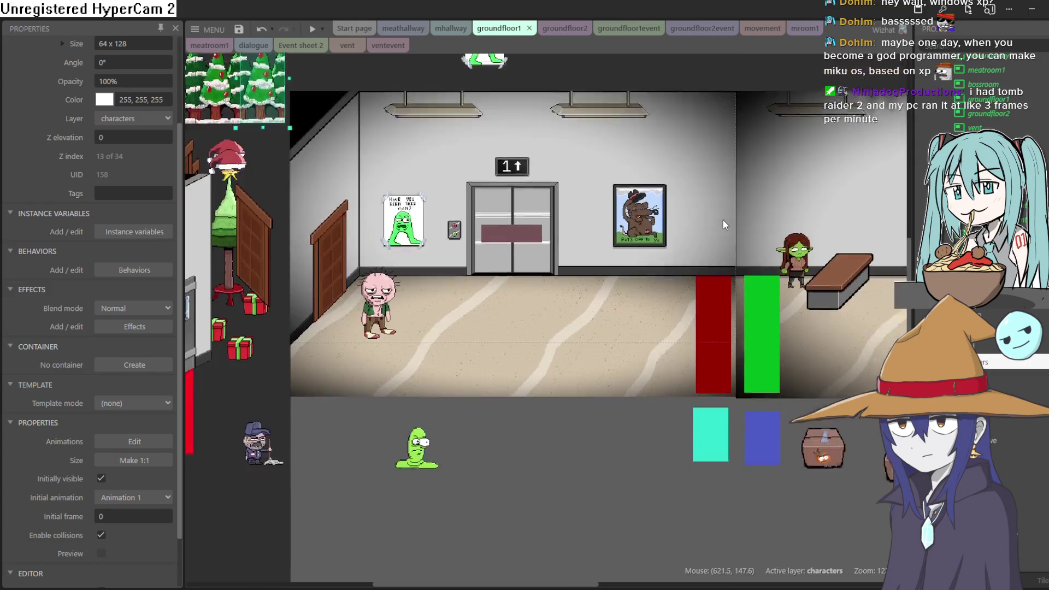
pyautogui.scroll(-3, 723, 220)
pyautogui.scroll(3, 729, 218)
pyautogui.scroll(-2, 729, 218)
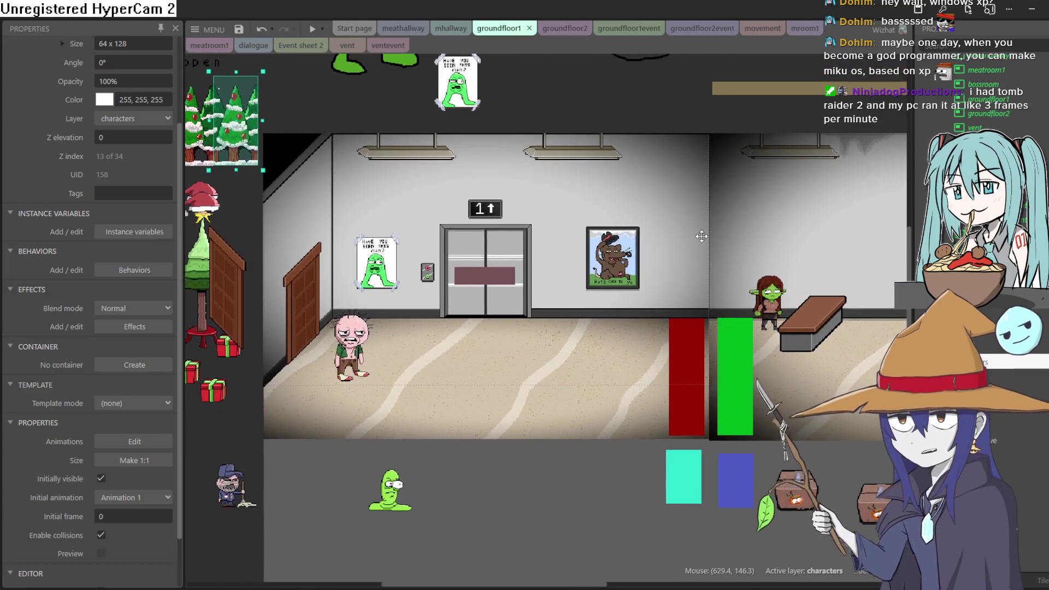
pyautogui.scroll(2, 815, 236)
# Move the tan ceiling bar about 55 px lower, just above the hallway ceiling.
pyautogui.moveTo(816, 236)
pyautogui.mouseDown()
pyautogui.moveTo(820, 252)
pyautogui.moveTo(759, 319)
pyautogui.moveTo(781, 357)
pyautogui.moveTo(660, 327)
pyautogui.moveTo(575, 323)
pyautogui.mouseUp()
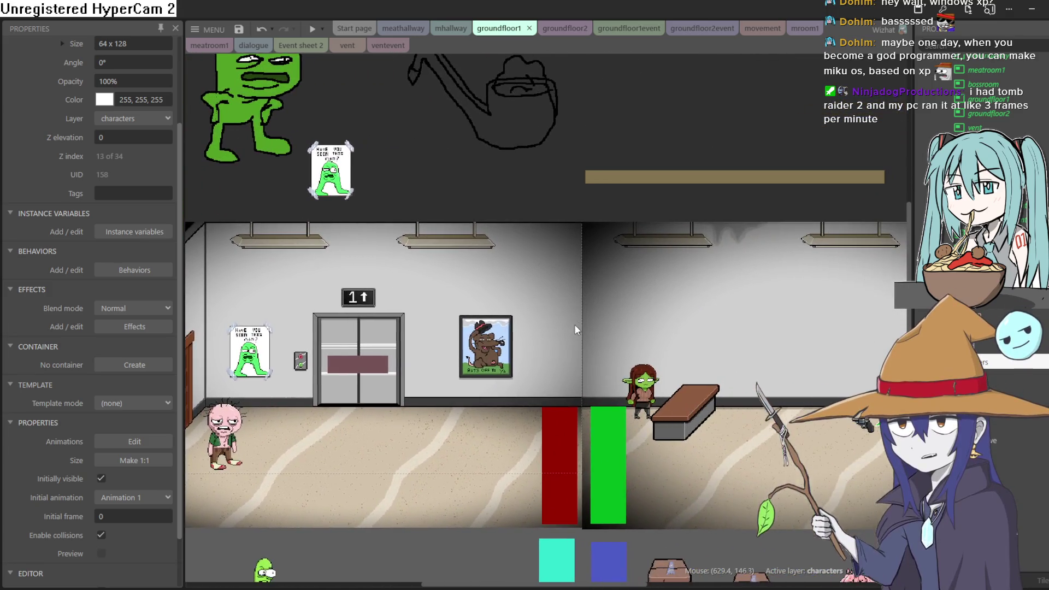
pyautogui.moveTo(667, 317); pyautogui.dragTo(558, 317)
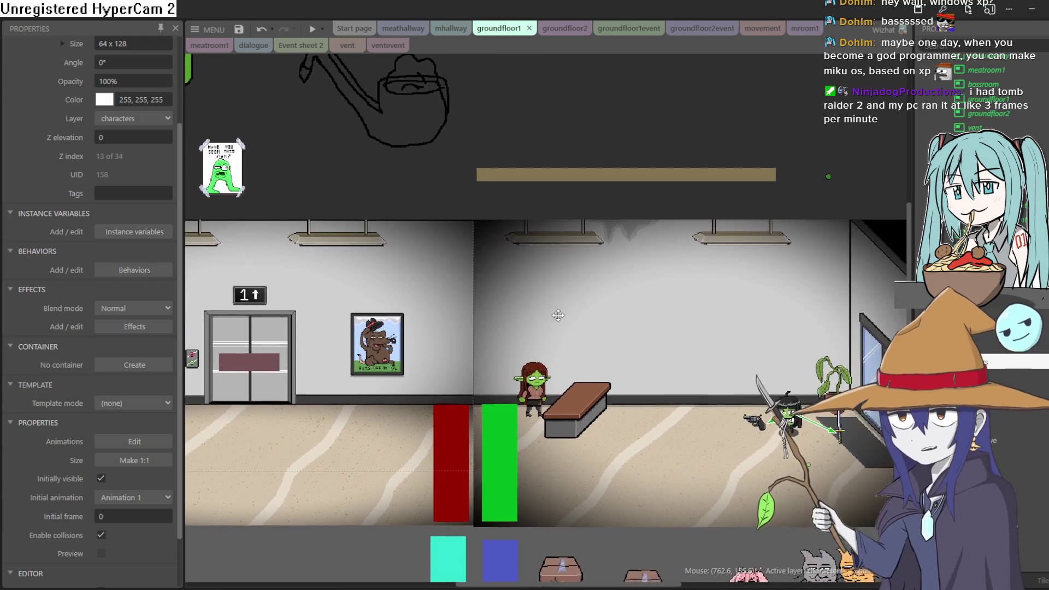
pyautogui.scroll(-1, 599, 320)
pyautogui.scroll(-1, 599, 320)
pyautogui.scroll(2, 601, 326)
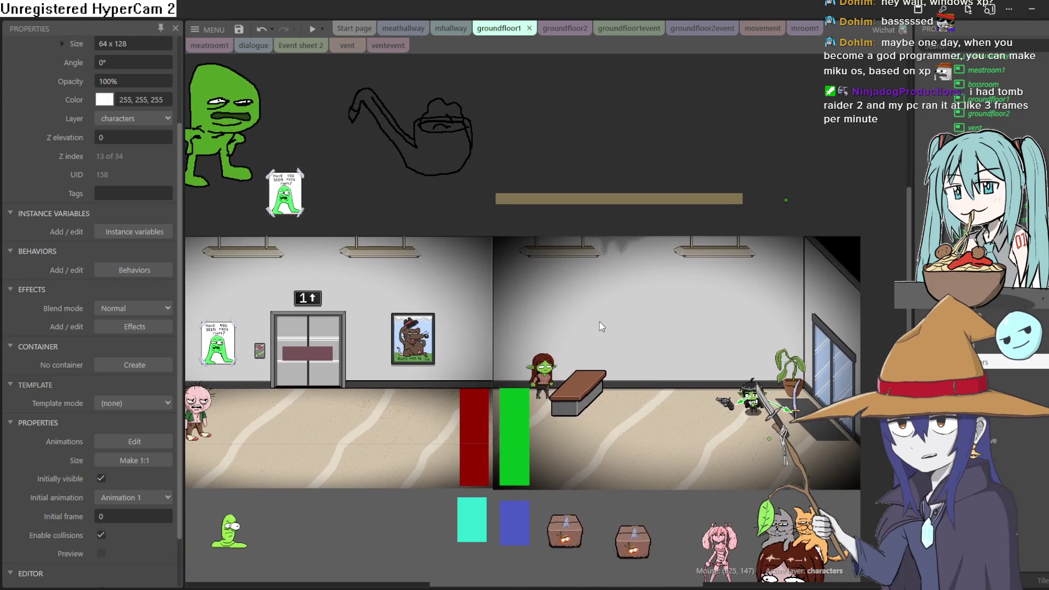
pyautogui.moveTo(686, 197)
pyautogui.mouseDown()
pyautogui.moveTo(698, 222)
pyautogui.moveTo(684, 220)
pyautogui.mouseUp()
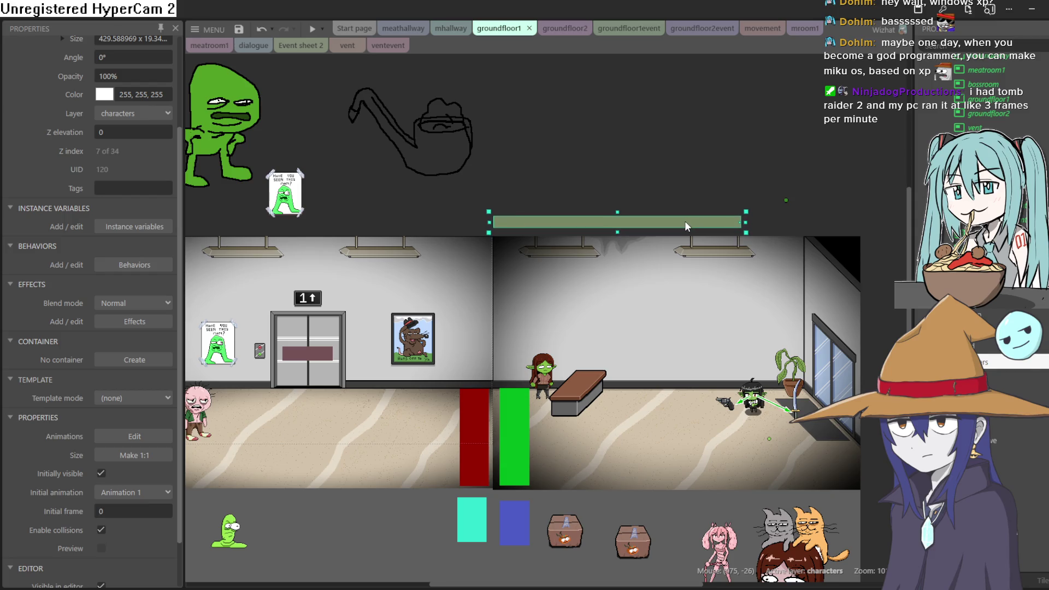
# Move the Sprite34 marker onto the tan bar's right end and nudge it slightly up-left.
pyautogui.click(786, 201)
pyautogui.scroll(2, 787, 203)
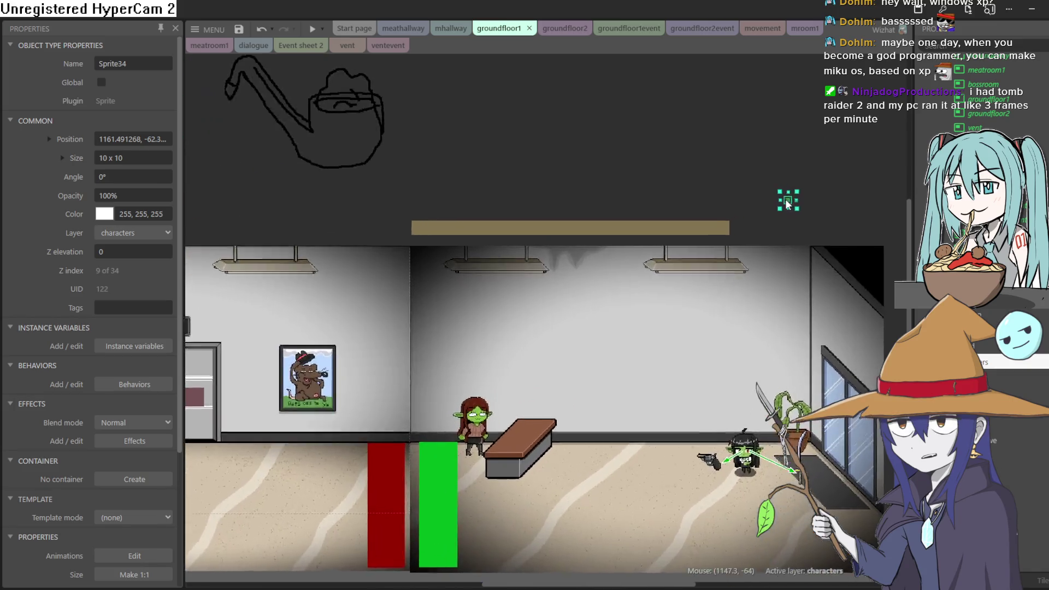
pyautogui.scroll(-1, 787, 203)
pyautogui.scroll(4, 790, 203)
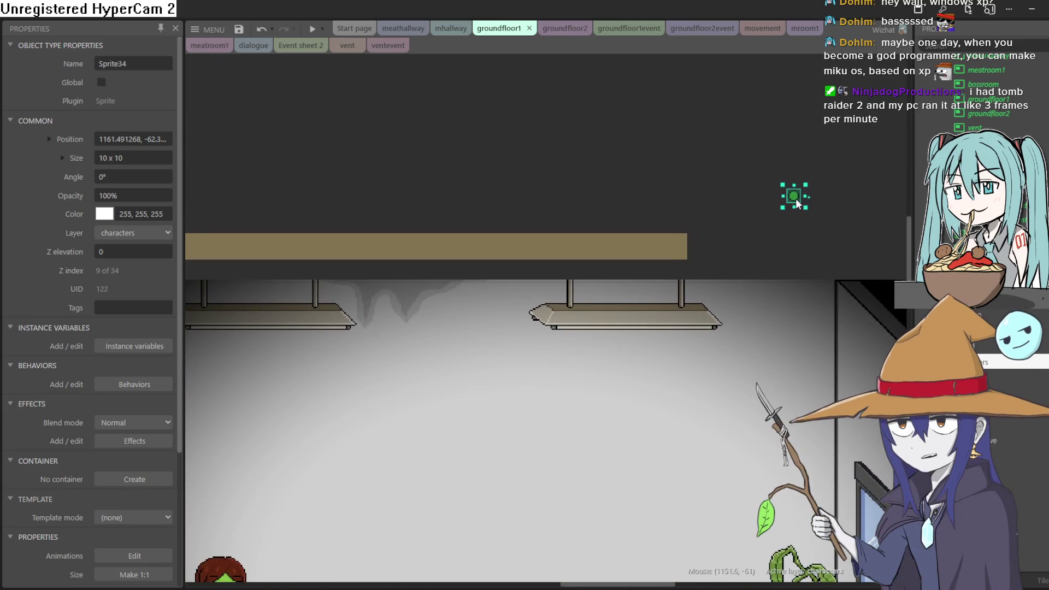
pyautogui.moveTo(796, 203)
pyautogui.mouseDown()
pyautogui.moveTo(709, 247)
pyautogui.moveTo(684, 234)
pyautogui.mouseUp()
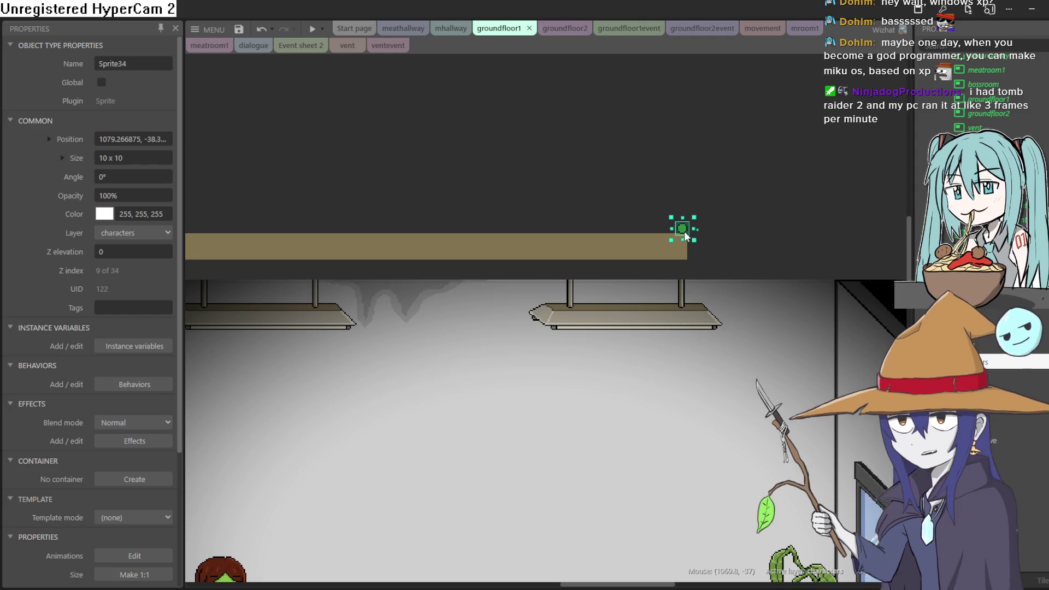
pyautogui.click(554, 188)
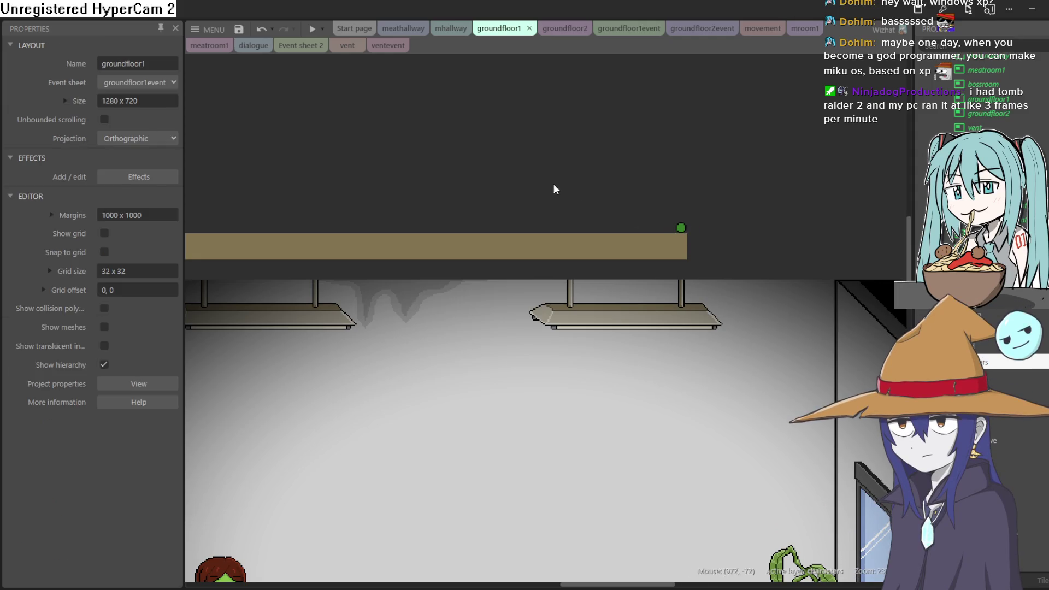
pyautogui.click(681, 227)
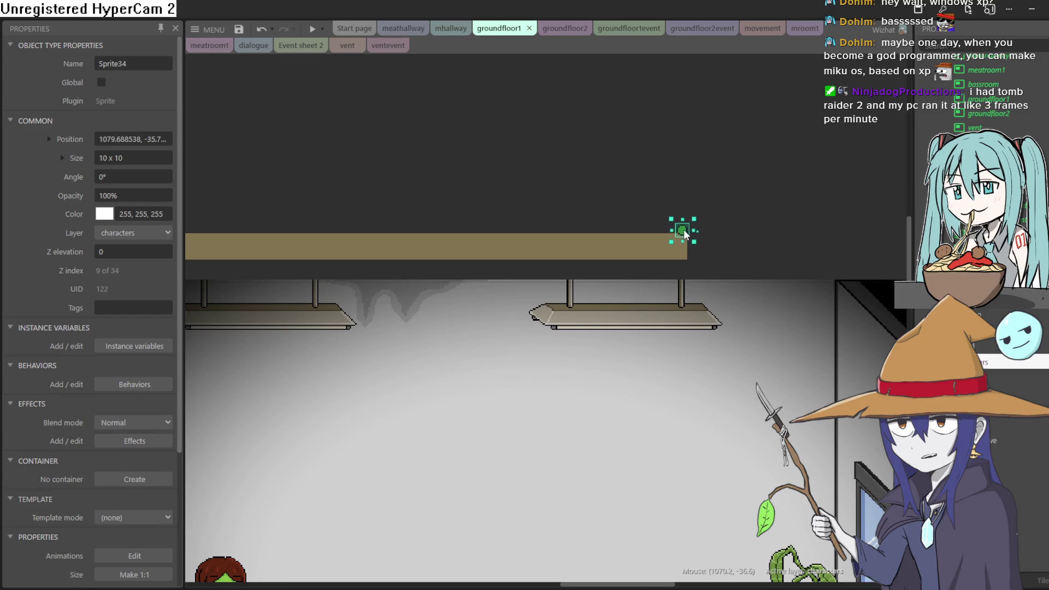
pyautogui.moveTo(683, 230); pyautogui.dragTo(681, 225)
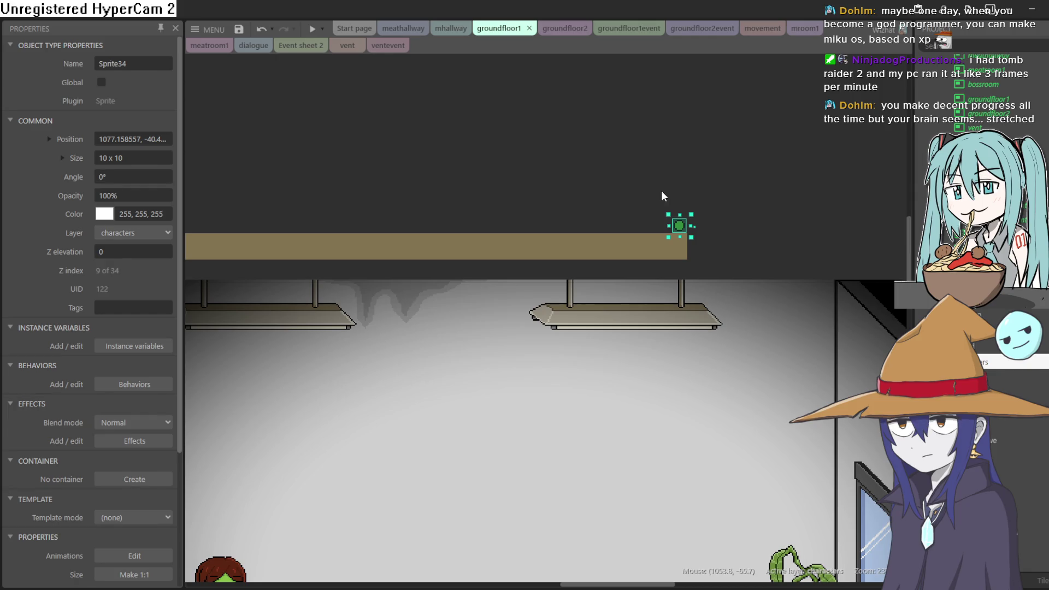
# Pan down through the room until the elevator and posters are in view.
pyautogui.scroll(-2, 635, 216)
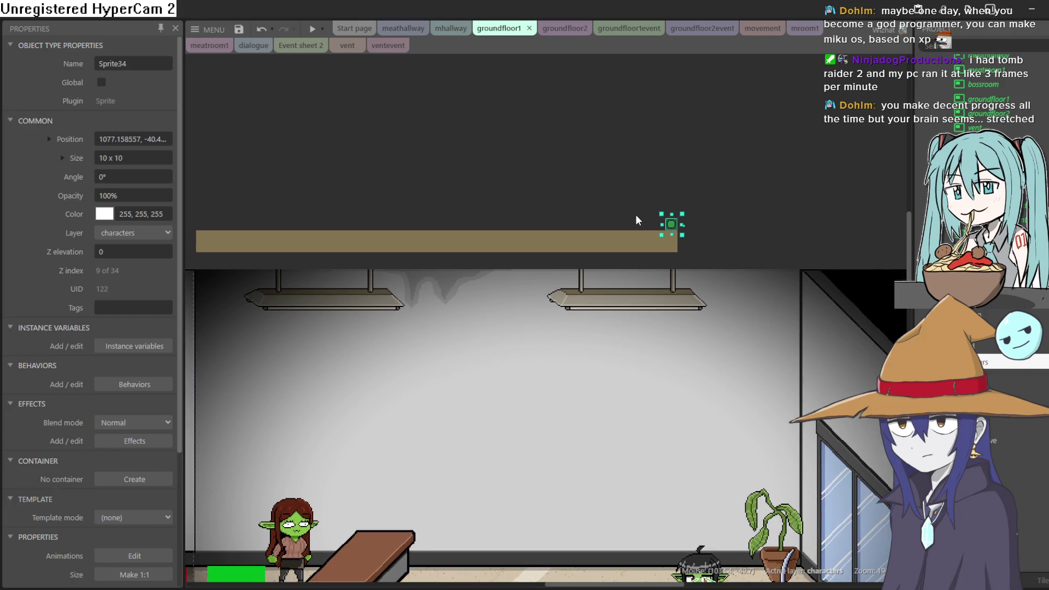
pyautogui.moveTo(636, 218); pyautogui.dragTo(768, 234)
pyautogui.scroll(-2, 682, 221)
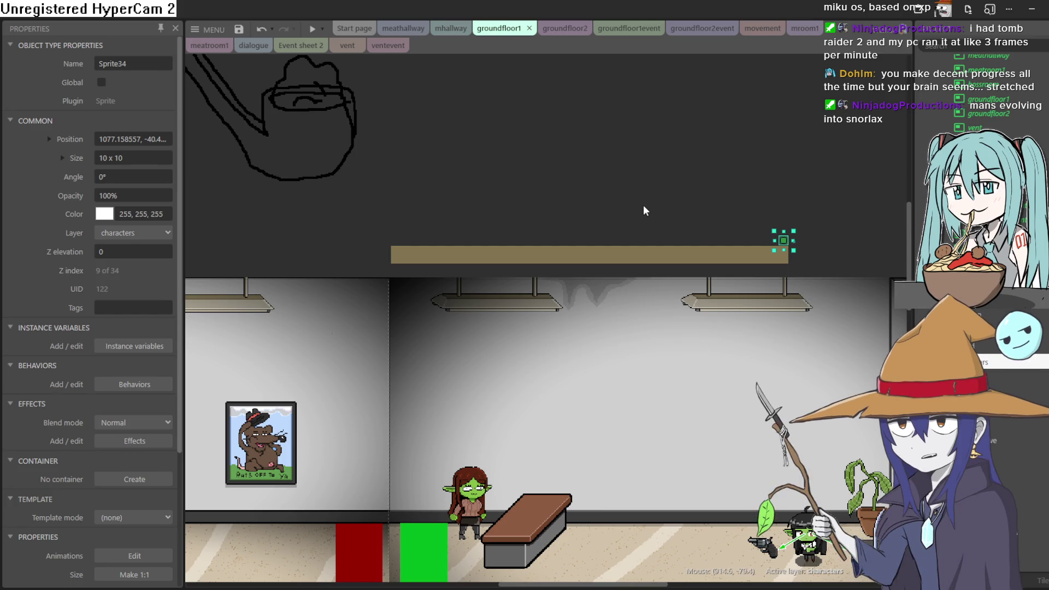
pyautogui.moveTo(673, 220); pyautogui.dragTo(766, 183)
pyautogui.scroll(-2, 766, 183)
pyautogui.moveTo(819, 133); pyautogui.dragTo(620, 87)
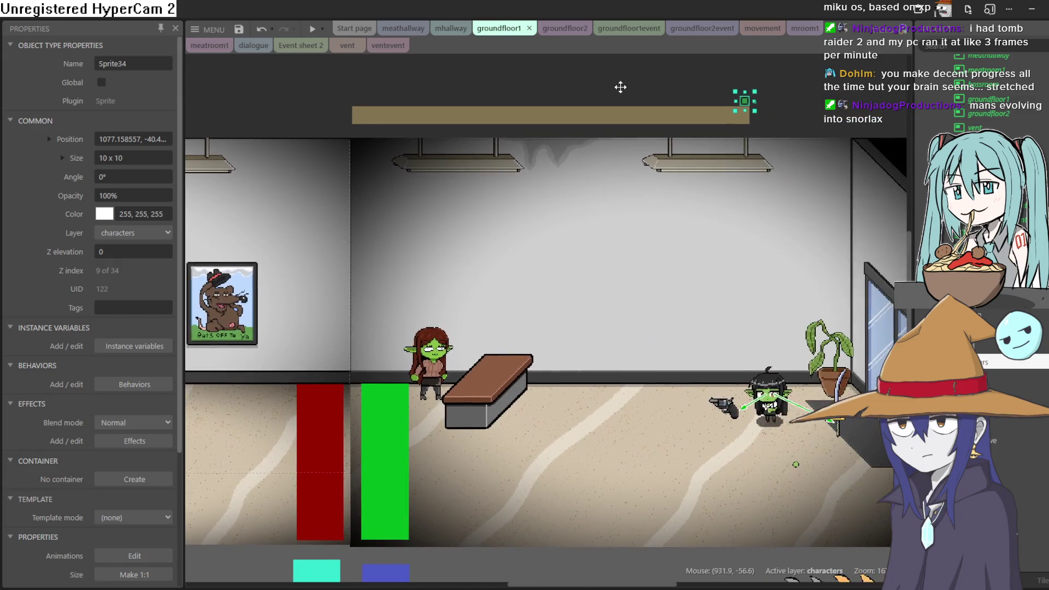
pyautogui.scroll(2, 612, 375)
pyautogui.scroll(-3, 611, 374)
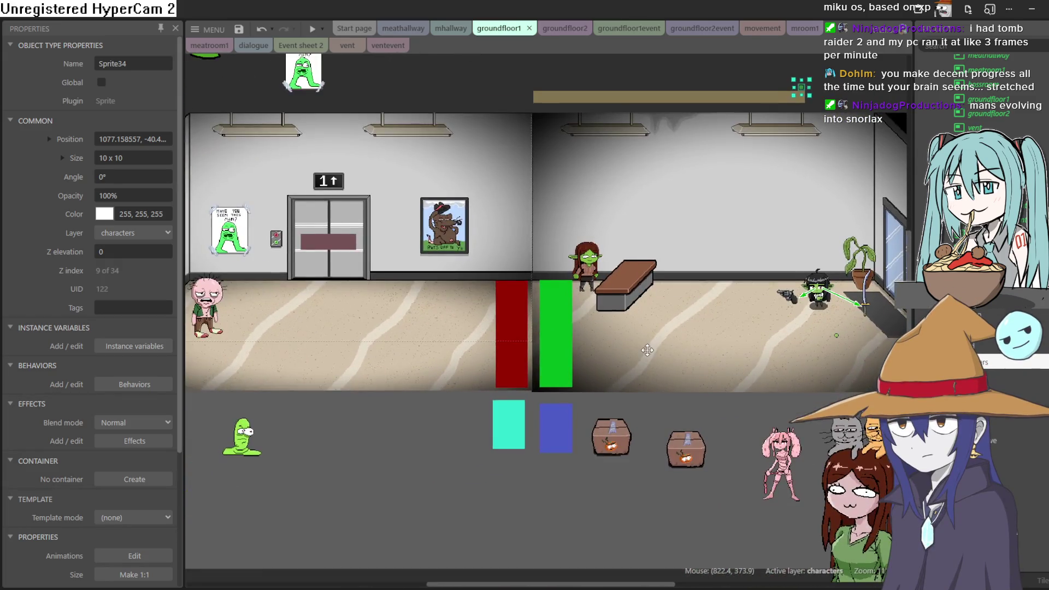
pyautogui.moveTo(643, 345); pyautogui.dragTo(741, 375)
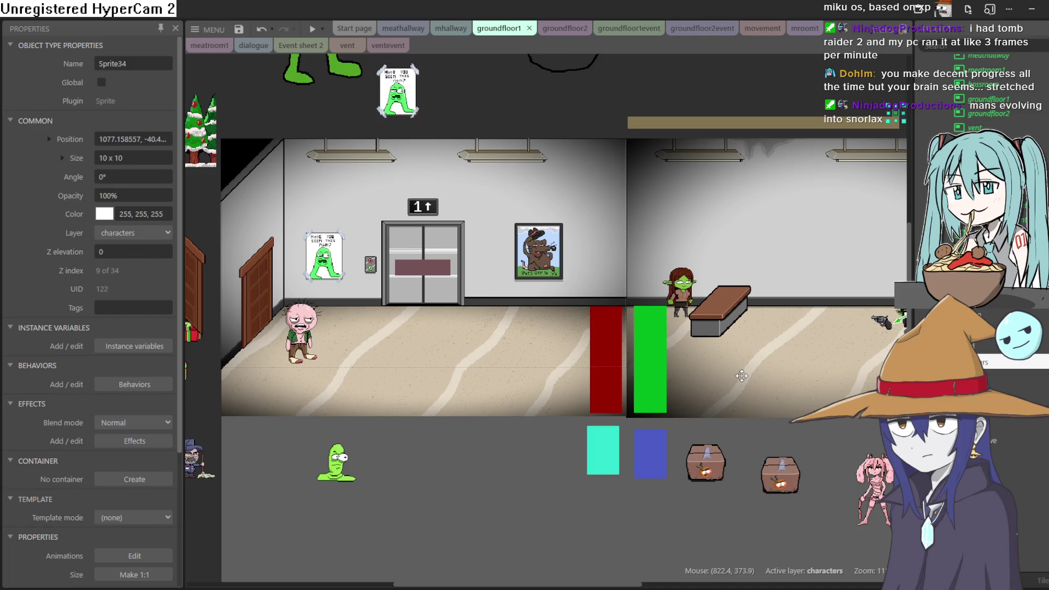
pyautogui.scroll(3, 741, 376)
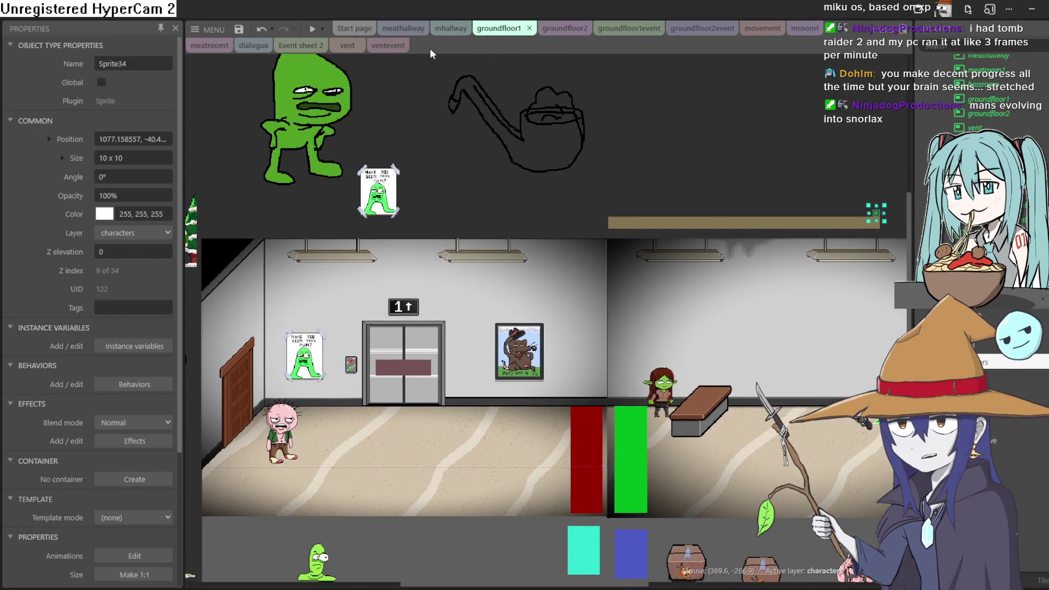
# Go through the meathallway and ventevent tabs to the vent layout's goblin corridor.
pyautogui.click(450, 28)
pyautogui.click(405, 30)
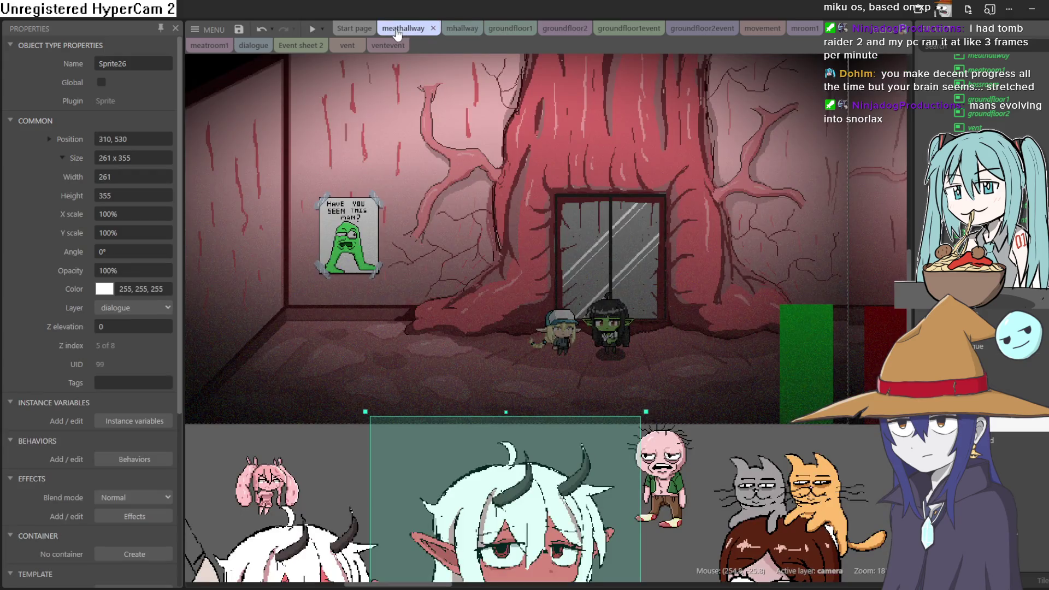
pyautogui.click(388, 49)
pyautogui.click(295, 48)
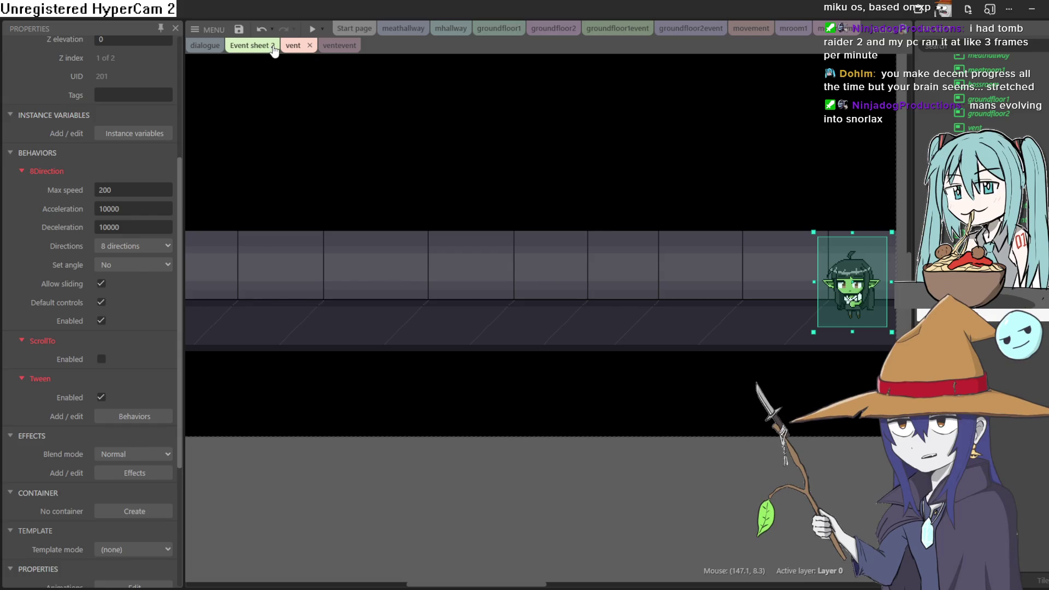
pyautogui.scroll(-2, 488, 160)
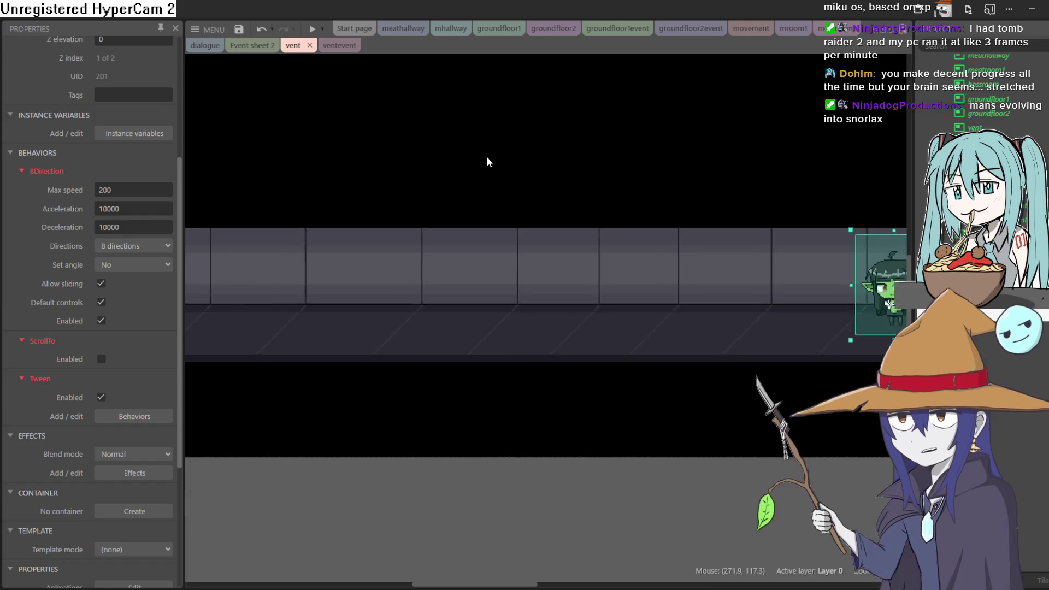
pyautogui.scroll(-1, 487, 159)
pyautogui.scroll(1, 493, 159)
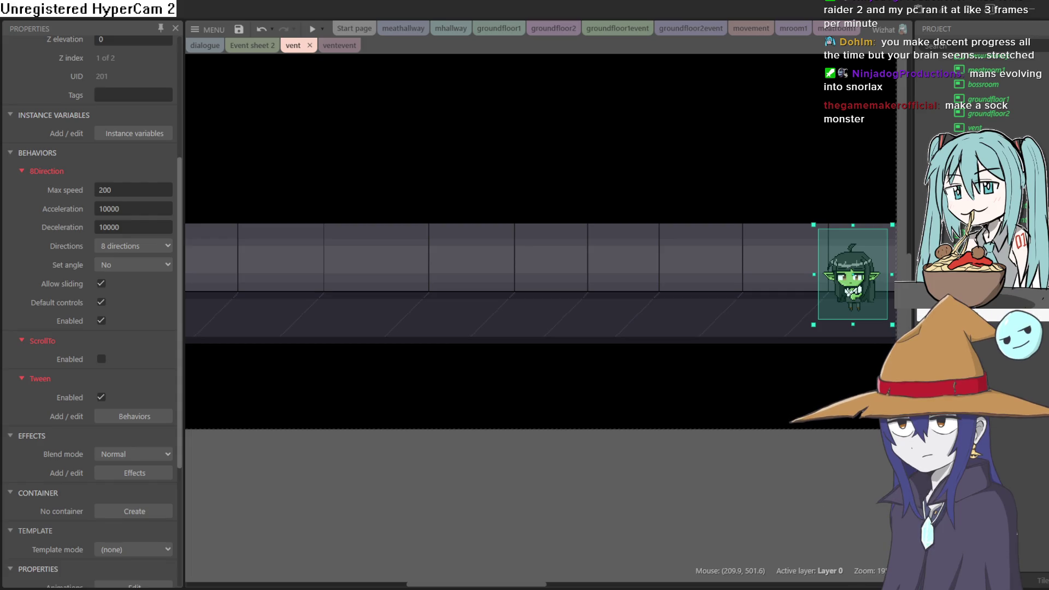
# In Aseprite, create Sprite-0007 at 156x123 pixels with a transparent background.
pyautogui.hotkey('alt', 'Tab')
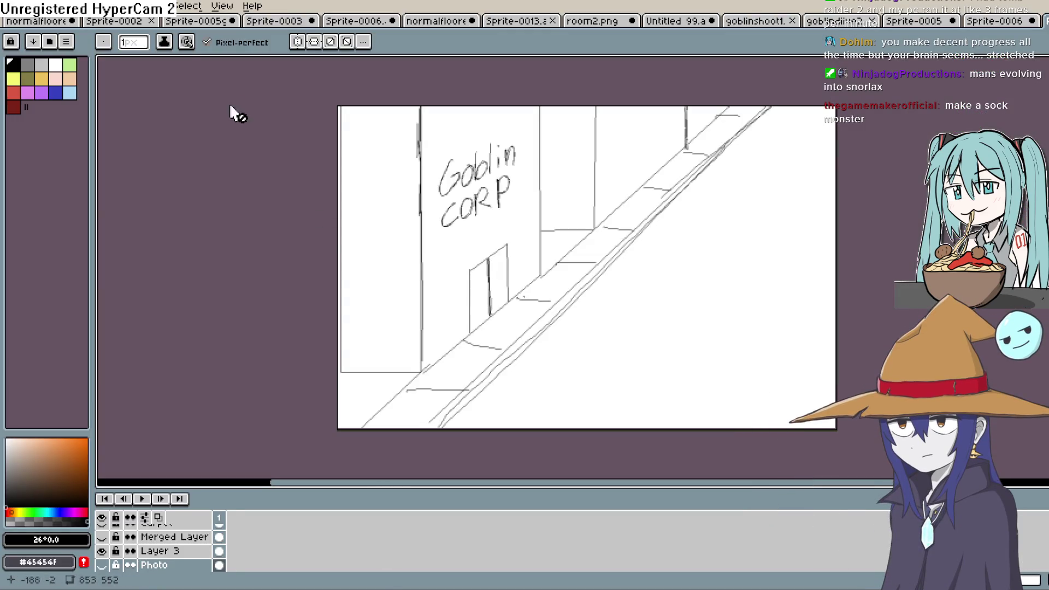
pyautogui.click(11, 6)
pyautogui.click(17, 19)
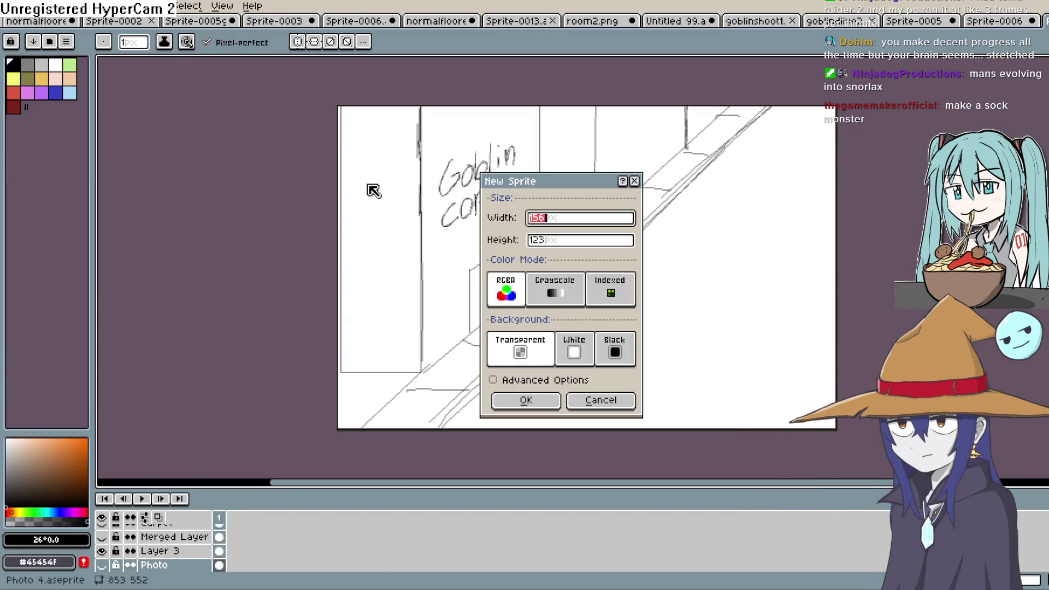
pyautogui.click(532, 401)
pyautogui.scroll(3, 592, 271)
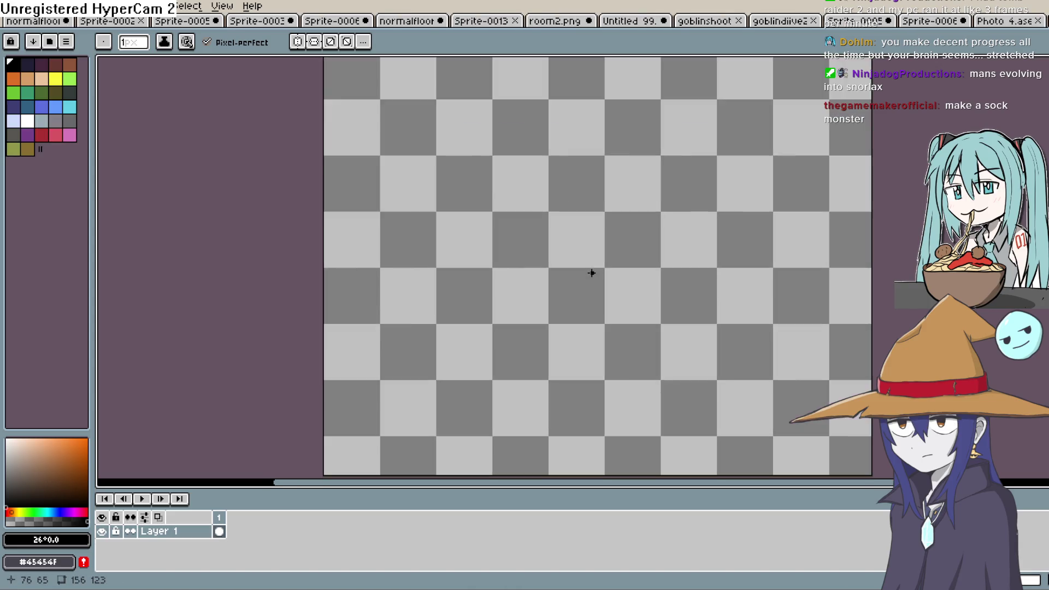
pyautogui.scroll(-3, 590, 274)
pyautogui.scroll(3, 589, 276)
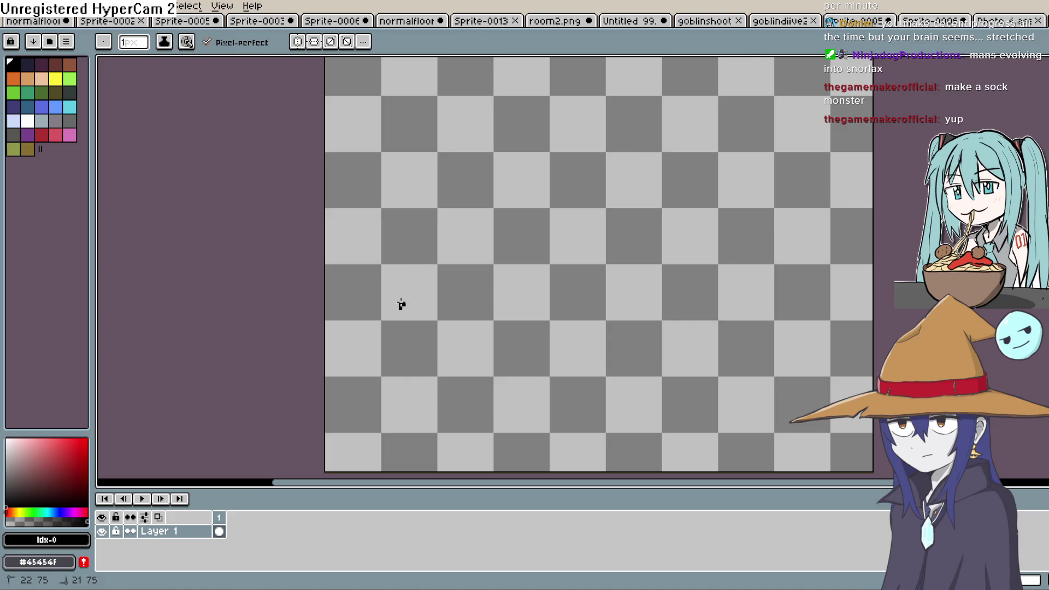
pyautogui.moveTo(401, 304)
pyautogui.mouseDown()
pyautogui.moveTo(532, 97)
pyautogui.moveTo(658, 219)
pyautogui.moveTo(655, 306)
pyautogui.moveTo(618, 353)
pyautogui.moveTo(575, 358)
pyautogui.moveTo(635, 373)
pyautogui.moveTo(526, 416)
pyautogui.moveTo(449, 401)
pyautogui.mouseUp()
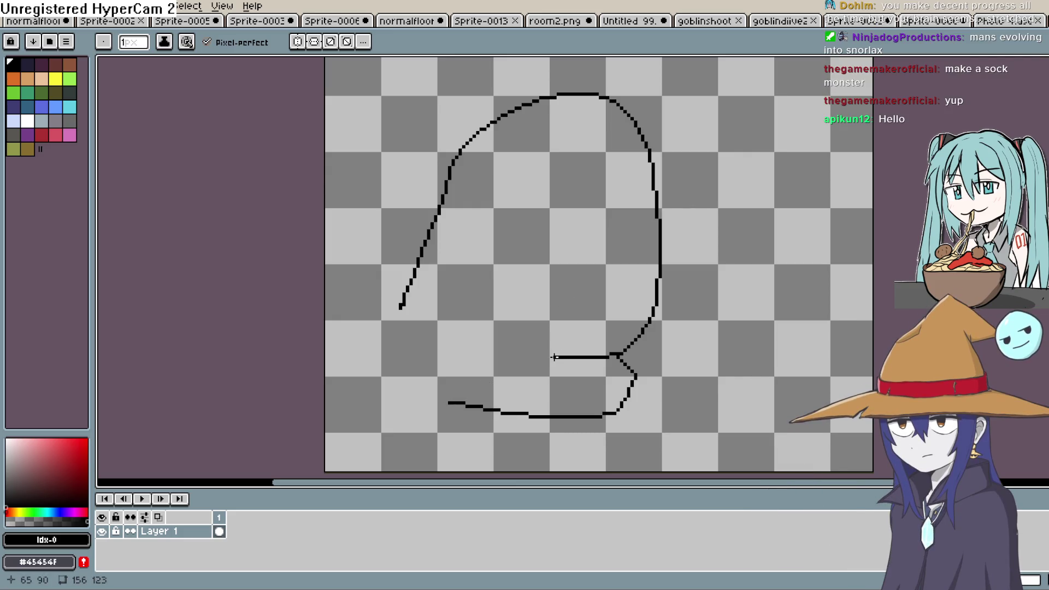
pyautogui.moveTo(490, 345); pyautogui.dragTo(455, 331)
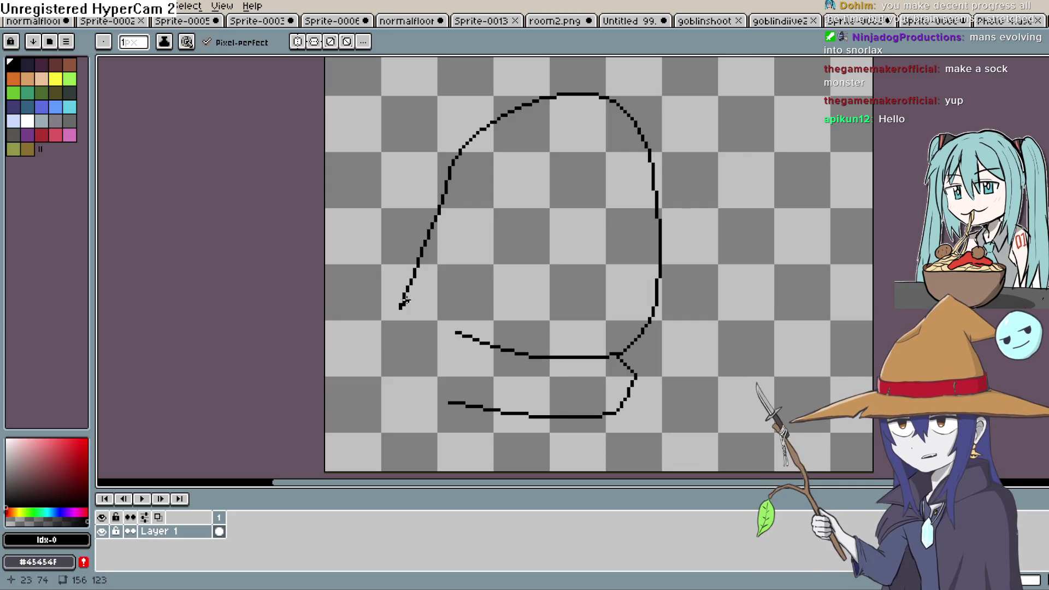
pyautogui.moveTo(402, 306); pyautogui.dragTo(417, 327)
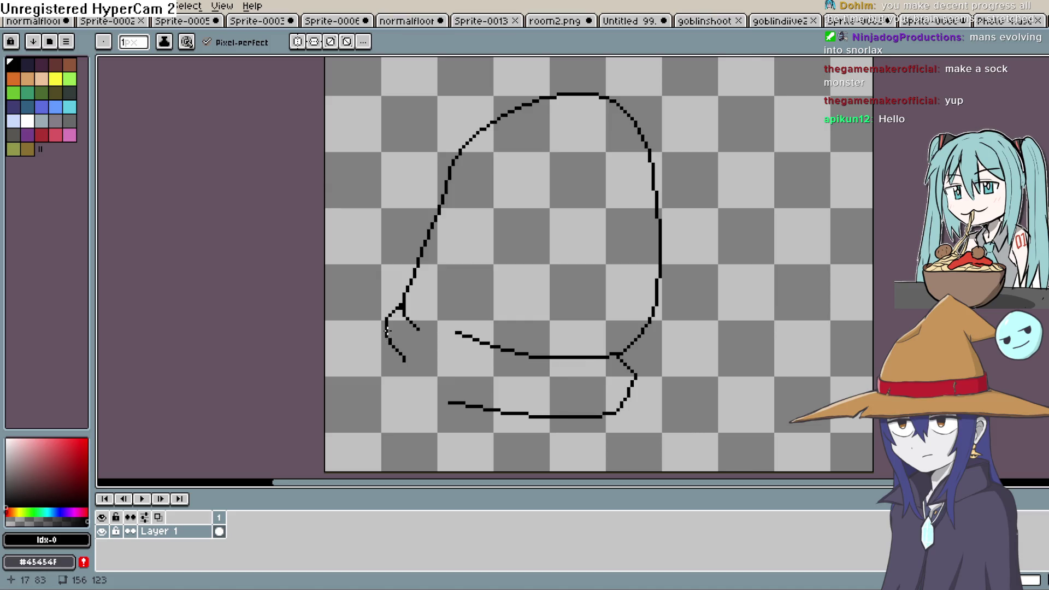
pyautogui.press('v')
pyautogui.hotkey('ctrl', 'z')
pyautogui.hotkey('ctrl', 'z')
pyautogui.hotkey('ctrl', 'z')
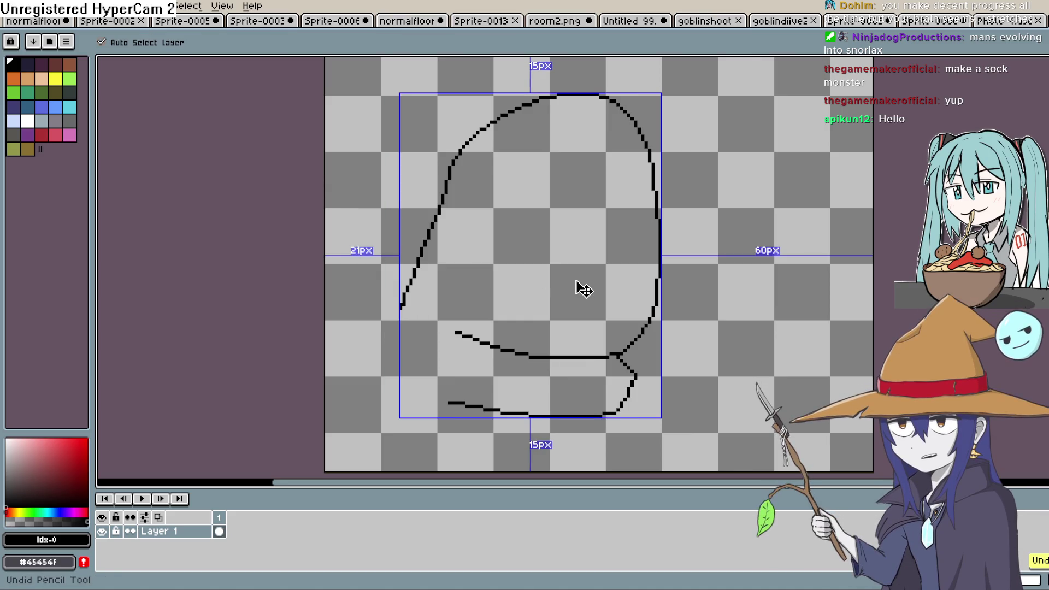
pyautogui.hotkey('ctrl', 'z')
pyautogui.hotkey('ctrl', 'z')
pyautogui.hotkey('ctrl', 'z')
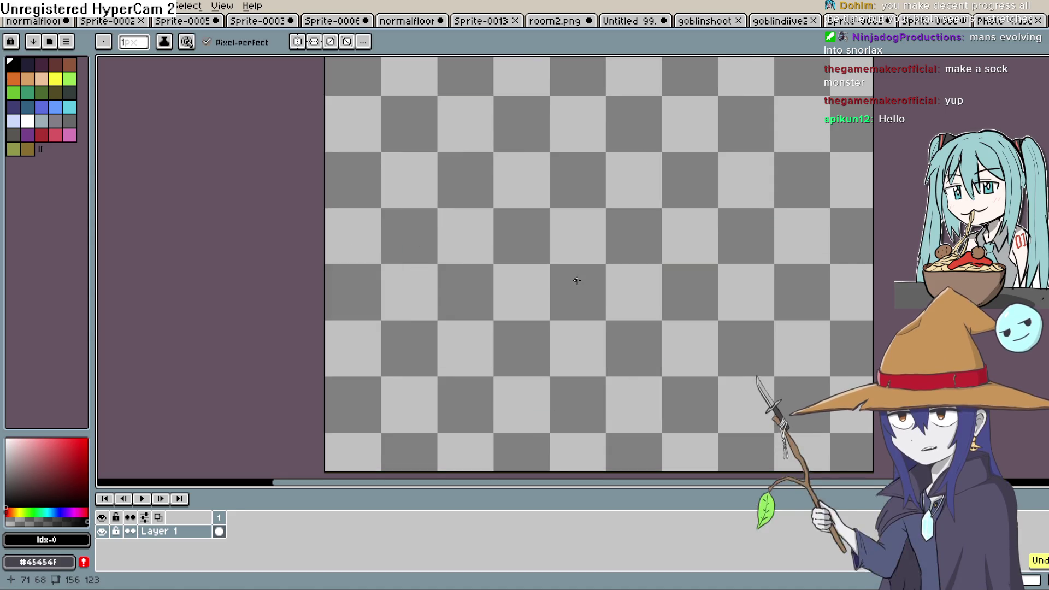
# Switch to the Pencil and fit the empty canvas in view.
pyautogui.press('b')
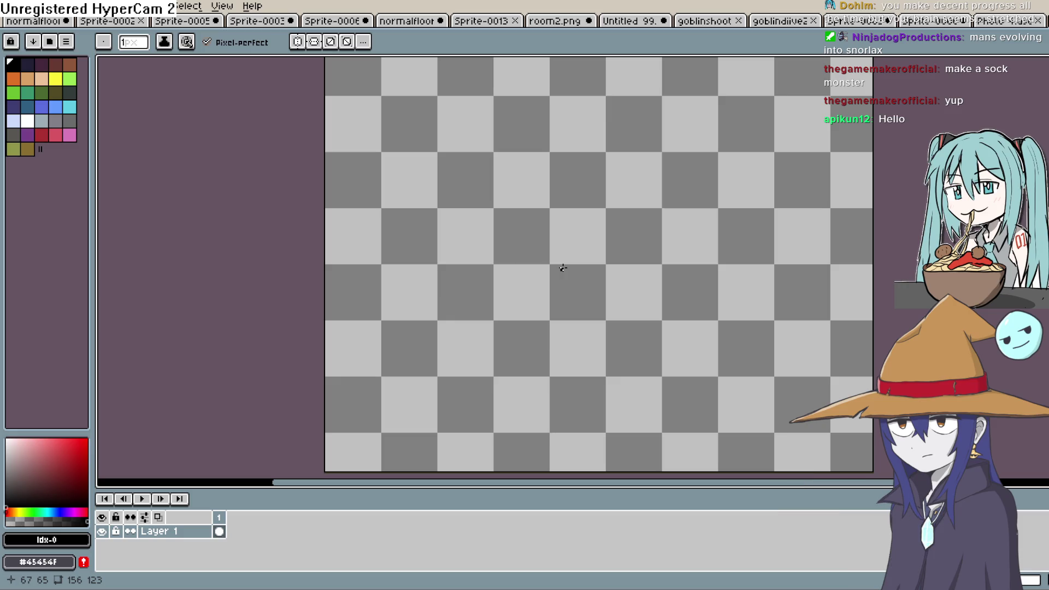
pyautogui.moveTo(563, 267)
pyautogui.mouseDown()
pyautogui.moveTo(548, 295)
pyautogui.moveTo(501, 271)
pyautogui.mouseUp()
pyautogui.scroll(-1, 548, 295)
pyautogui.scroll(1, 548, 294)
pyautogui.scroll(-1, 515, 284)
pyautogui.scroll(1, 515, 283)
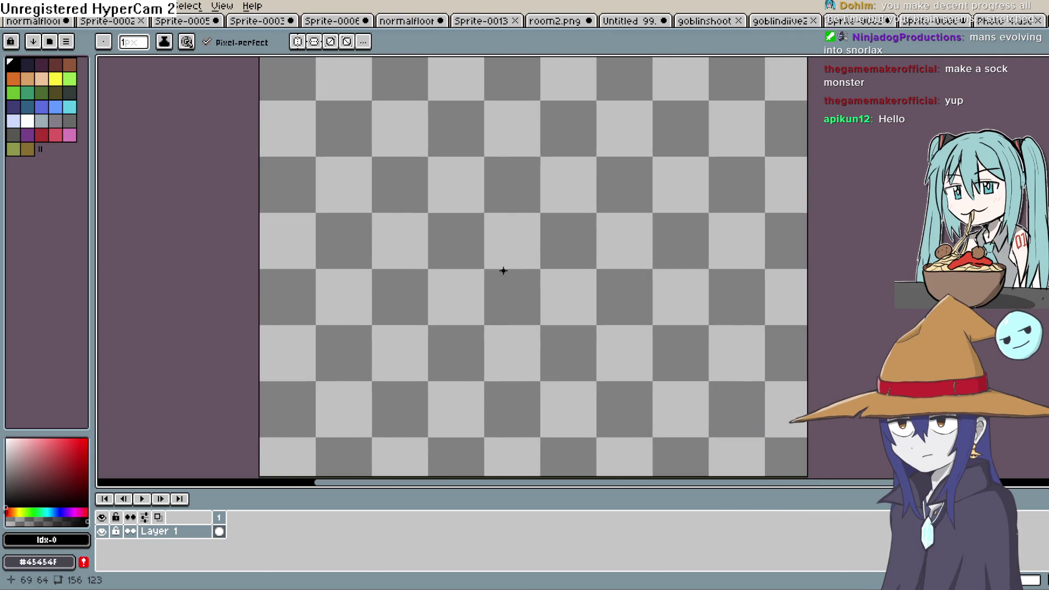
pyautogui.scroll(-1, 503, 270)
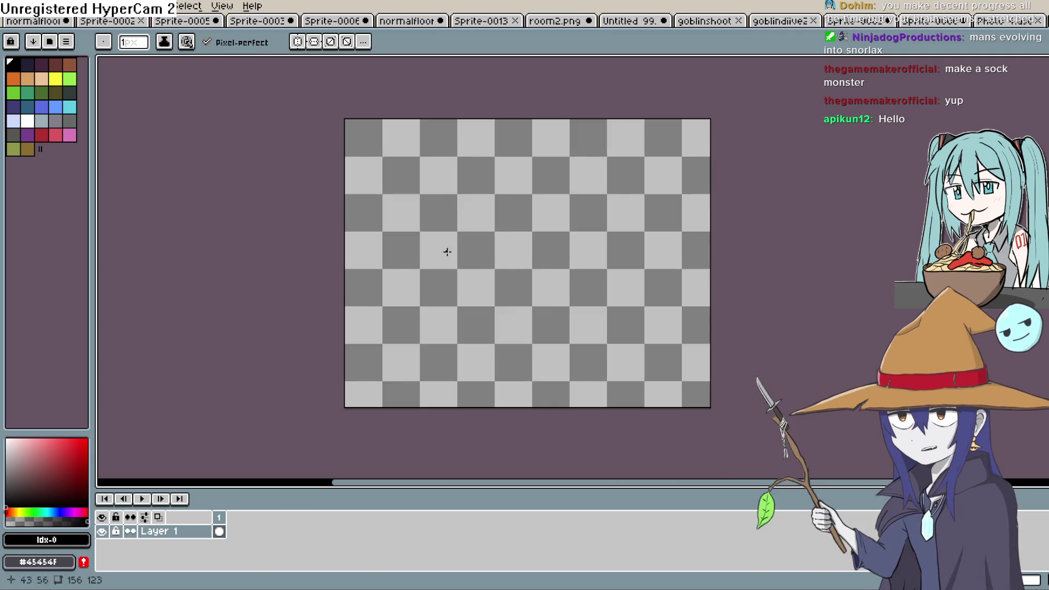
# Sketch the sock puppet's head curve, mouth loop, back and lower edge.
pyautogui.moveTo(442, 244); pyautogui.dragTo(457, 200)
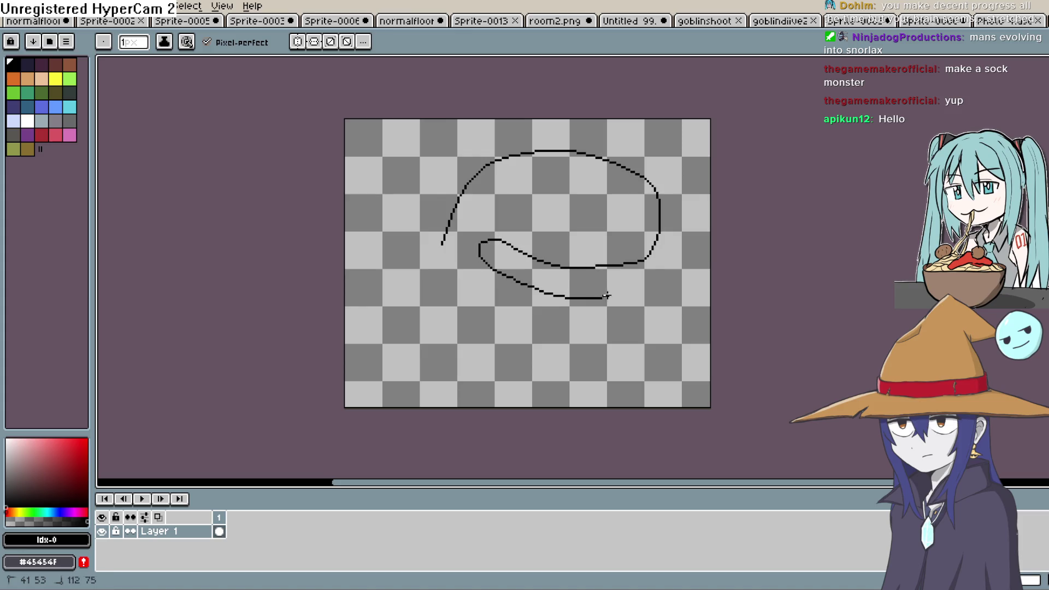
pyautogui.moveTo(606, 296)
pyautogui.mouseDown()
pyautogui.moveTo(605, 266)
pyautogui.moveTo(601, 340)
pyautogui.moveTo(514, 318)
pyautogui.moveTo(472, 321)
pyautogui.moveTo(508, 348)
pyautogui.mouseUp()
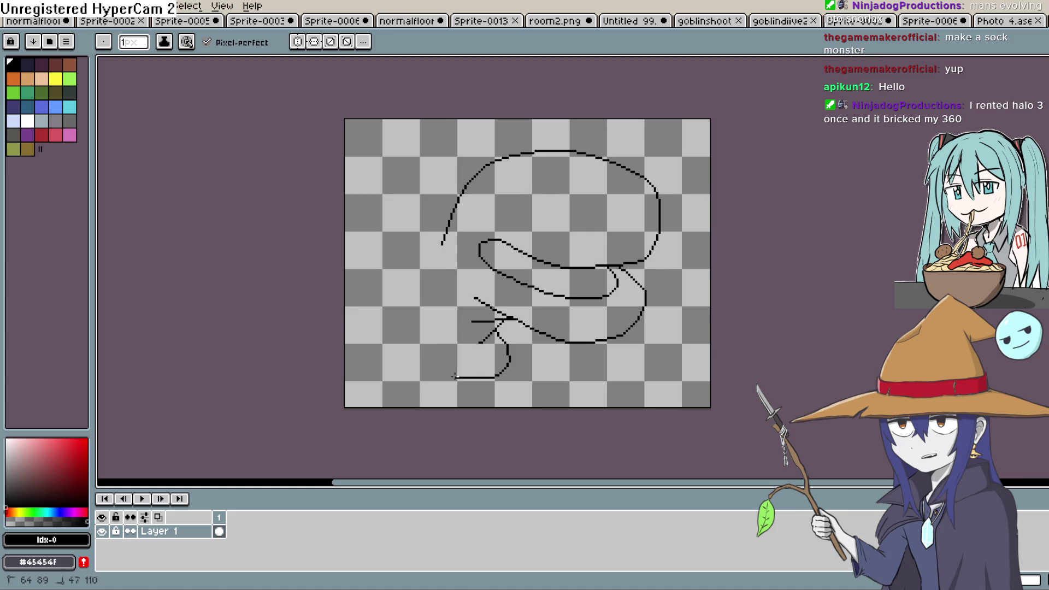
pyautogui.moveTo(453, 376); pyautogui.dragTo(419, 358)
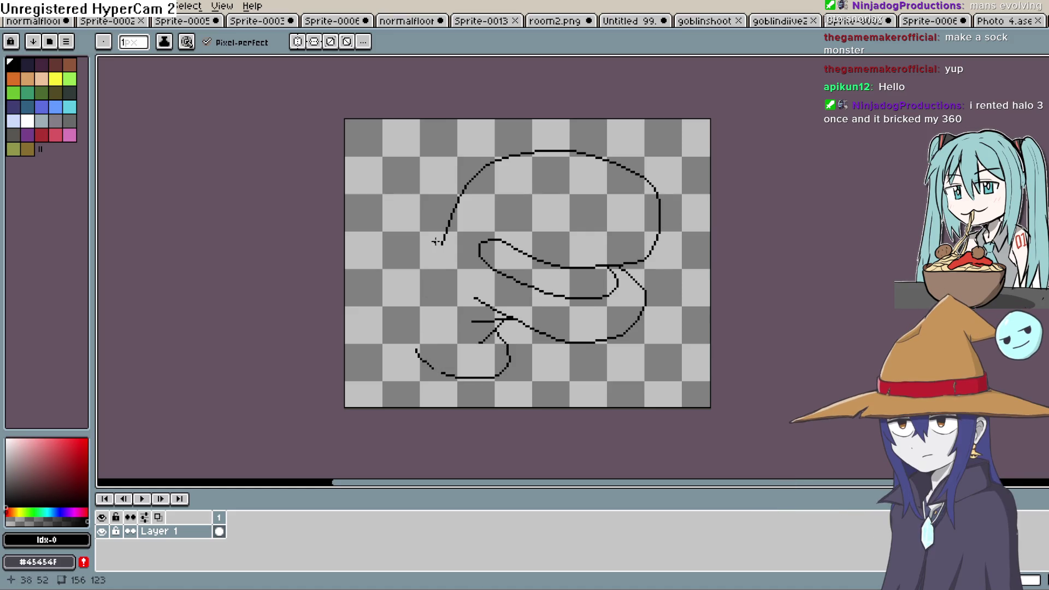
pyautogui.moveTo(446, 229)
pyautogui.mouseDown()
pyautogui.moveTo(402, 291)
pyautogui.moveTo(367, 316)
pyautogui.moveTo(380, 336)
pyautogui.moveTo(345, 369)
pyautogui.mouseUp()
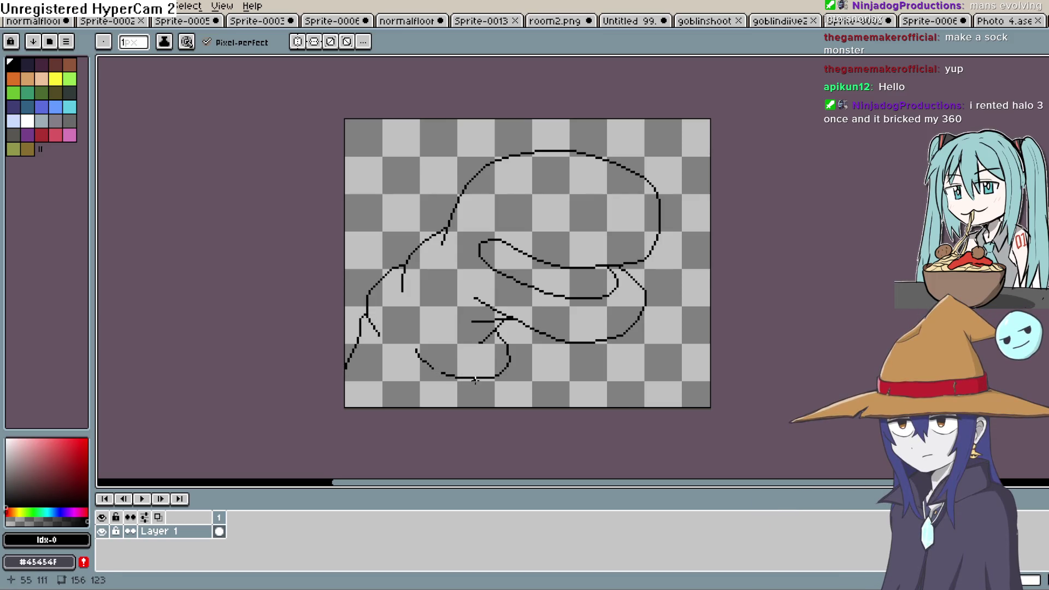
pyautogui.moveTo(469, 389); pyautogui.dragTo(414, 406)
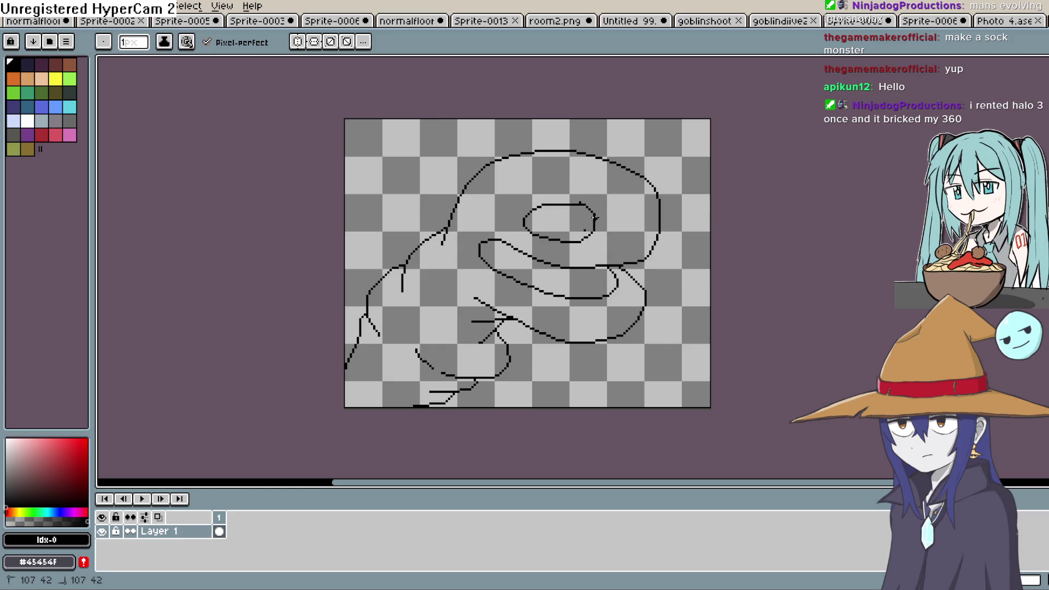
# Draw the second eye beside the first, undoing a stray stroke.
pyautogui.moveTo(619, 241); pyautogui.dragTo(621, 259)
pyautogui.hotkey('ctrl', 'z')
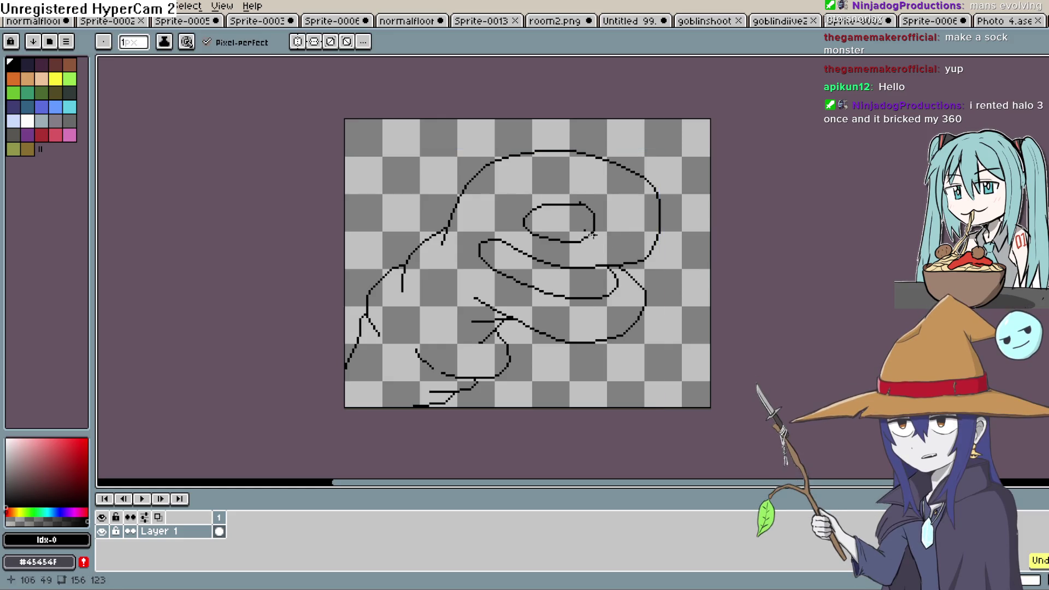
pyautogui.scroll(1, 610, 225)
pyautogui.moveTo(598, 204); pyautogui.dragTo(654, 244)
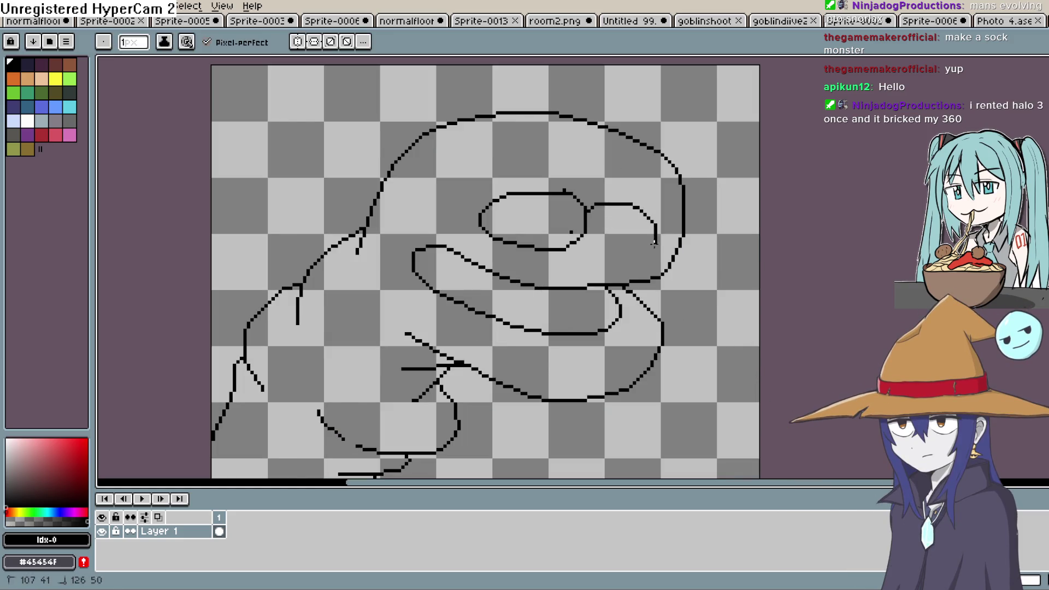
# Fill the sock body white and trace a grey line down its back to the canvas bottom.
pyautogui.press('g')
pyautogui.click(710, 284)
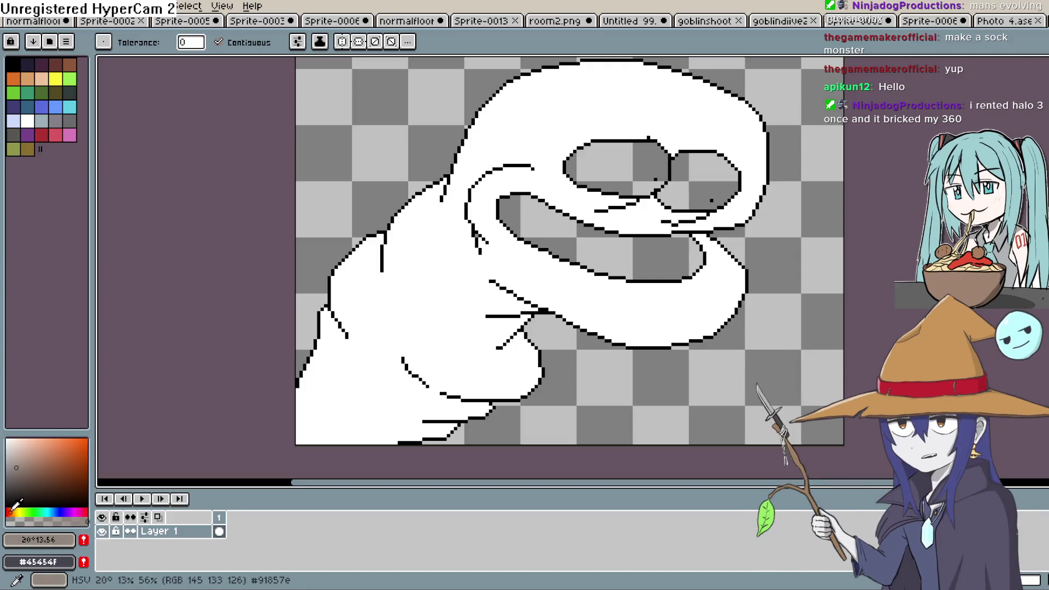
pyautogui.press('b')
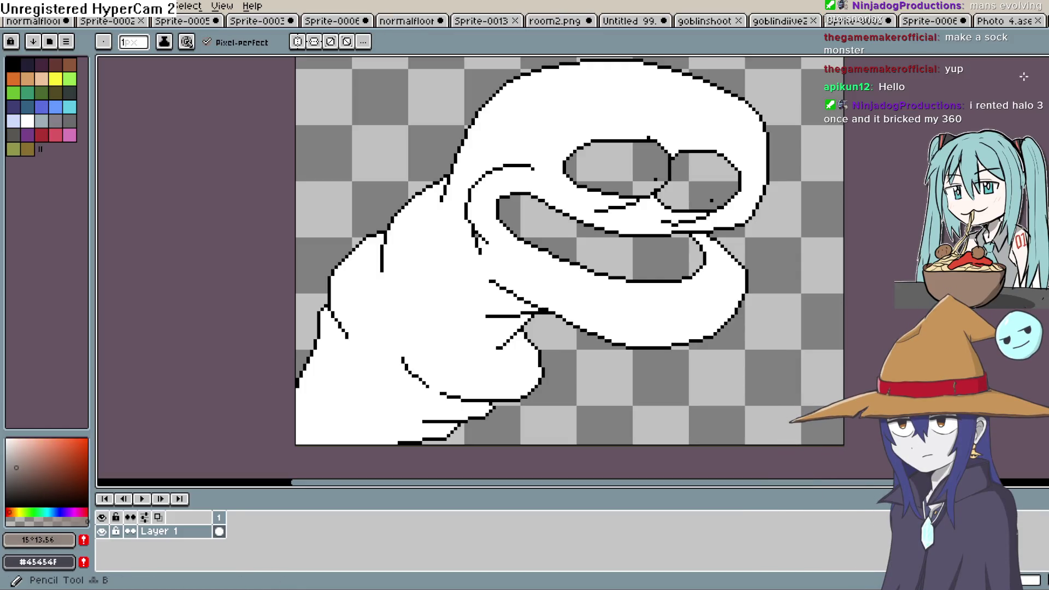
pyautogui.click(623, 63)
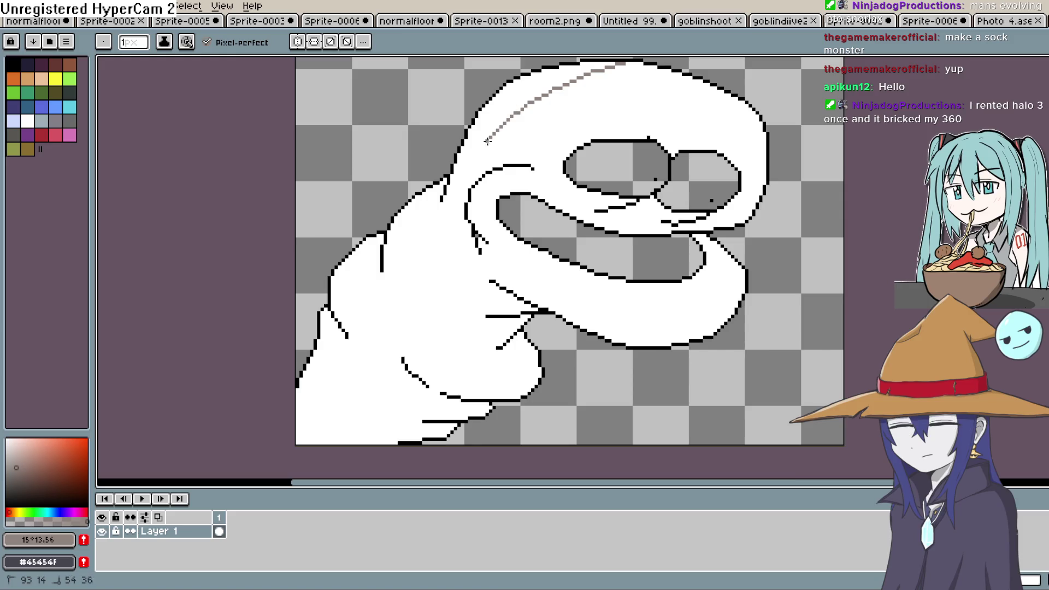
pyautogui.moveTo(487, 141)
pyautogui.mouseDown()
pyautogui.moveTo(453, 217)
pyautogui.moveTo(405, 239)
pyautogui.moveTo(381, 308)
pyautogui.moveTo(355, 307)
pyautogui.mouseUp()
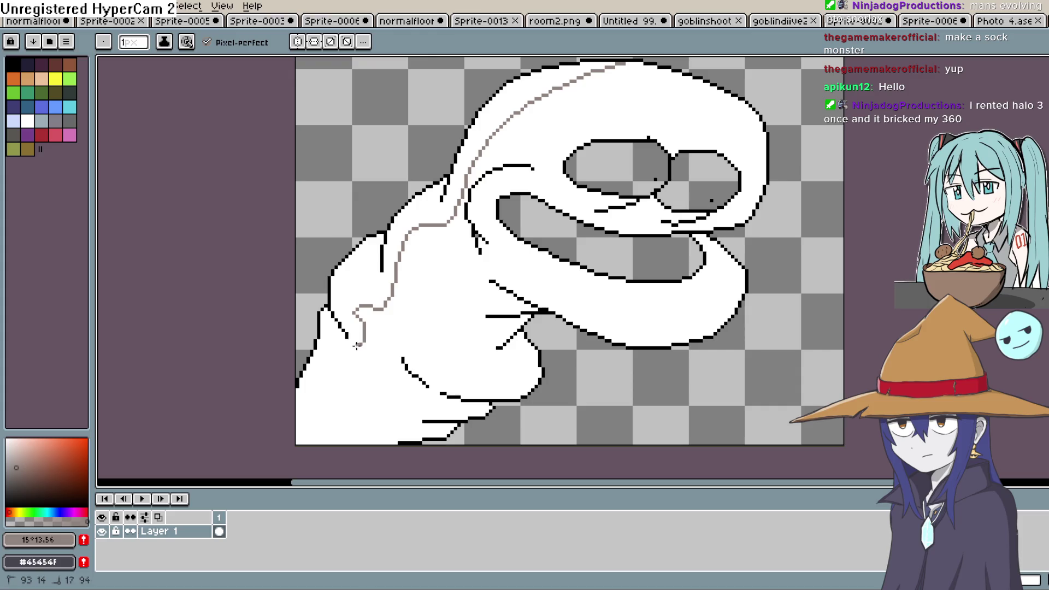
pyautogui.moveTo(356, 345)
pyautogui.mouseDown()
pyautogui.moveTo(328, 374)
pyautogui.moveTo(305, 455)
pyautogui.mouseUp()
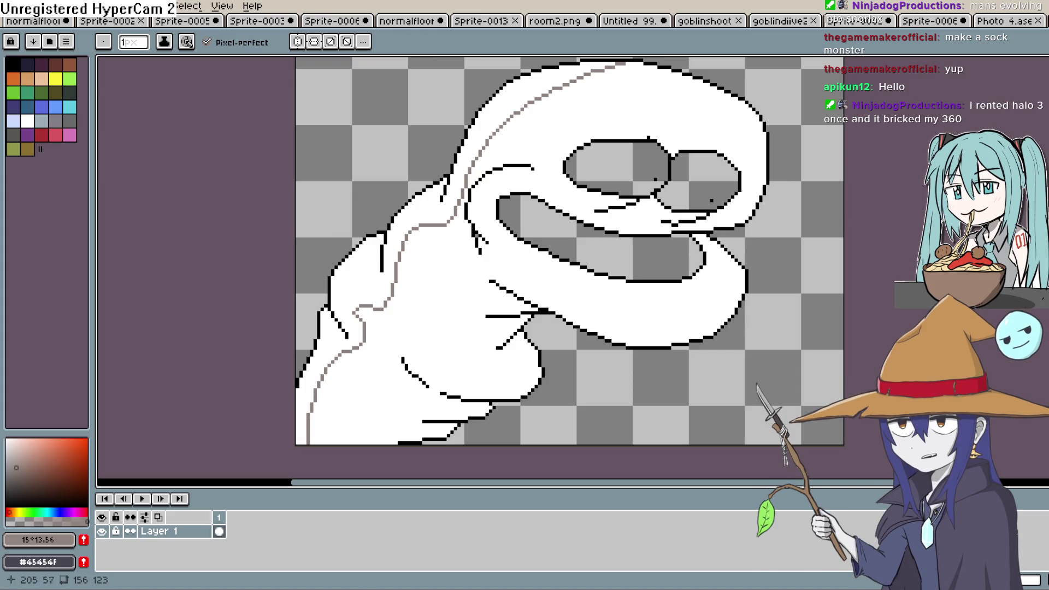
# Fill the back strip grey-brown, both eyes white, and the mouth a darker grey-brown.
pyautogui.press('g')
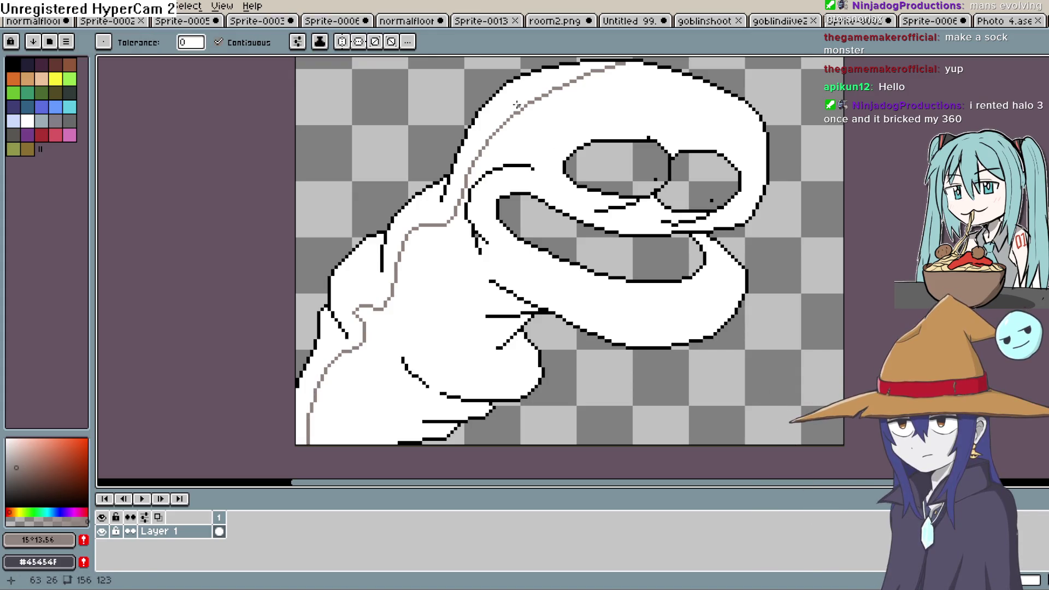
pyautogui.click(516, 104)
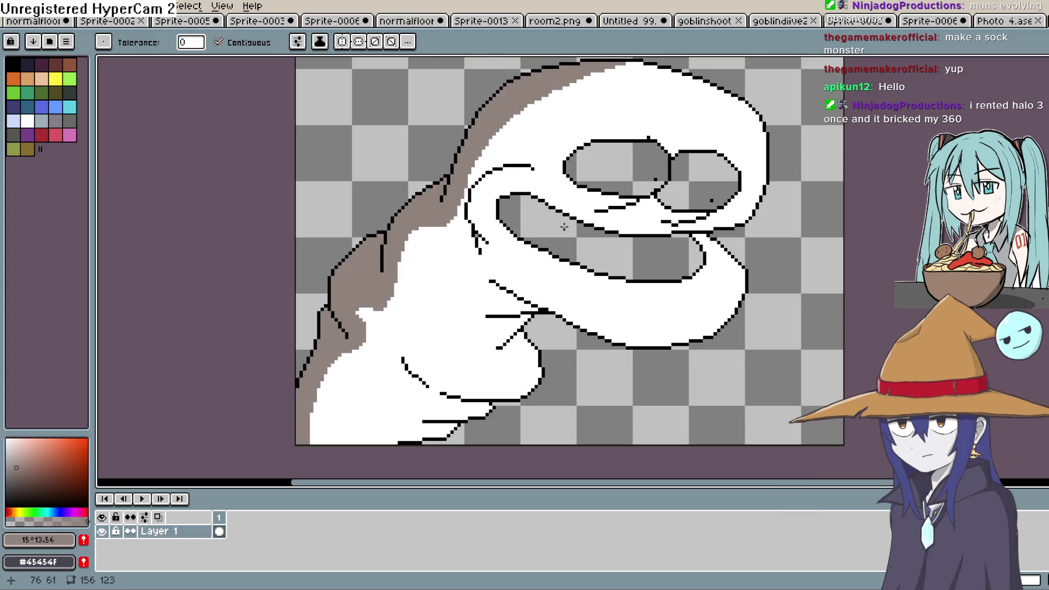
pyautogui.click(27, 120)
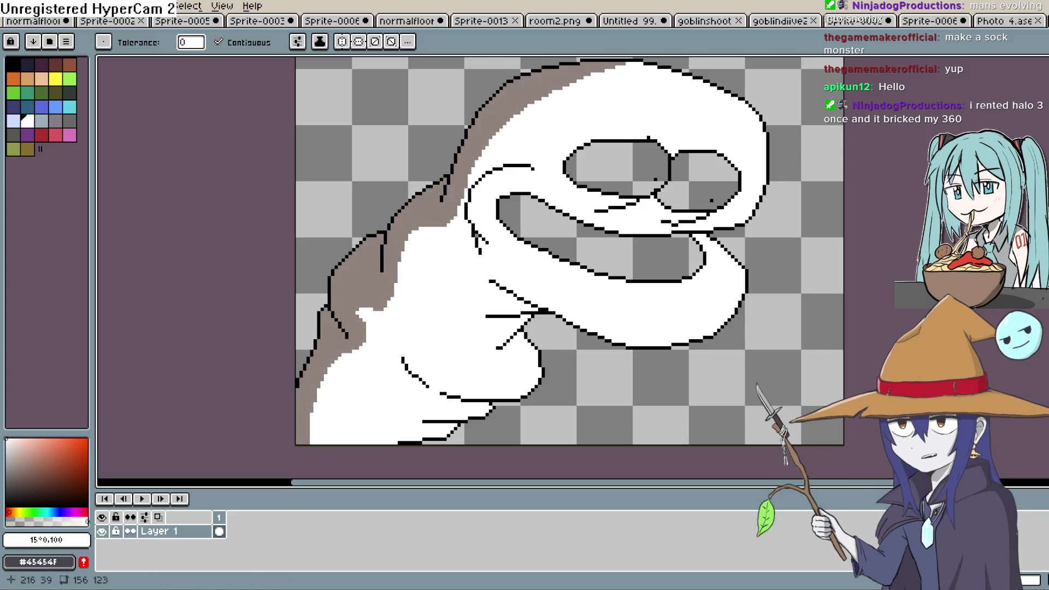
pyautogui.click(612, 167)
pyautogui.click(699, 178)
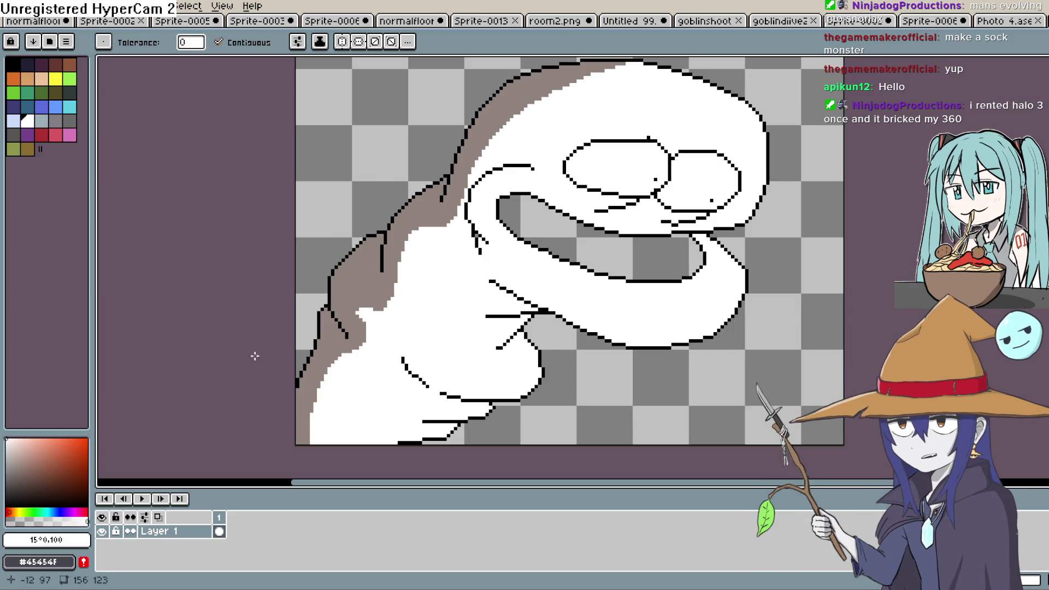
pyautogui.click(16, 472)
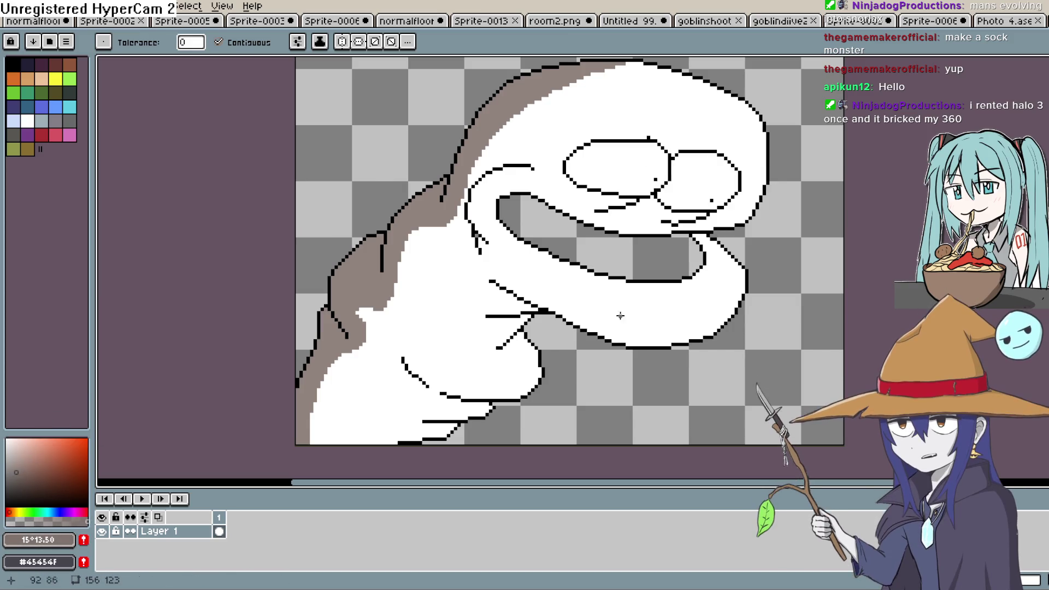
pyautogui.click(644, 261)
pyautogui.scroll(-2, 644, 261)
pyautogui.scroll(2, 647, 262)
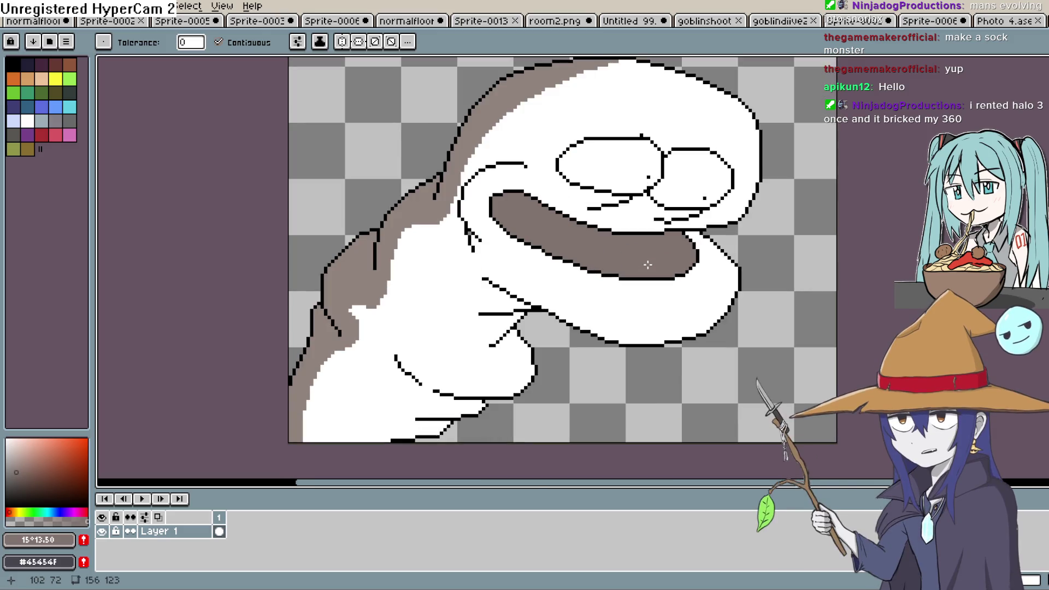
pyautogui.scroll(-2, 652, 257)
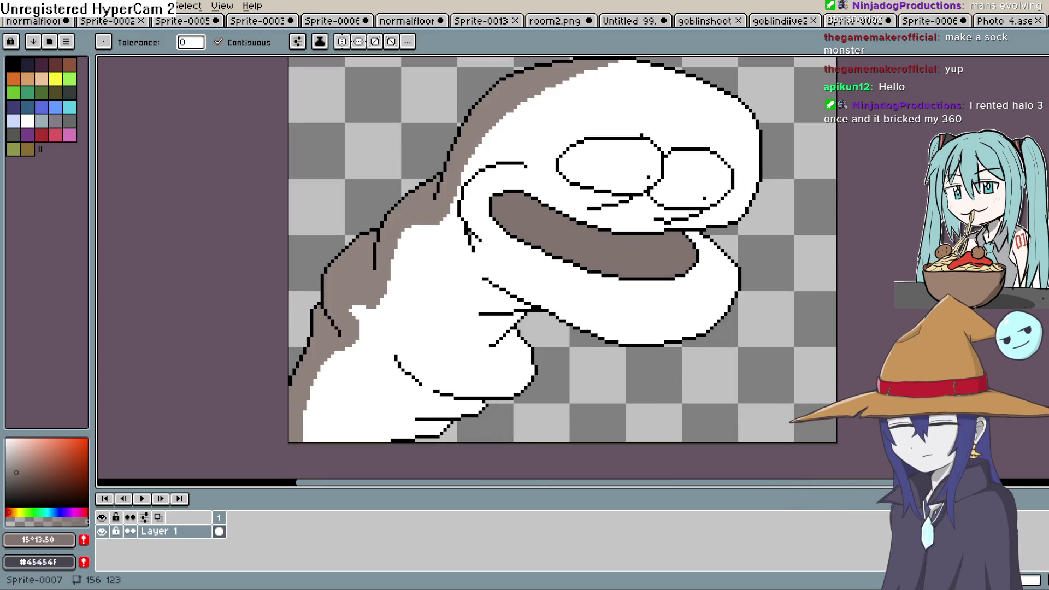
pyautogui.scroll(2, 652, 257)
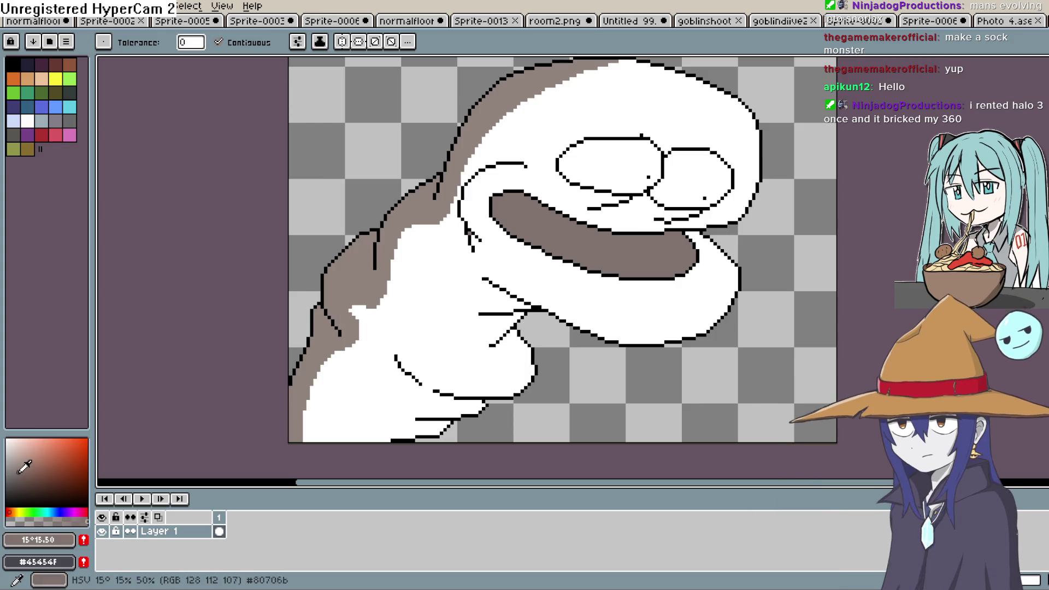
# Try a dark grey line and fill across the mouth, then undo it.
pyautogui.click(8, 489)
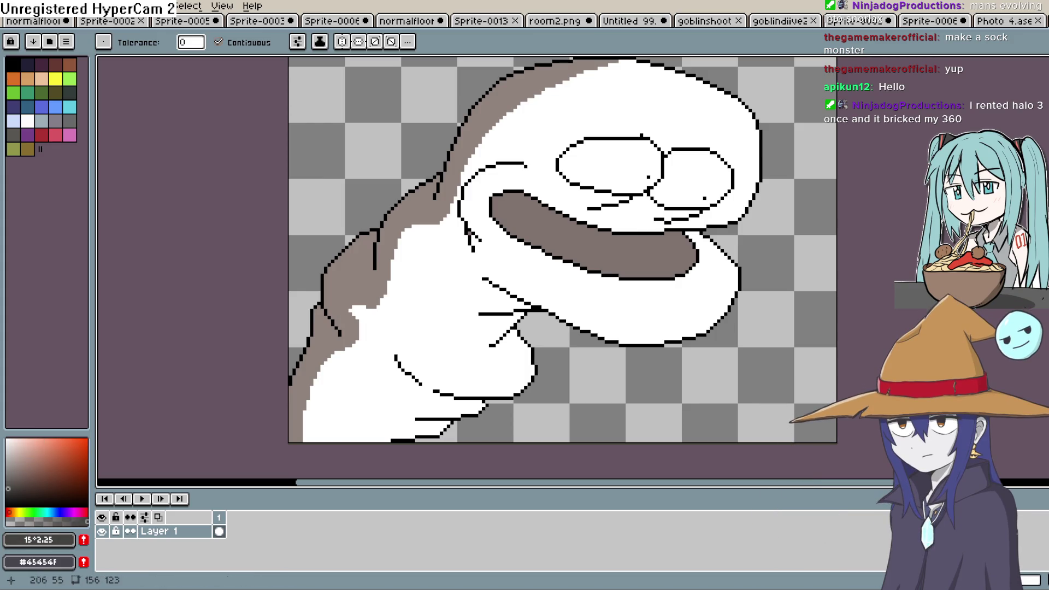
pyautogui.press('b')
pyautogui.scroll(1, 682, 231)
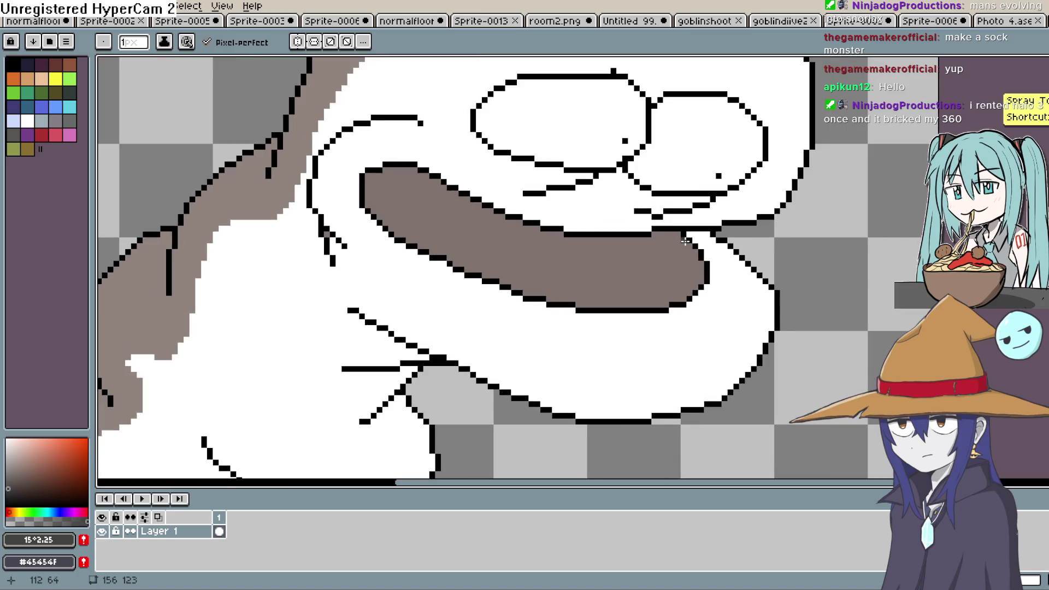
pyautogui.moveTo(680, 244); pyautogui.dragTo(594, 270)
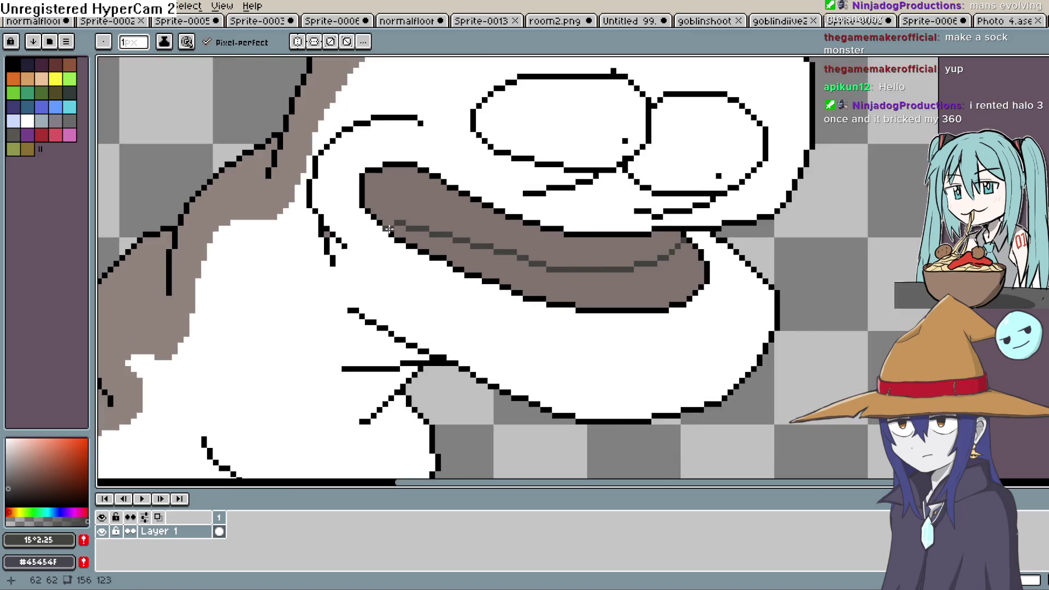
pyautogui.press('g')
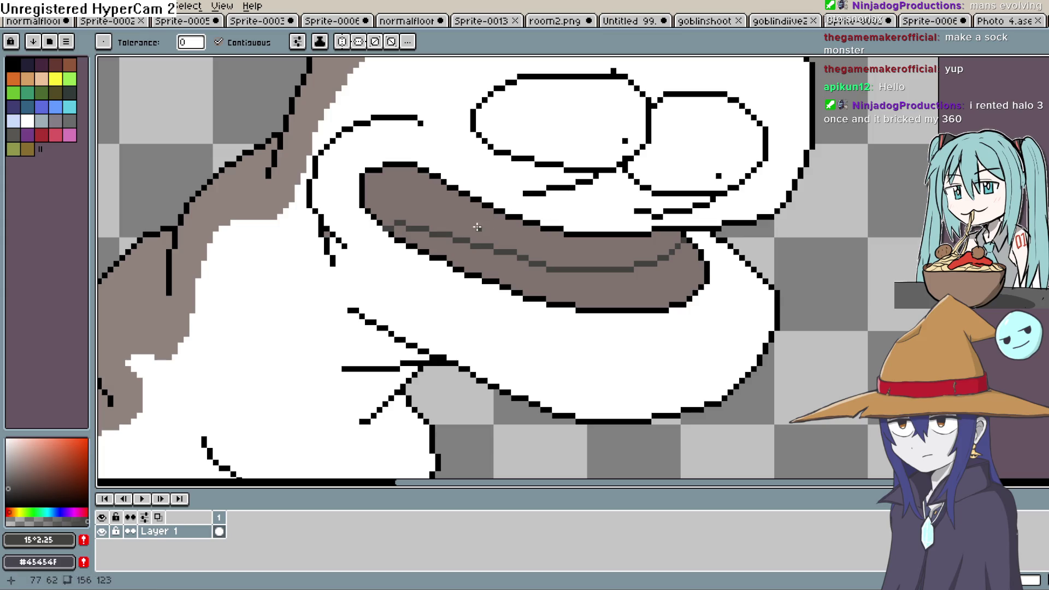
pyautogui.click(477, 227)
pyautogui.scroll(-3, 564, 235)
pyautogui.scroll(1, 585, 235)
pyautogui.scroll(1, 585, 234)
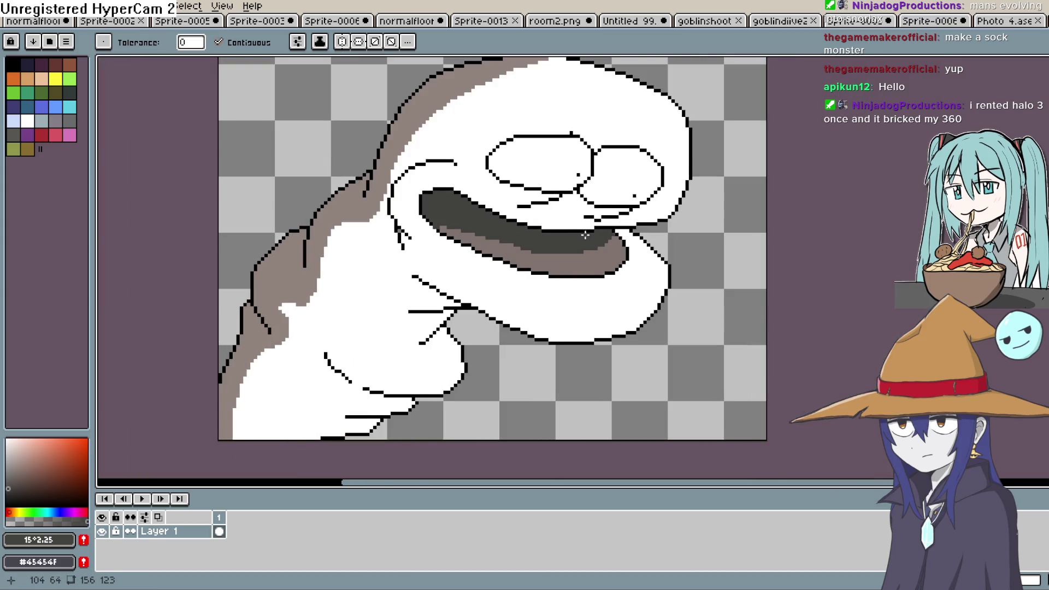
pyautogui.scroll(1, 585, 235)
pyautogui.hotkey('ctrl', 'z')
pyautogui.hotkey('ctrl', 'z')
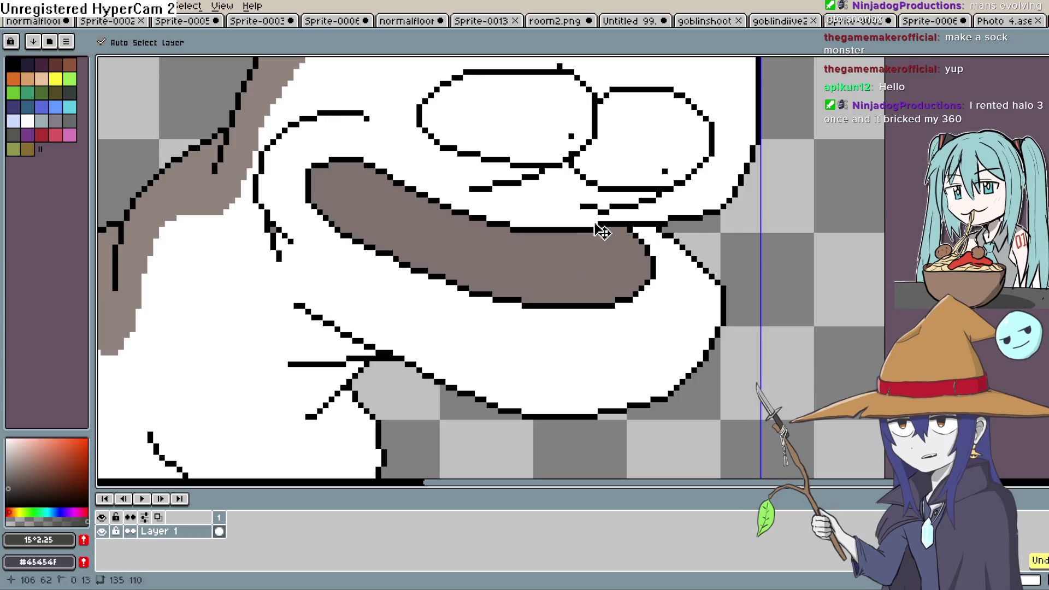
# Pick a darker brown than the sampled mouth colour and fill the upper mouth above a new inner line.
pyautogui.press('b')
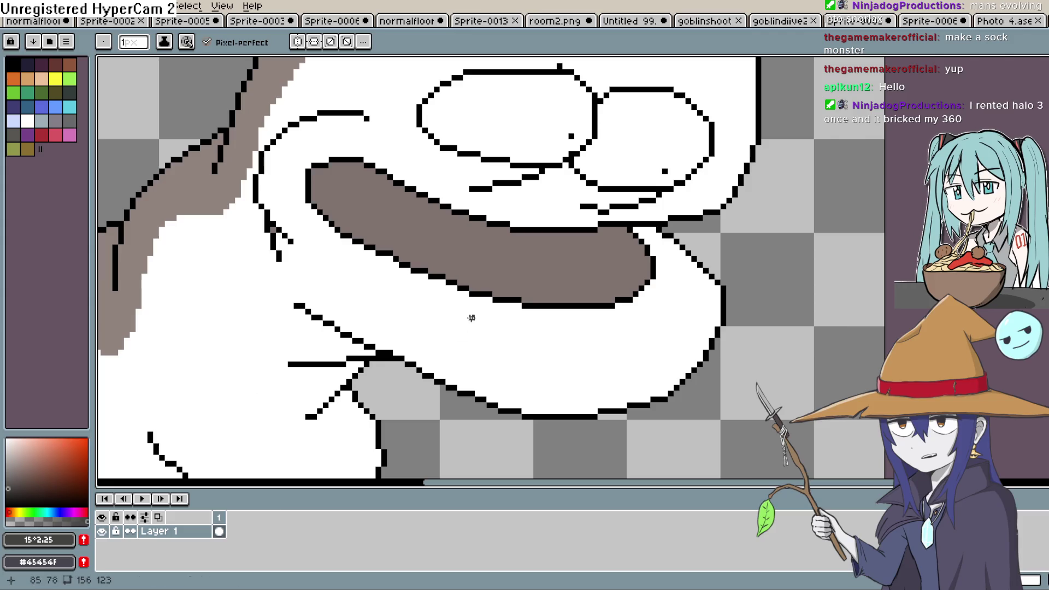
pyautogui.press('i')
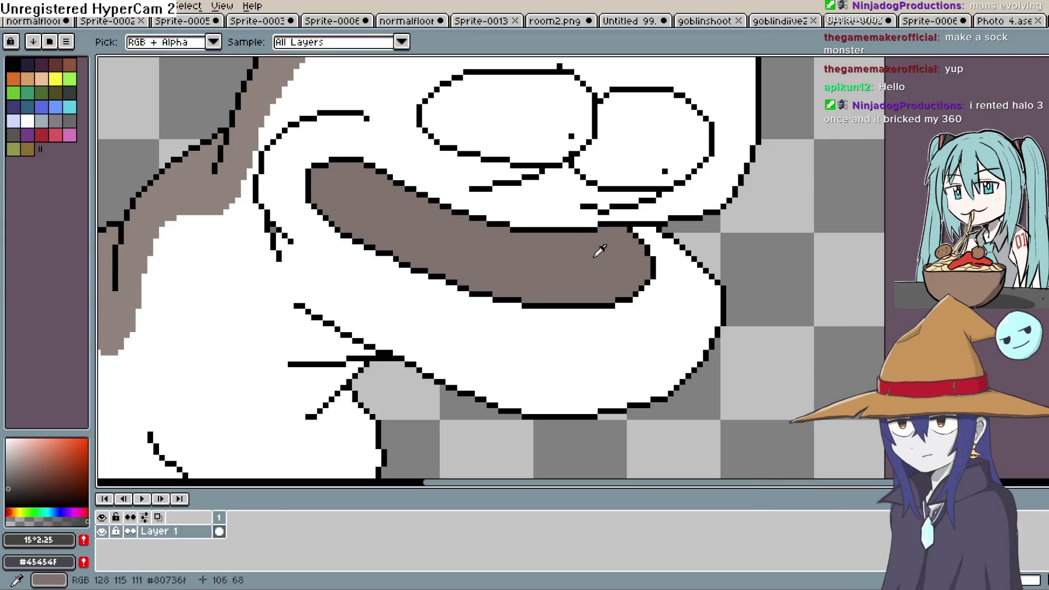
pyautogui.click(604, 244)
pyautogui.click(24, 480)
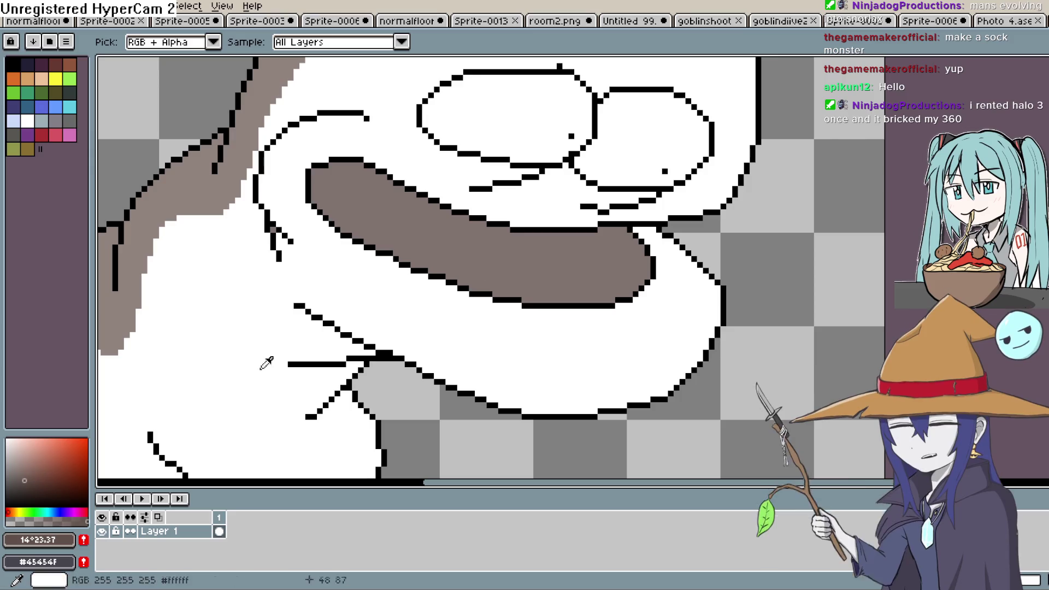
pyautogui.press('b')
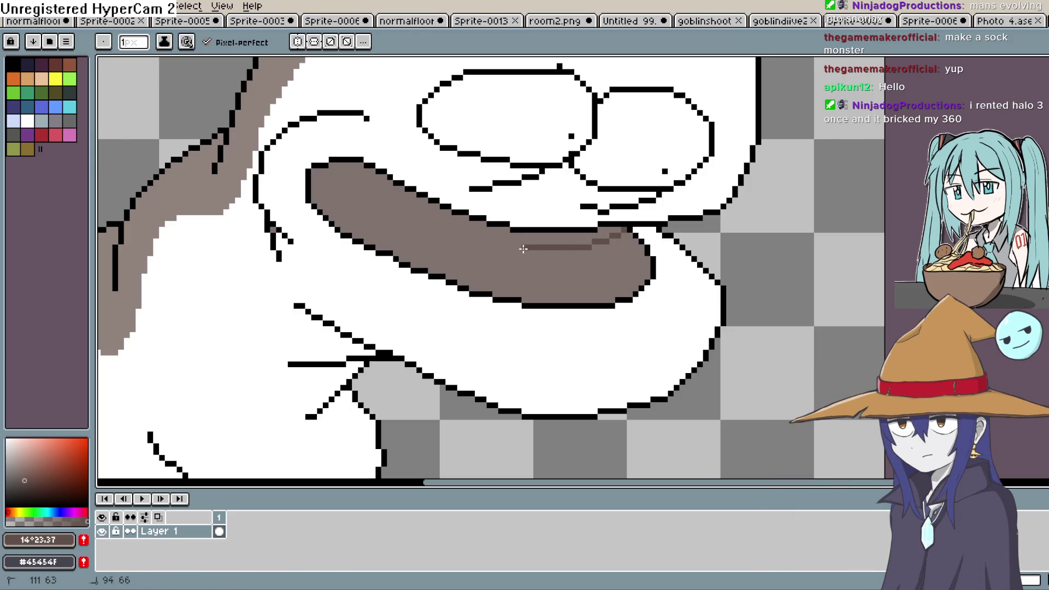
pyautogui.moveTo(523, 249); pyautogui.dragTo(360, 209)
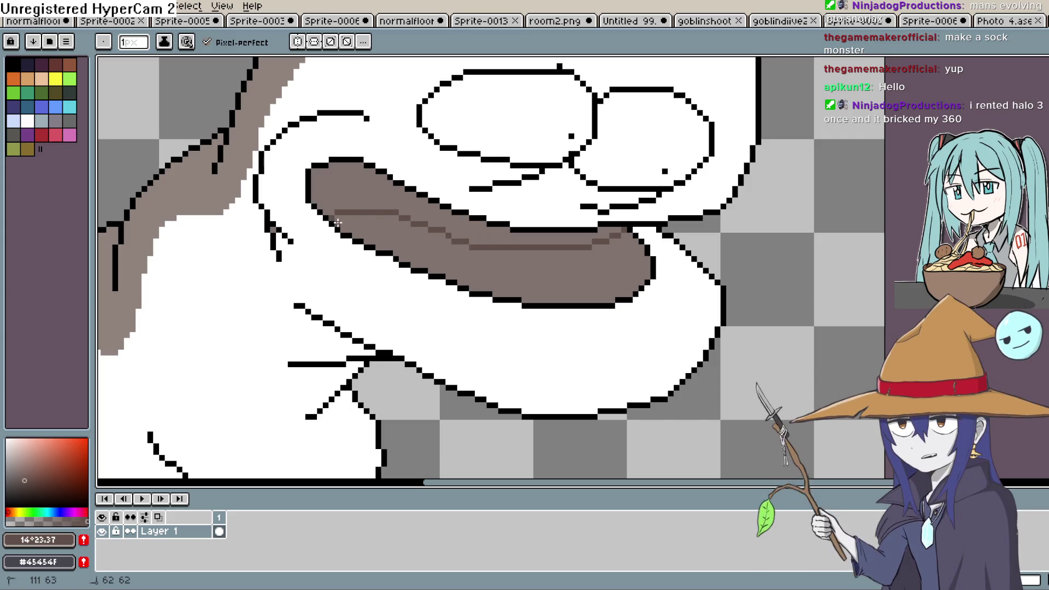
pyautogui.press('g')
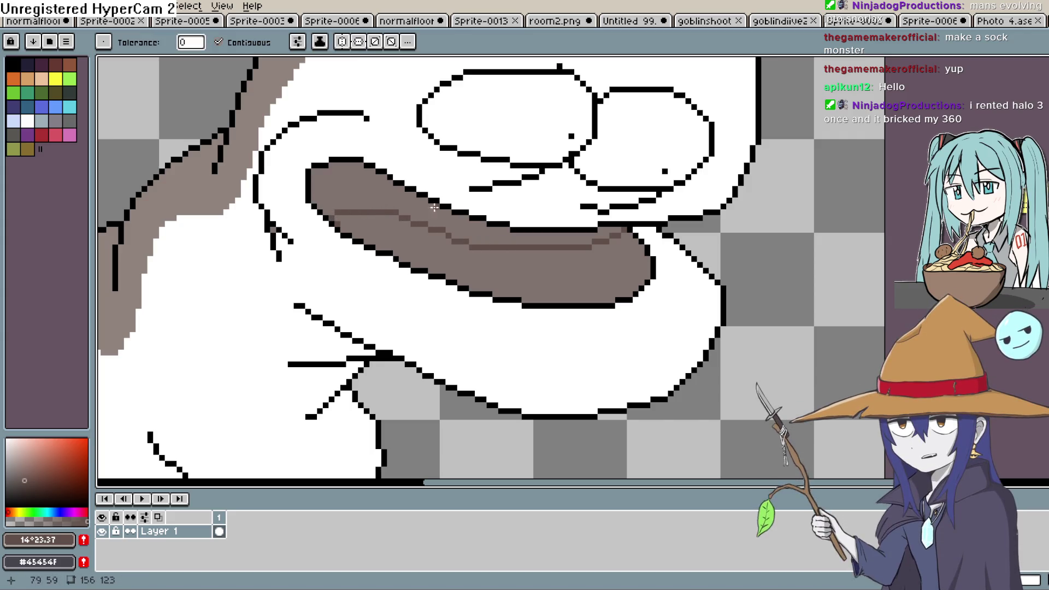
pyautogui.click(425, 207)
pyautogui.scroll(-5, 424, 207)
pyautogui.scroll(3, 931, 203)
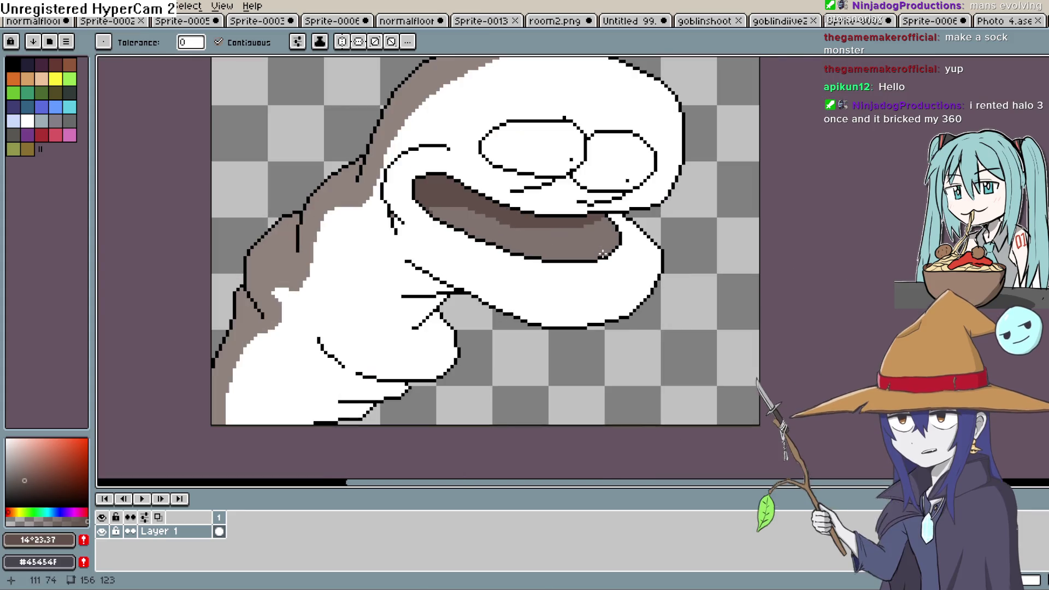
# Sample the grey-brown #91837e from the sock as the drawing colour.
pyautogui.press('e')
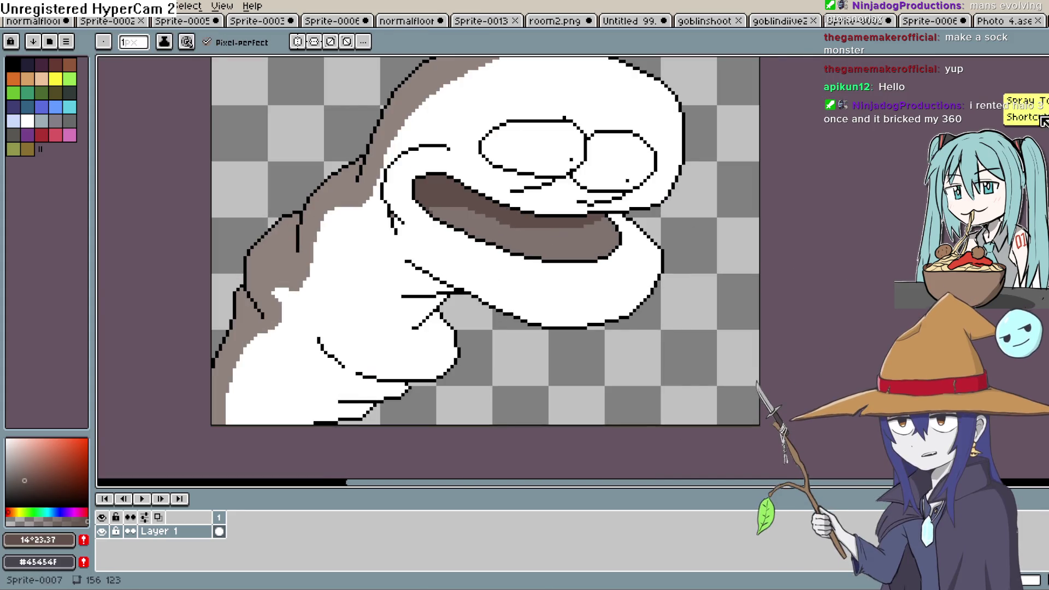
pyautogui.press('i')
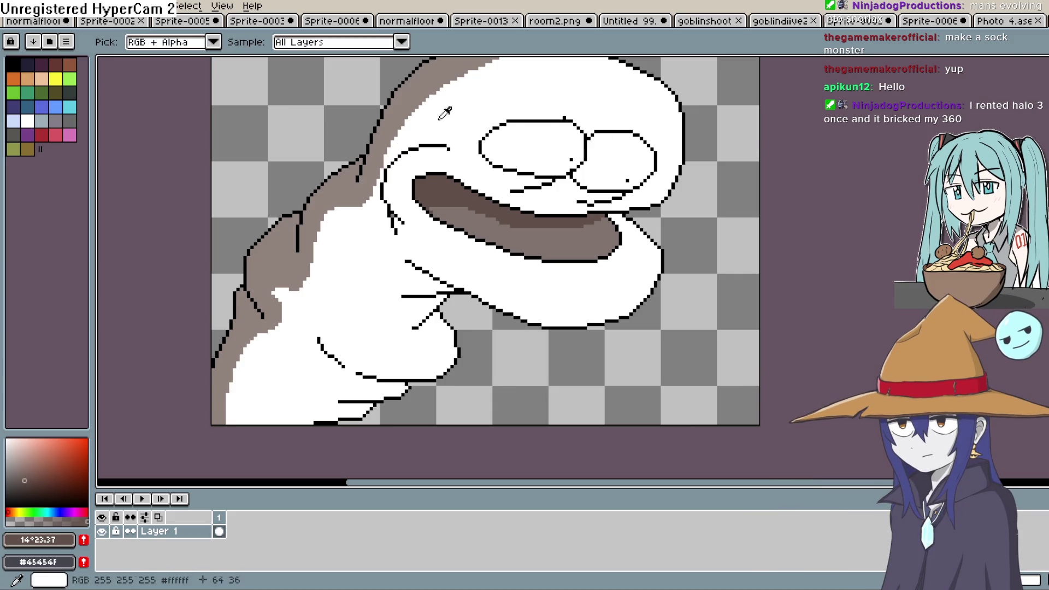
pyautogui.click(444, 84)
pyautogui.press('b')
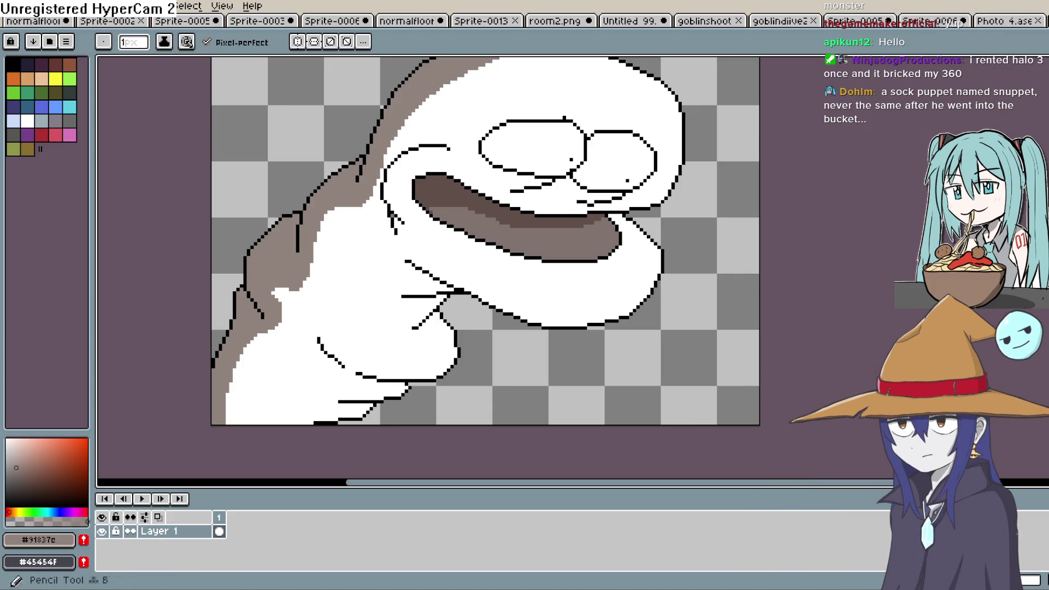
pyautogui.scroll(-2, 726, 197)
pyautogui.scroll(4, 736, 167)
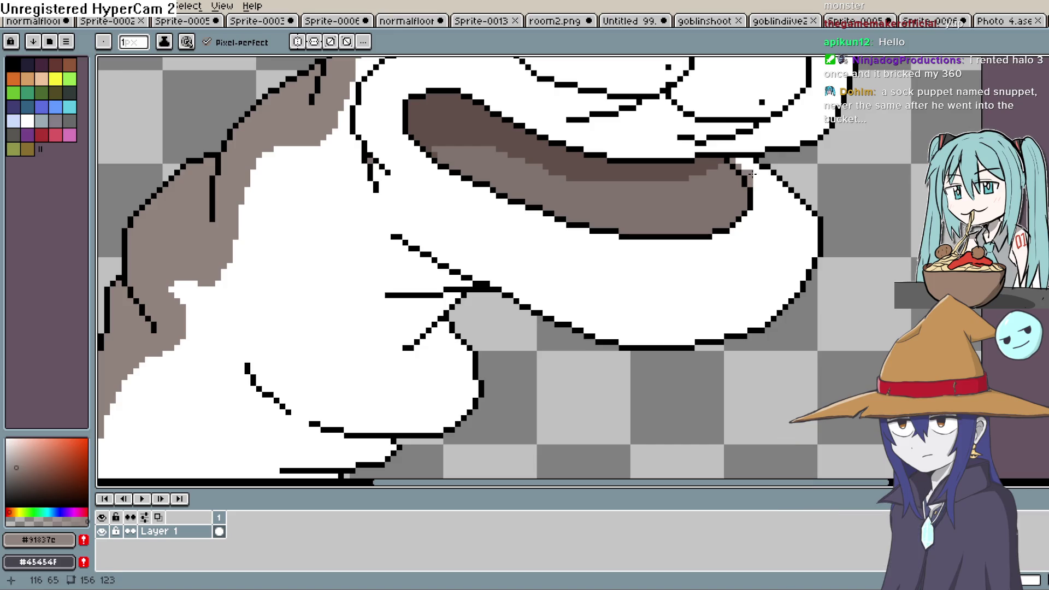
# Draw the lower lip line toward the mouth corner and fill the band beneath grey-brown.
pyautogui.moveTo(694, 266); pyautogui.dragTo(559, 250)
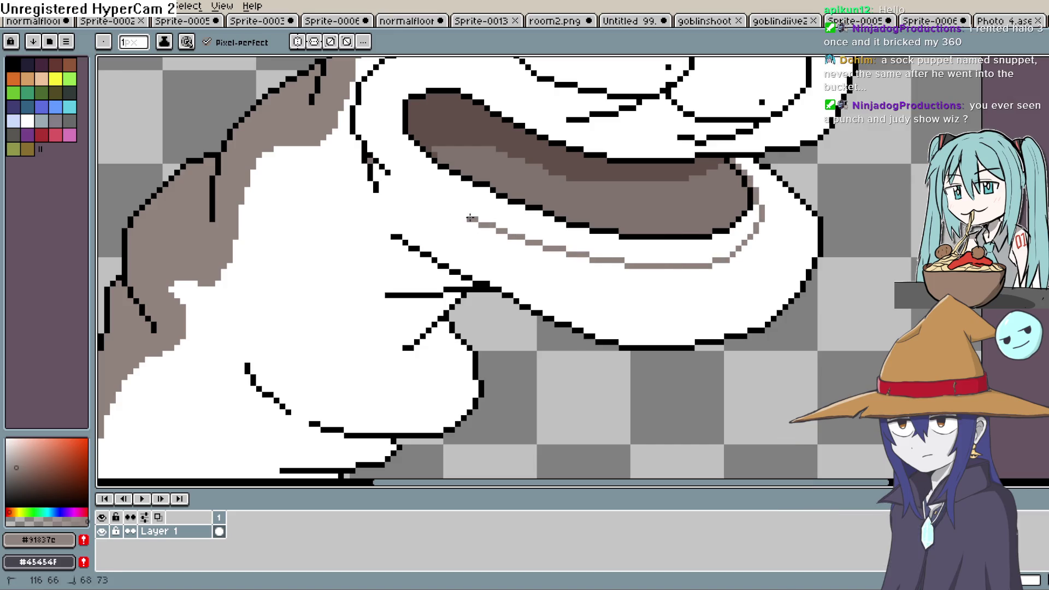
pyautogui.moveTo(433, 177); pyautogui.dragTo(415, 147)
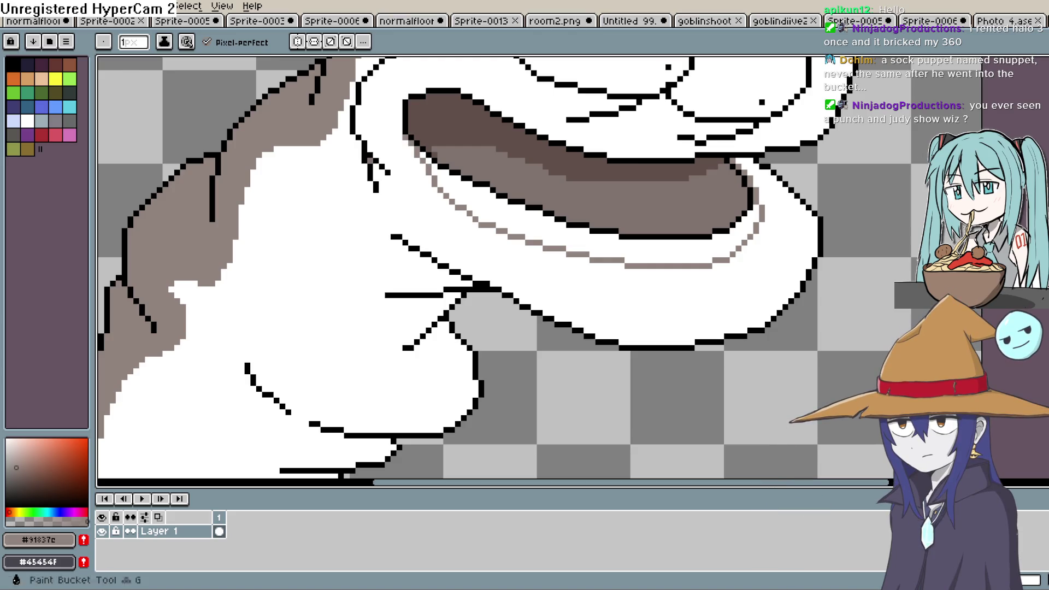
pyautogui.press('g')
pyautogui.click(681, 251)
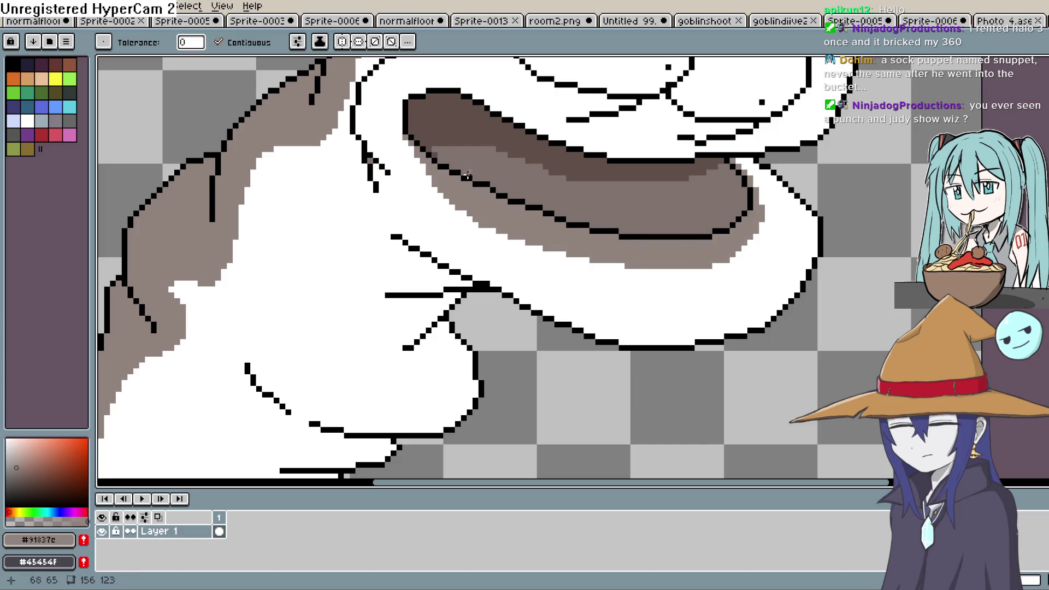
pyautogui.scroll(-4, 607, 219)
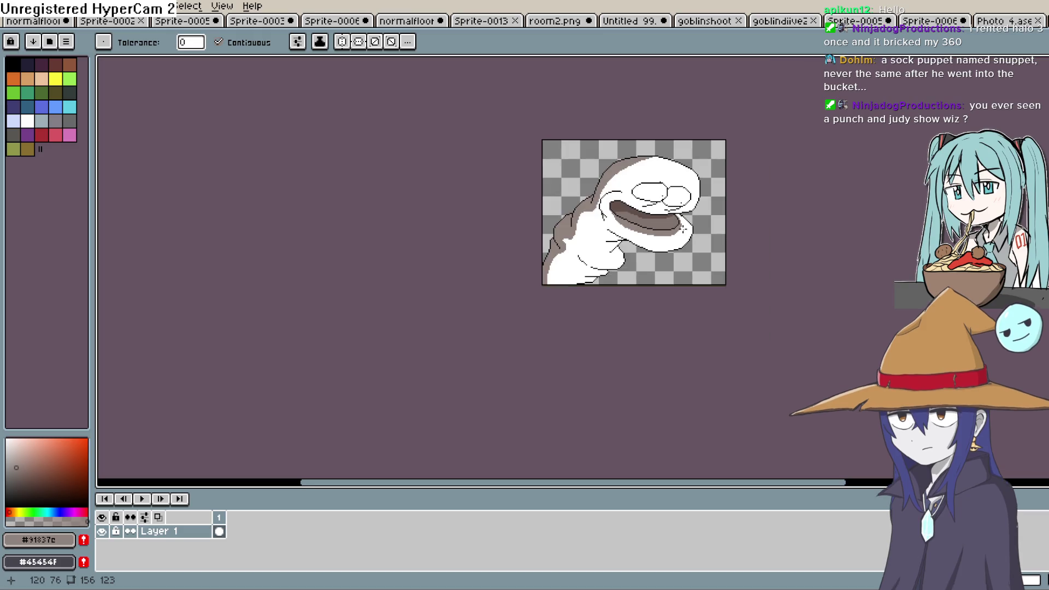
pyautogui.scroll(1, 680, 239)
pyautogui.press('b')
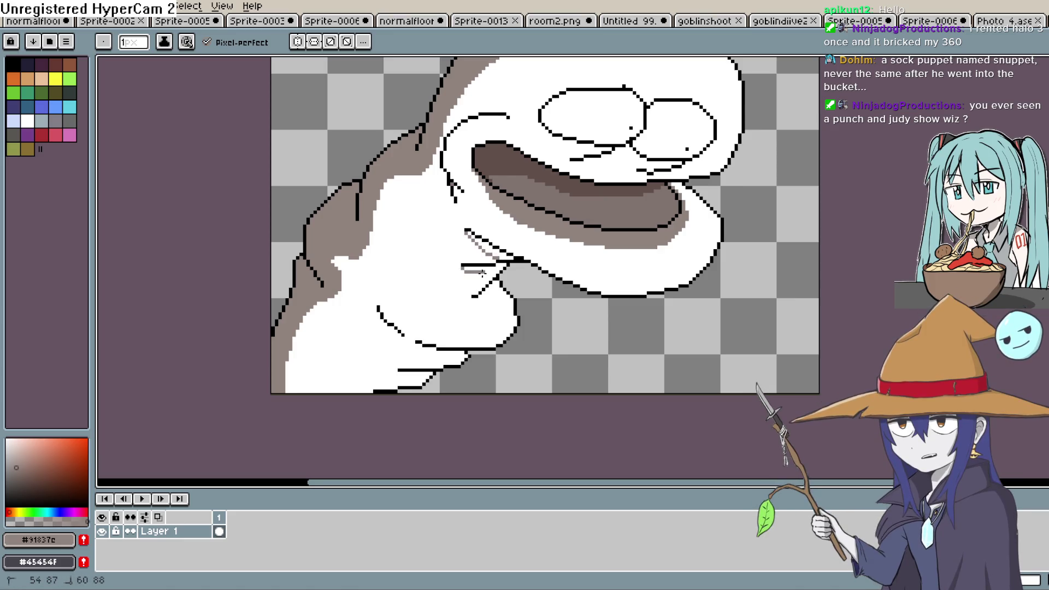
# Draw grey shading strokes by the jaw, on the hand, along the lower hand and near the bottom edge.
pyautogui.moveTo(462, 272)
pyautogui.mouseDown()
pyautogui.moveTo(491, 276)
pyautogui.moveTo(499, 296)
pyautogui.mouseUp()
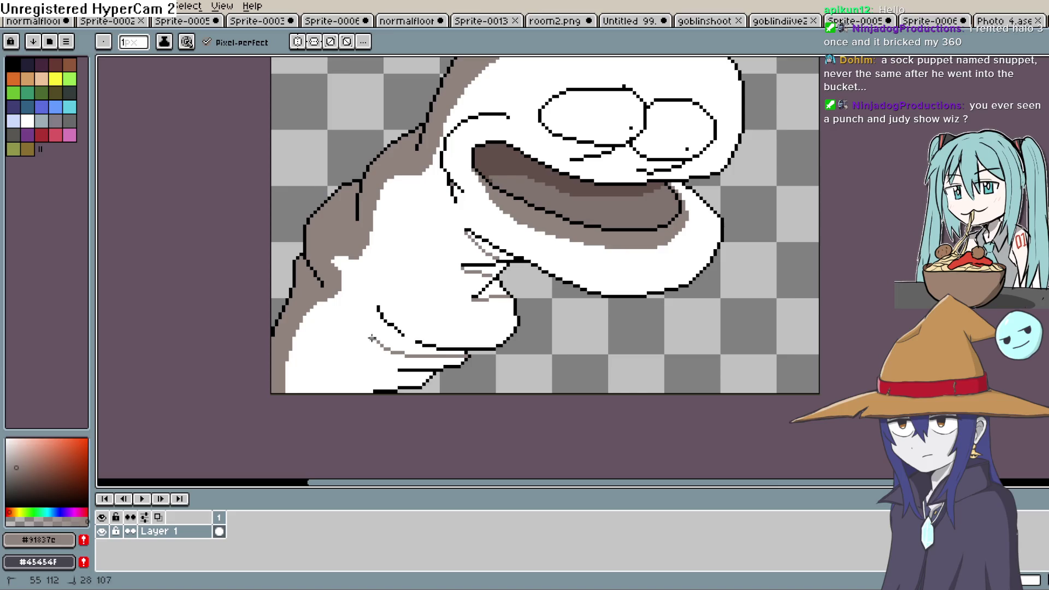
pyautogui.moveTo(371, 339)
pyautogui.mouseDown()
pyautogui.moveTo(373, 311)
pyautogui.moveTo(412, 342)
pyautogui.mouseUp()
pyautogui.moveTo(353, 360); pyautogui.dragTo(387, 384)
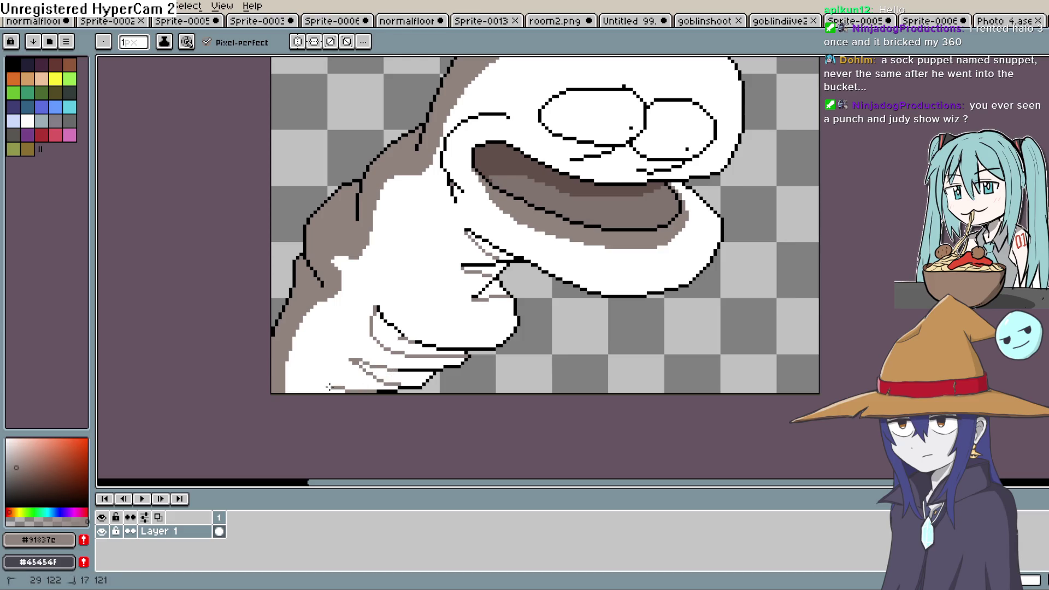
pyautogui.moveTo(328, 387); pyautogui.dragTo(285, 372)
# Flood-fill the areas between the hand and mouth lines and a small bottom pocket with taupe.
pyautogui.press('g')
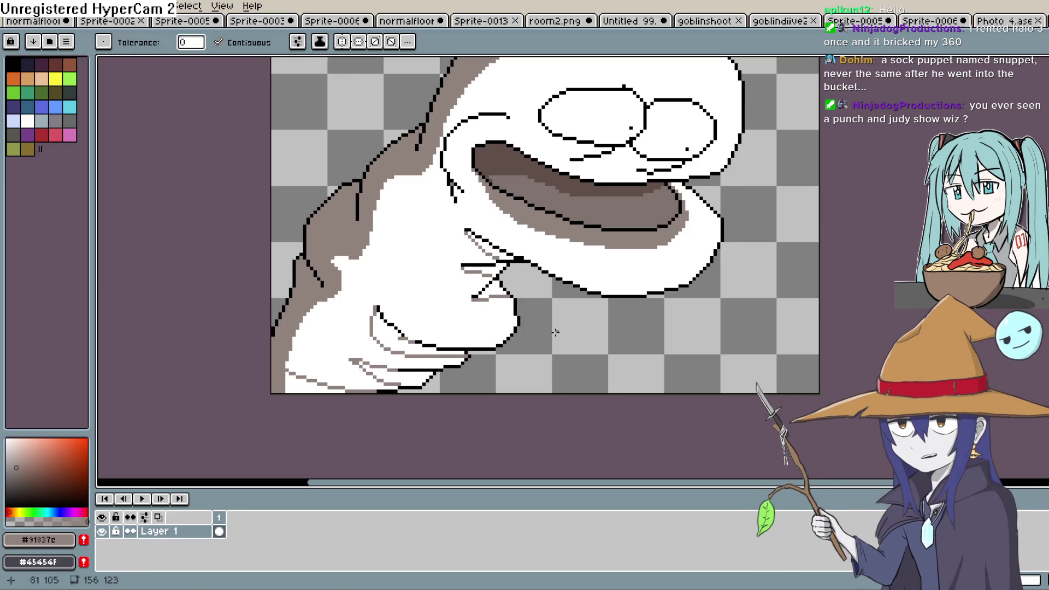
pyautogui.click(390, 341)
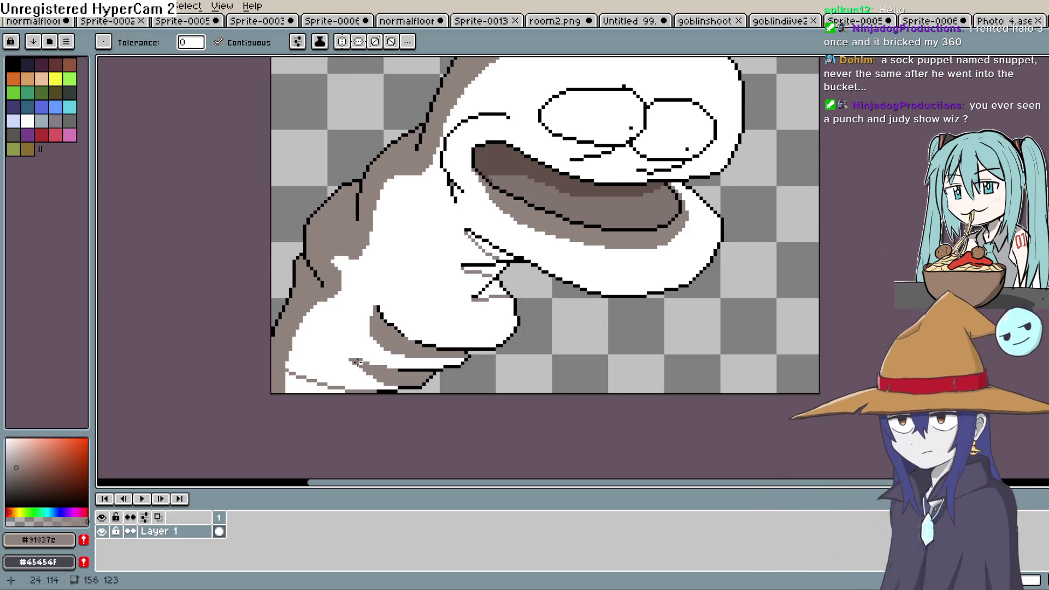
pyautogui.click(361, 363)
pyautogui.click(496, 271)
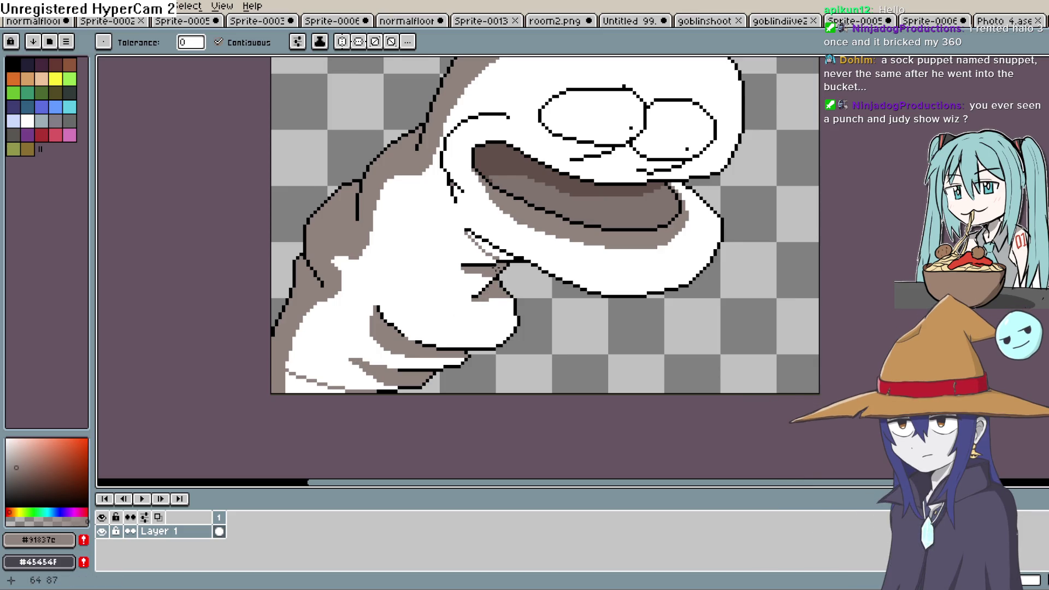
pyautogui.click(467, 238)
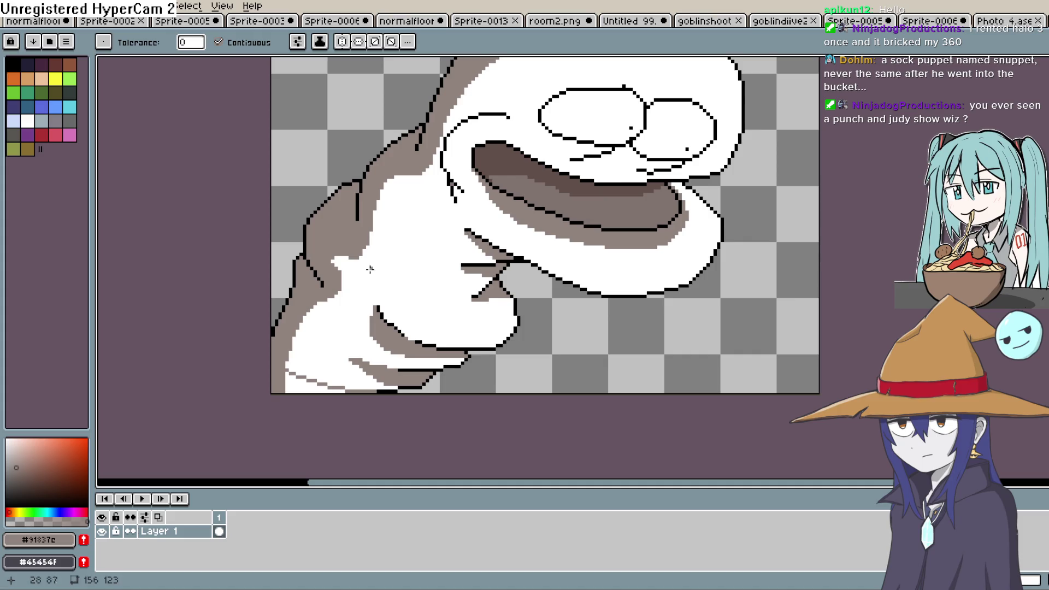
pyautogui.scroll(-3, 508, 357)
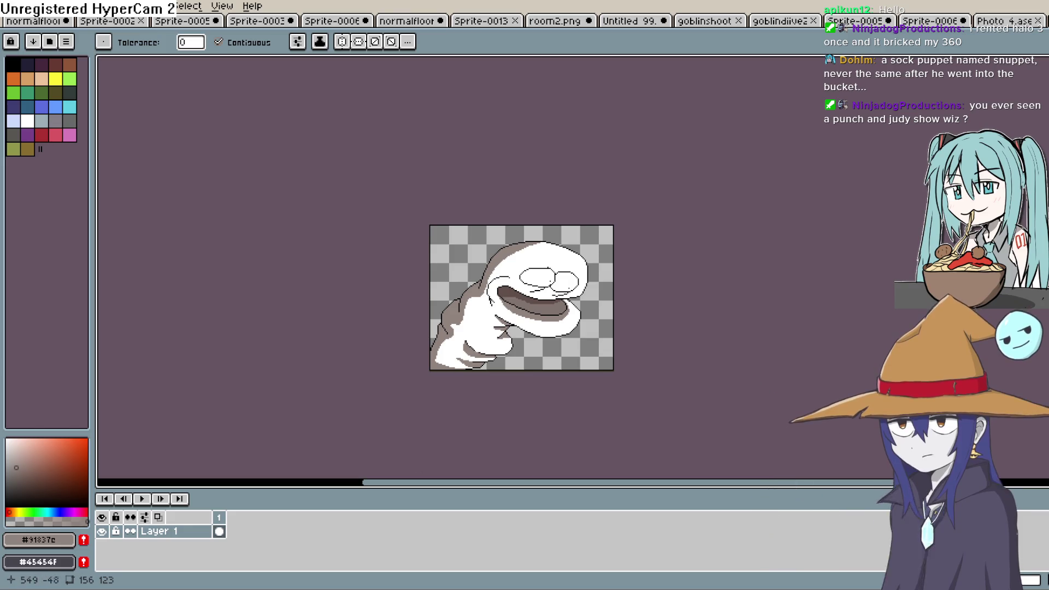
# Sample colours and fill the inner mouth with a lighter grey.
pyautogui.press('i')
pyautogui.scroll(5, 593, 304)
pyautogui.click(565, 355)
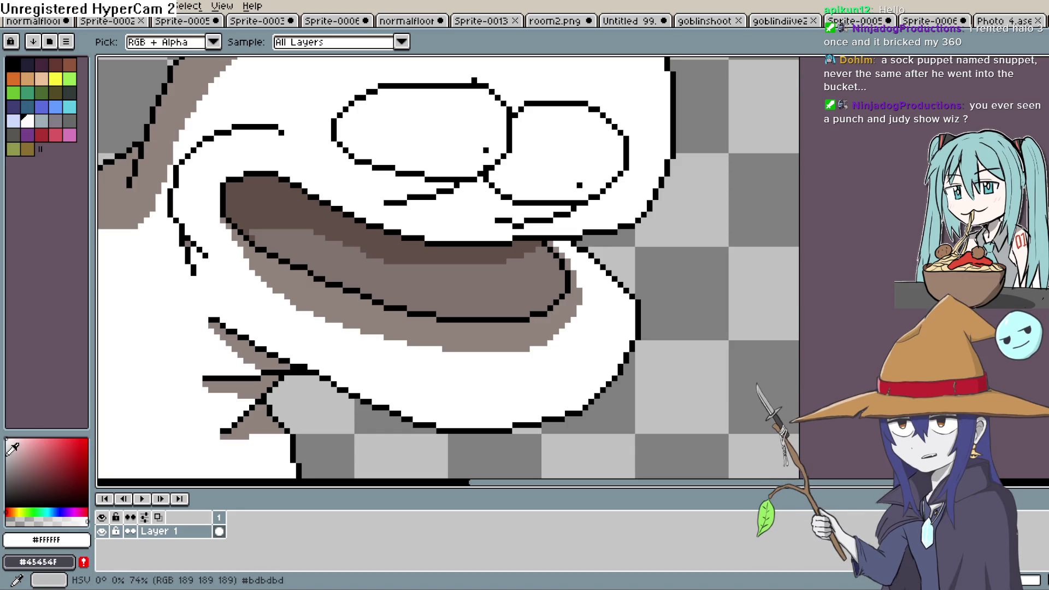
pyautogui.moveTo(8, 454); pyautogui.dragTo(16, 470)
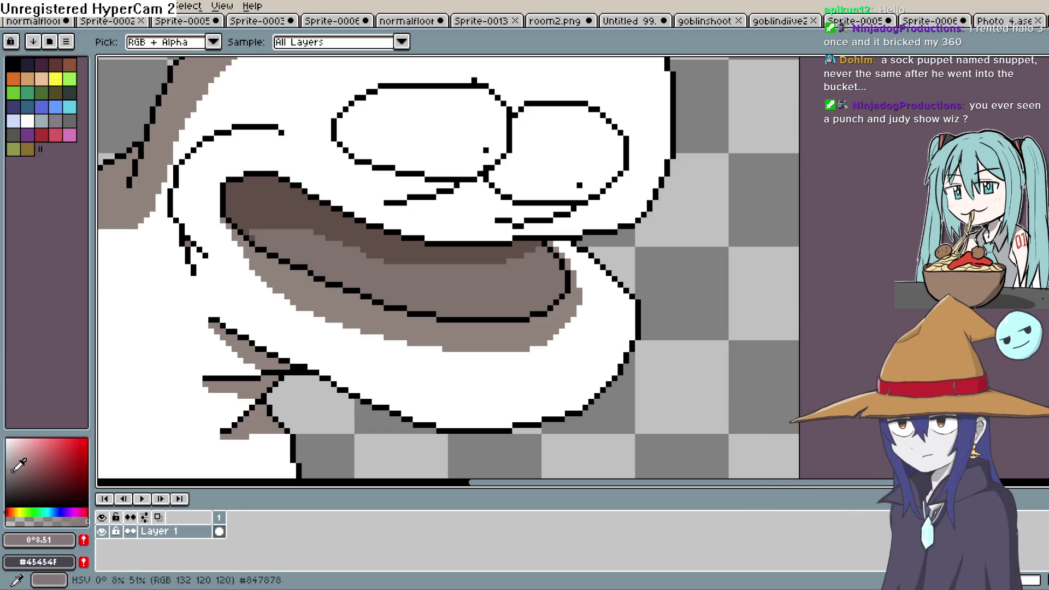
pyautogui.press('g')
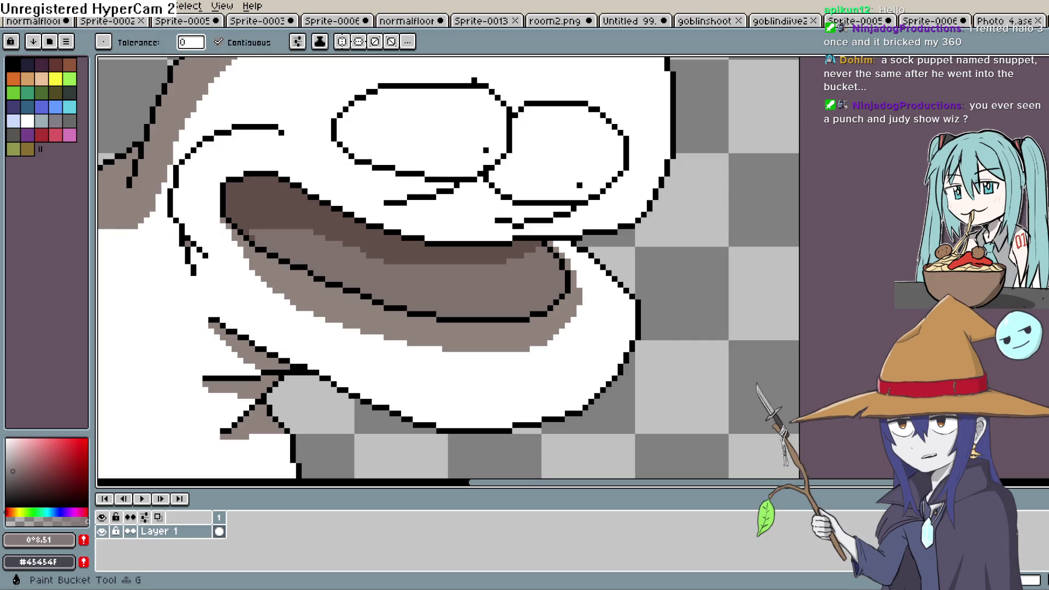
pyautogui.click(9, 462)
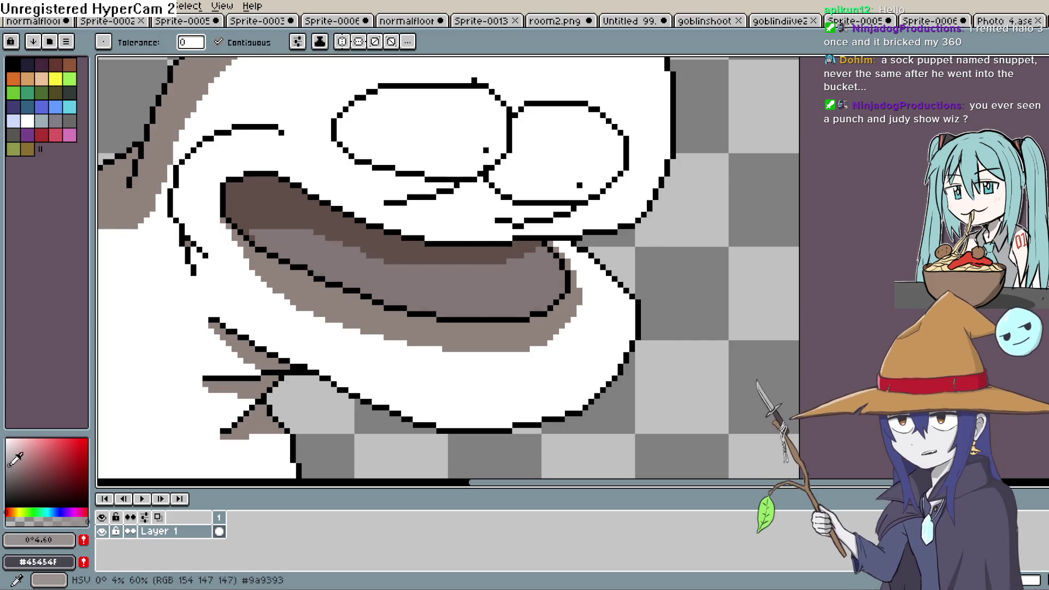
pyautogui.click(440, 288)
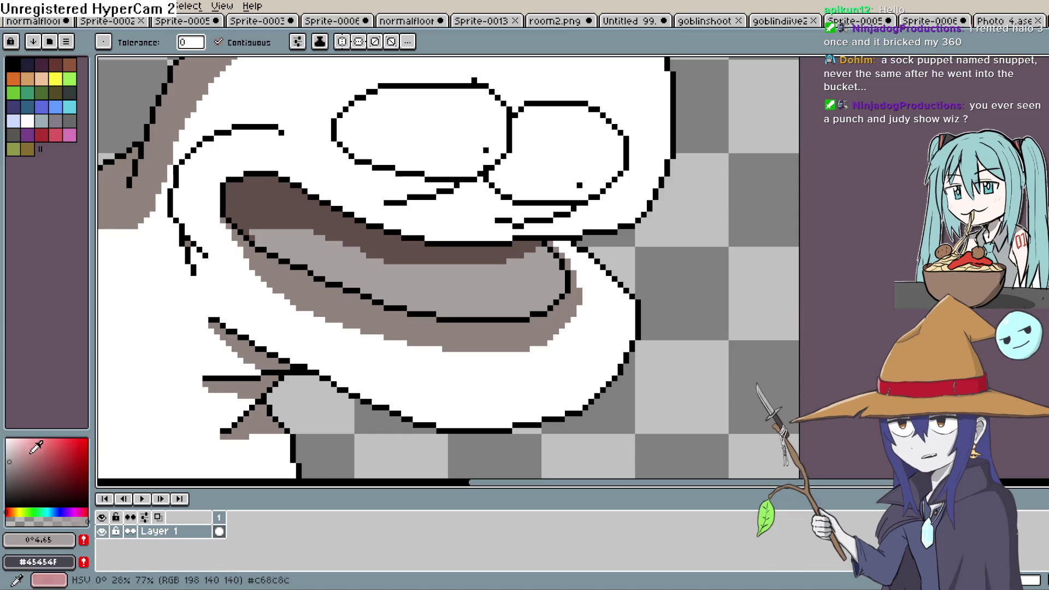
# Fill the upper mouth region with mid grey-brown, undoing a lighter grey trial.
pyautogui.click(10, 467)
pyautogui.click(7, 464)
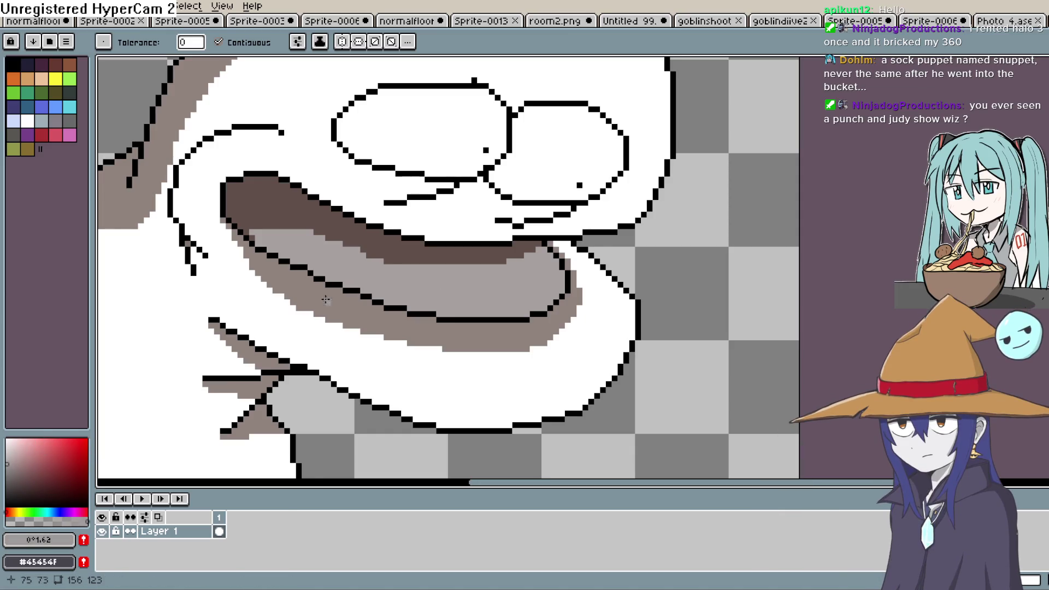
pyautogui.click(411, 260)
pyautogui.hotkey('ctrl', 'z')
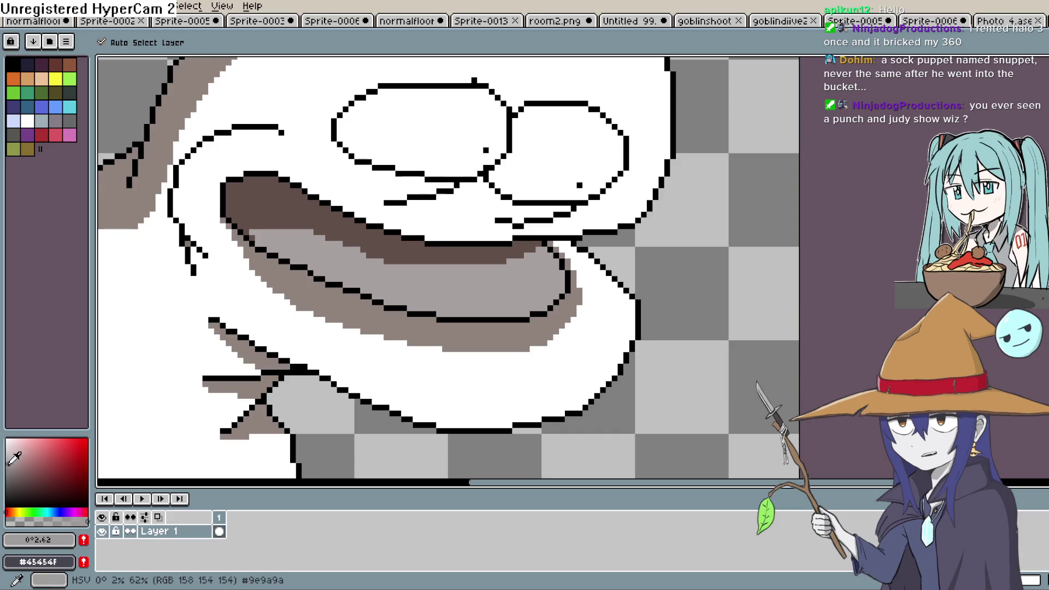
pyautogui.keyDown('alt'); pyautogui.click(381, 301); pyautogui.keyUp('alt')
pyautogui.click(408, 256)
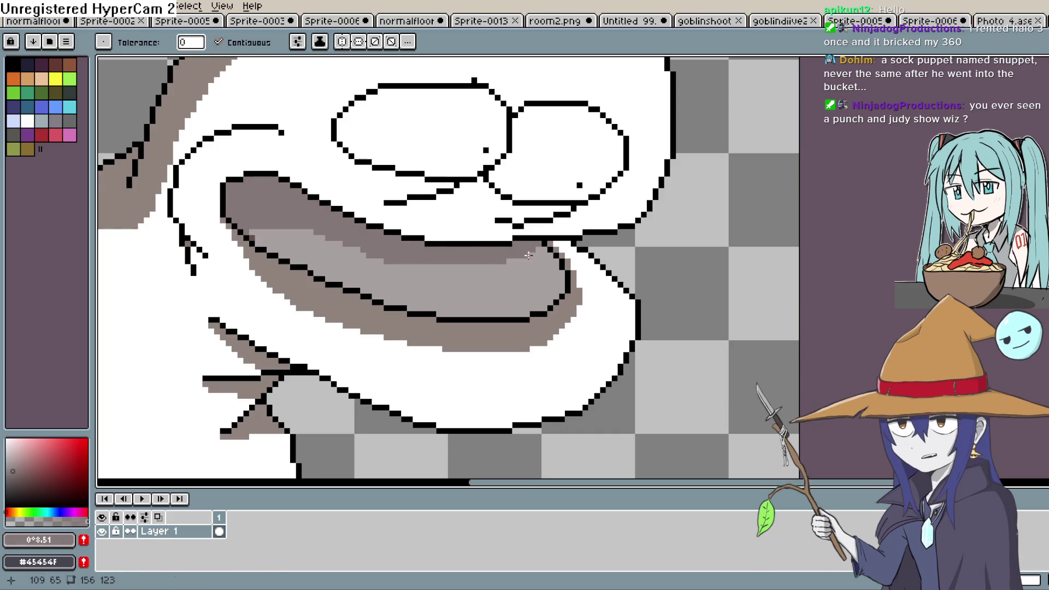
pyautogui.scroll(-3, 527, 256)
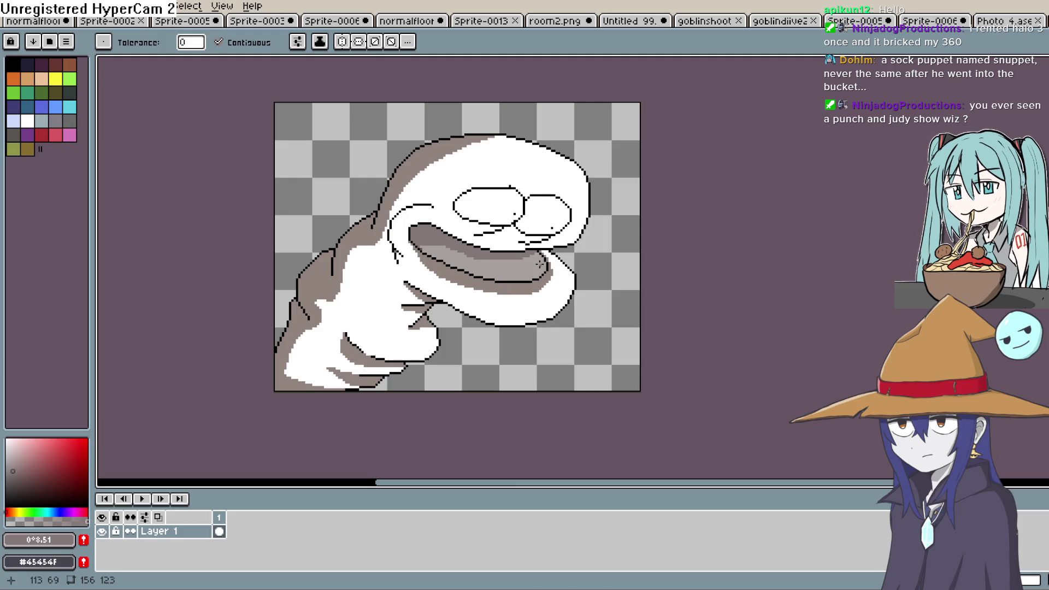
# Sample the grey-brown and draw the pencil line along the head's top edge, then zoom out.
pyautogui.press('i')
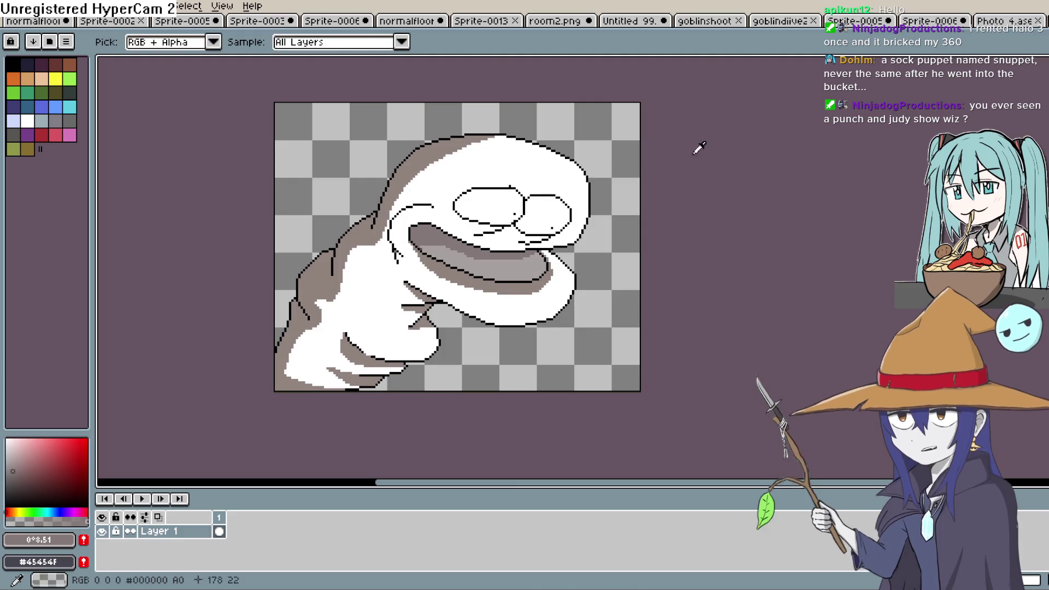
pyautogui.click(441, 153)
pyautogui.press('b')
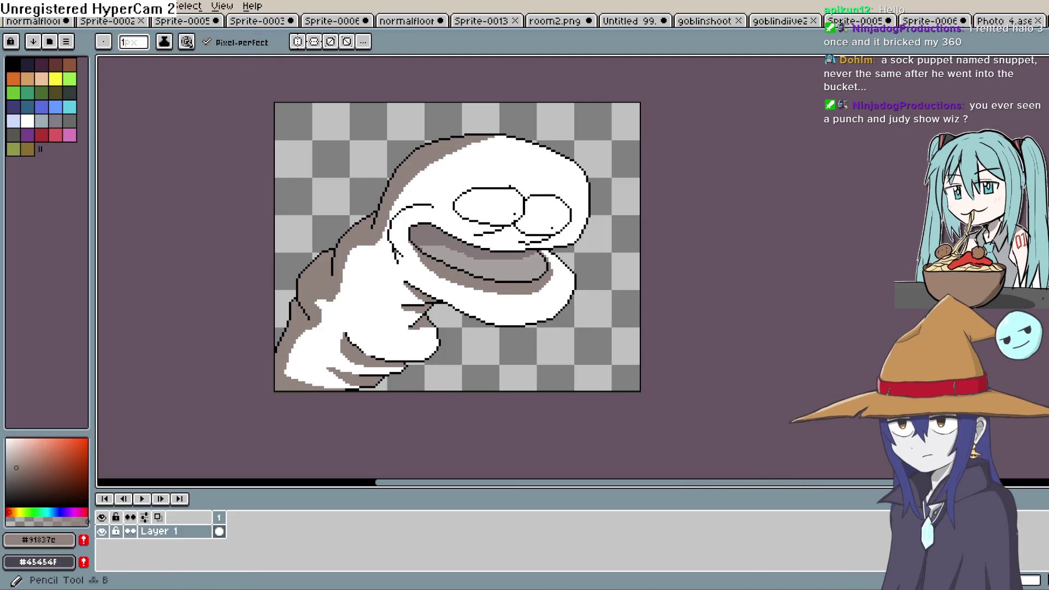
pyautogui.scroll(2, 436, 155)
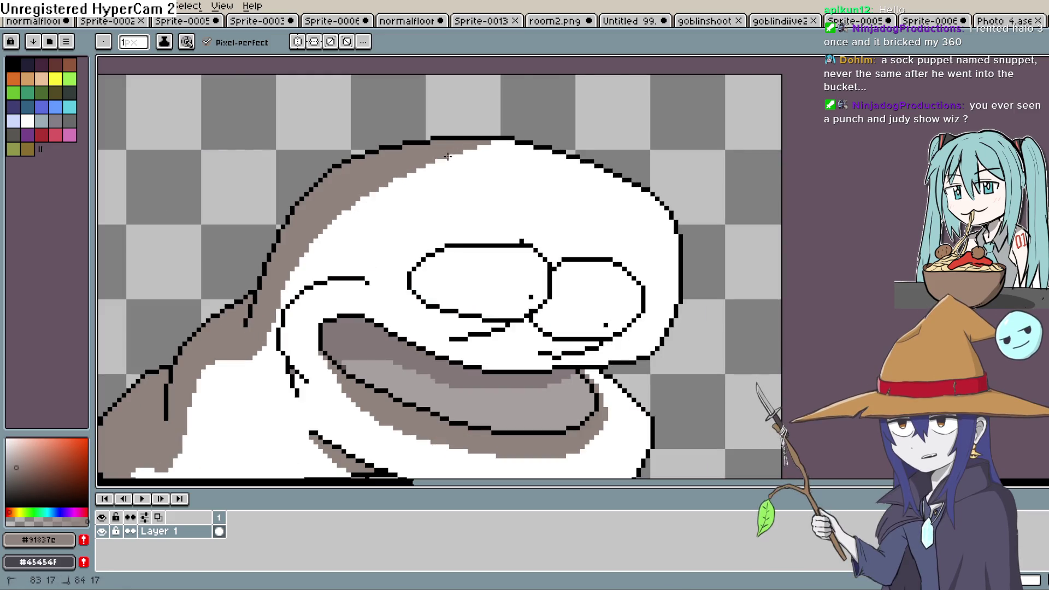
pyautogui.keyDown('shift'); pyautogui.click(578, 160); pyautogui.keyUp('shift')
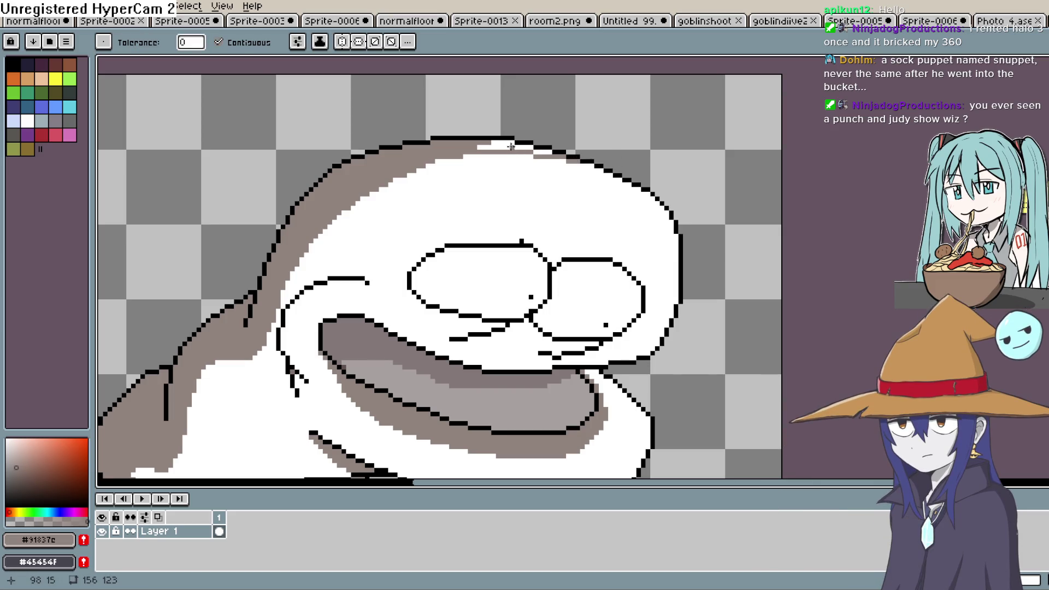
pyautogui.scroll(-3, 540, 154)
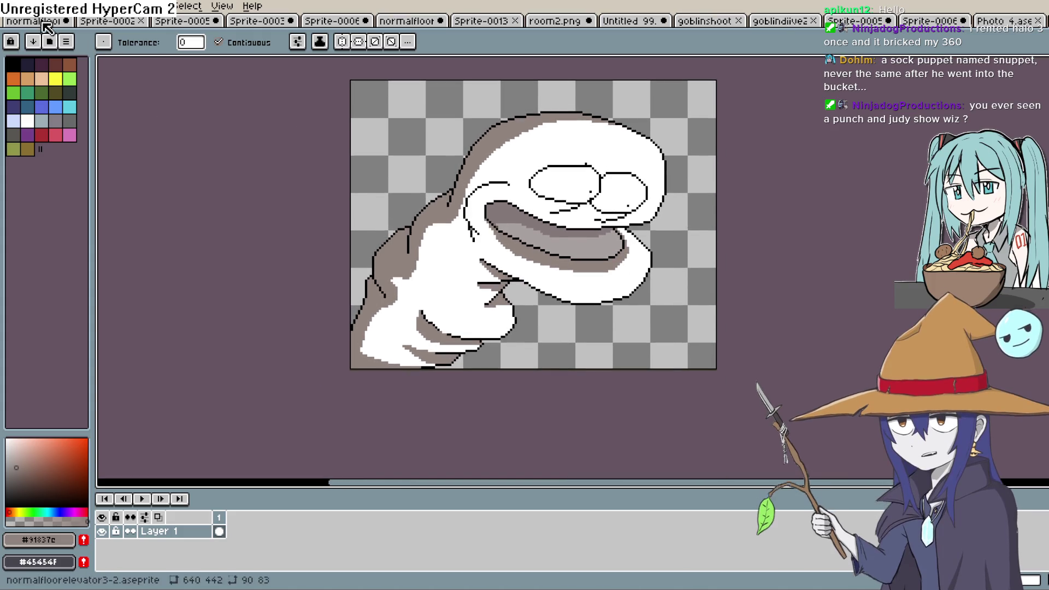
# Export the sock-puppet drawing from Aseprite as sockmomster.png.
pyautogui.click(11, 6)
pyautogui.moveTo(77, 122)
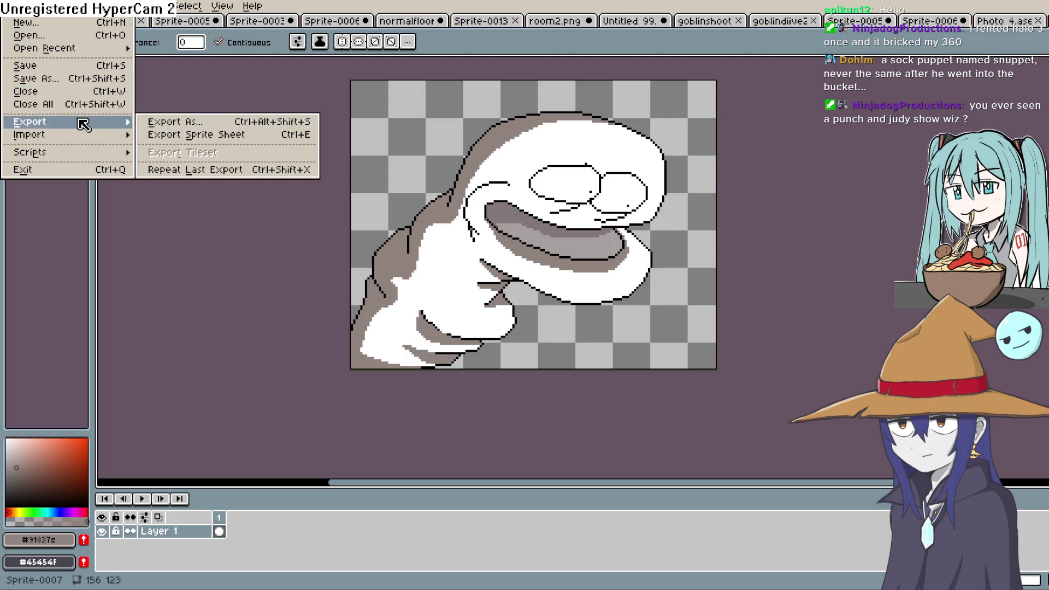
pyautogui.click(138, 123)
pyautogui.click(263, 30)
pyautogui.write('sockmomster.png')
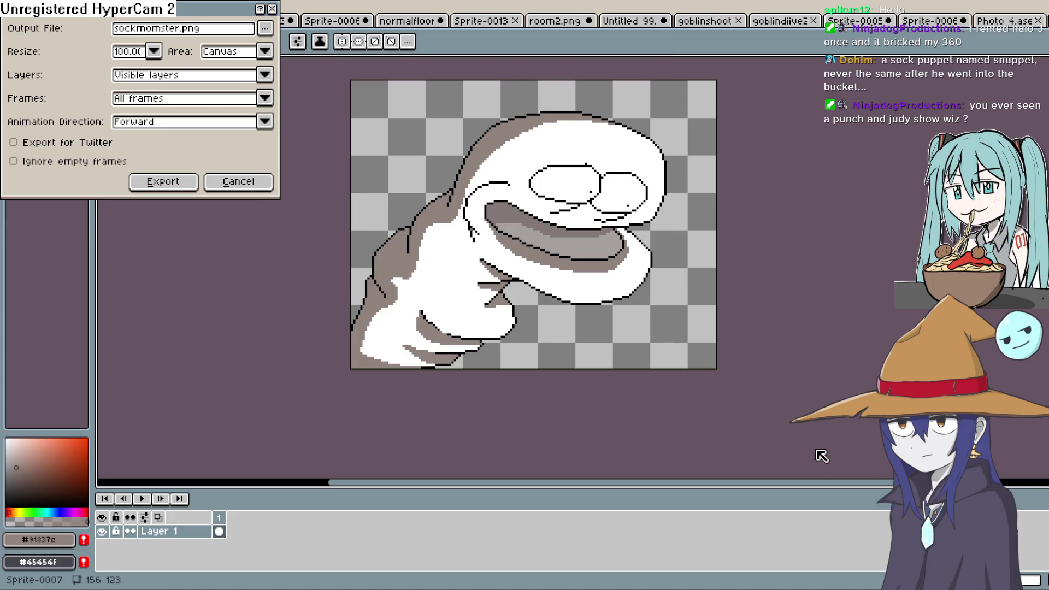
pyautogui.click(185, 185)
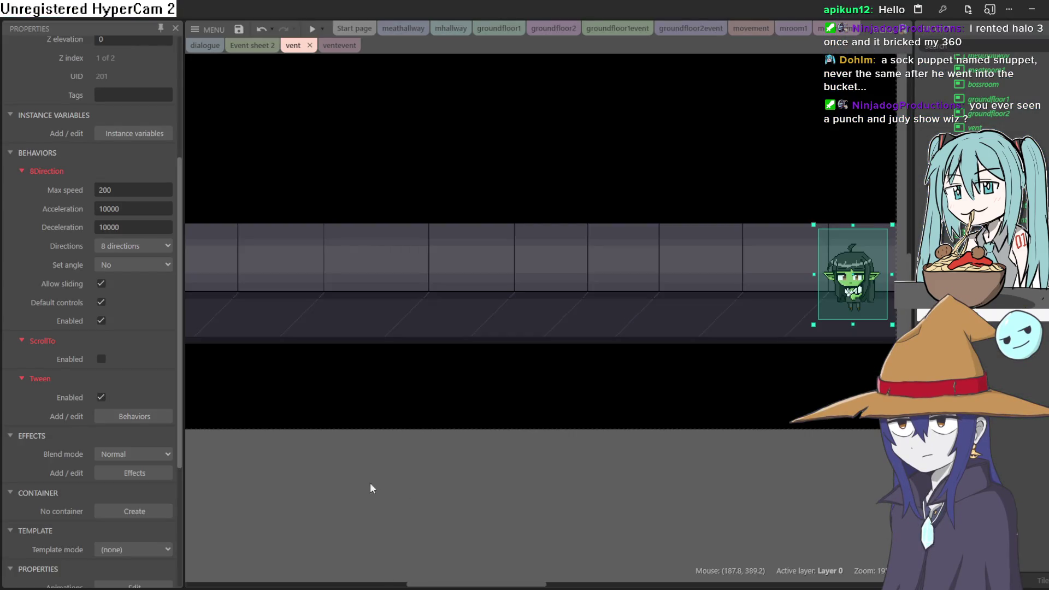
# Insert a new Sprite object into the vent layout.
pyautogui.click(371, 487)
pyautogui.hscroll(-5, 628, 392)
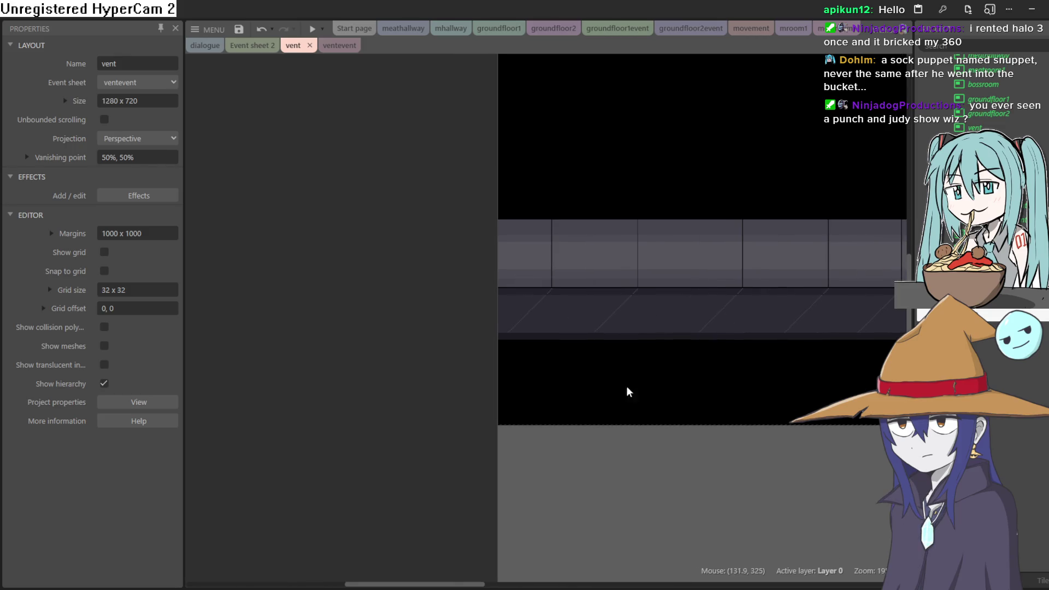
pyautogui.doubleClick(352, 347)
pyautogui.click(644, 435)
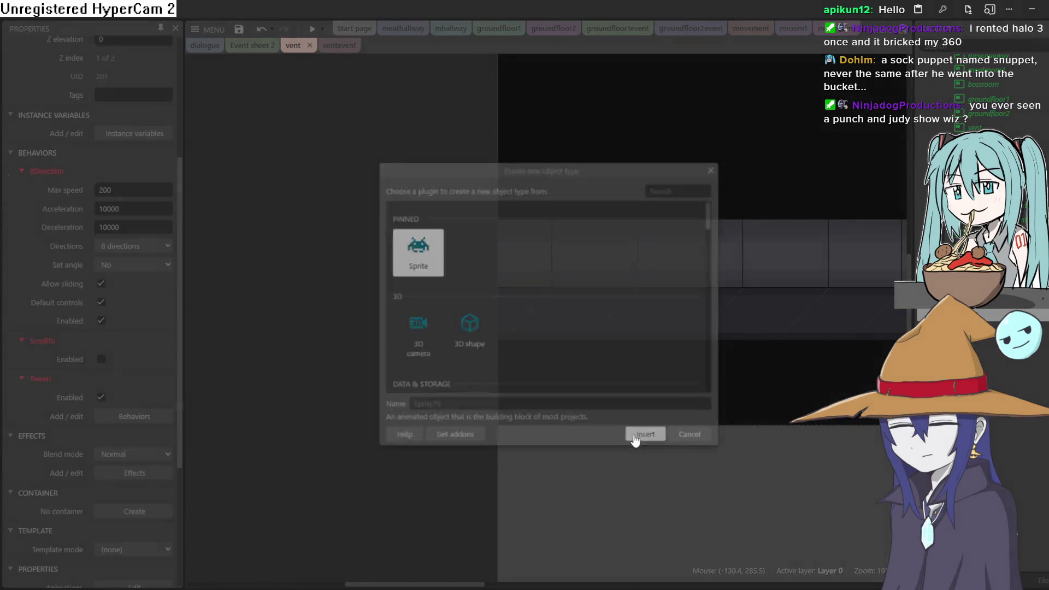
pyautogui.click(488, 351)
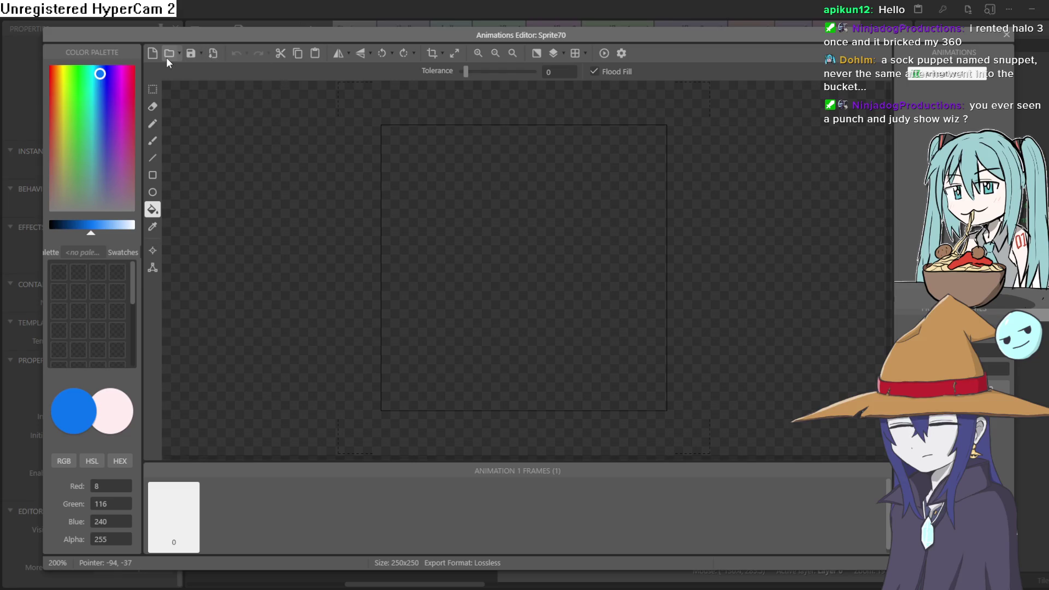
# Paste the sock-puppet image into the sprite, move it onto the corridor, and start a preview.
pyautogui.hotkey('ctrl', 'v')
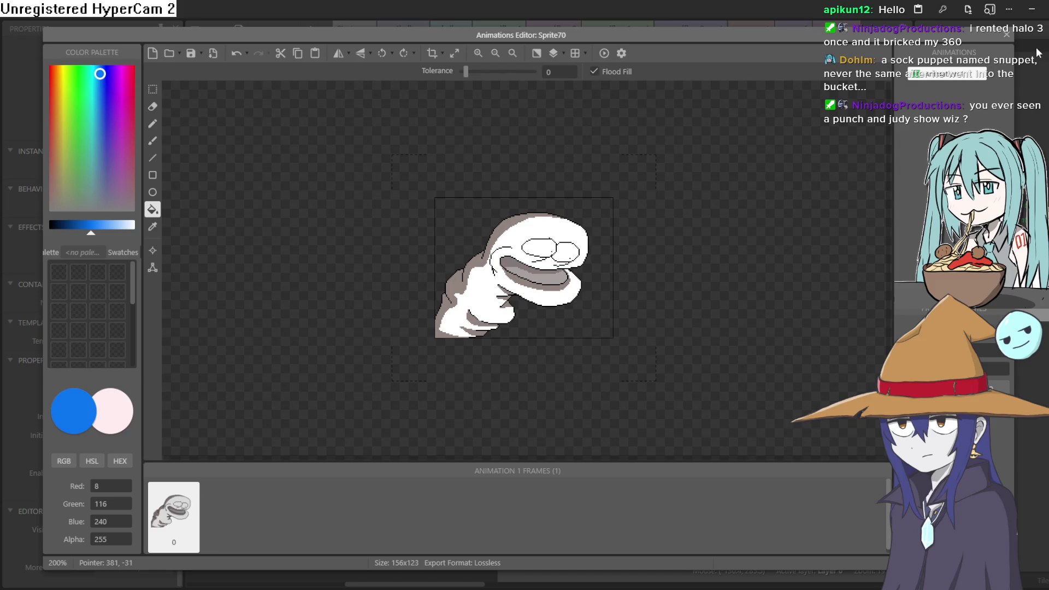
pyautogui.click(1006, 34)
pyautogui.moveTo(396, 314); pyautogui.dragTo(580, 297)
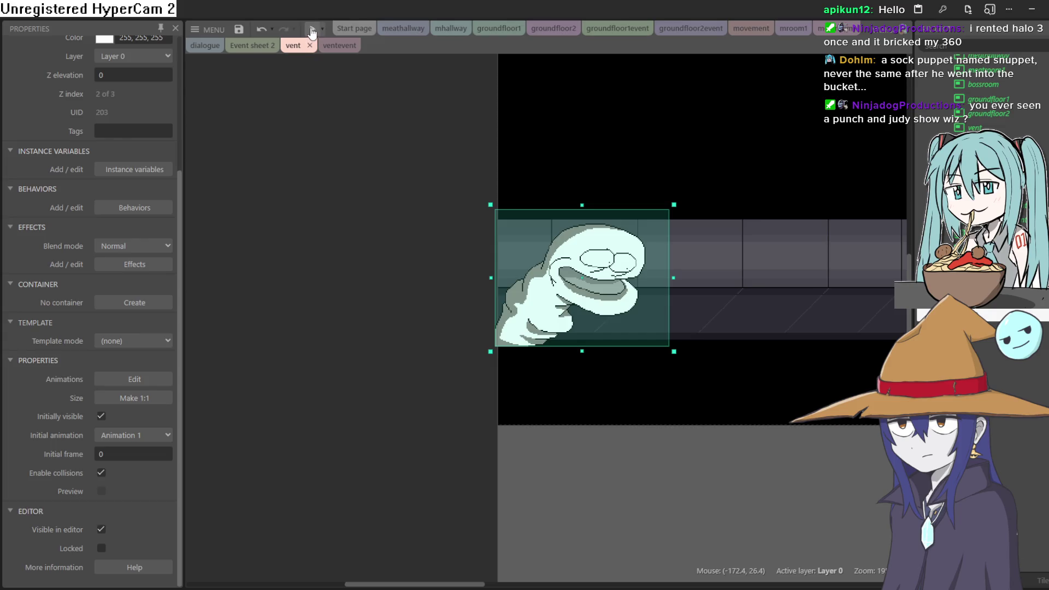
pyautogui.click(311, 33)
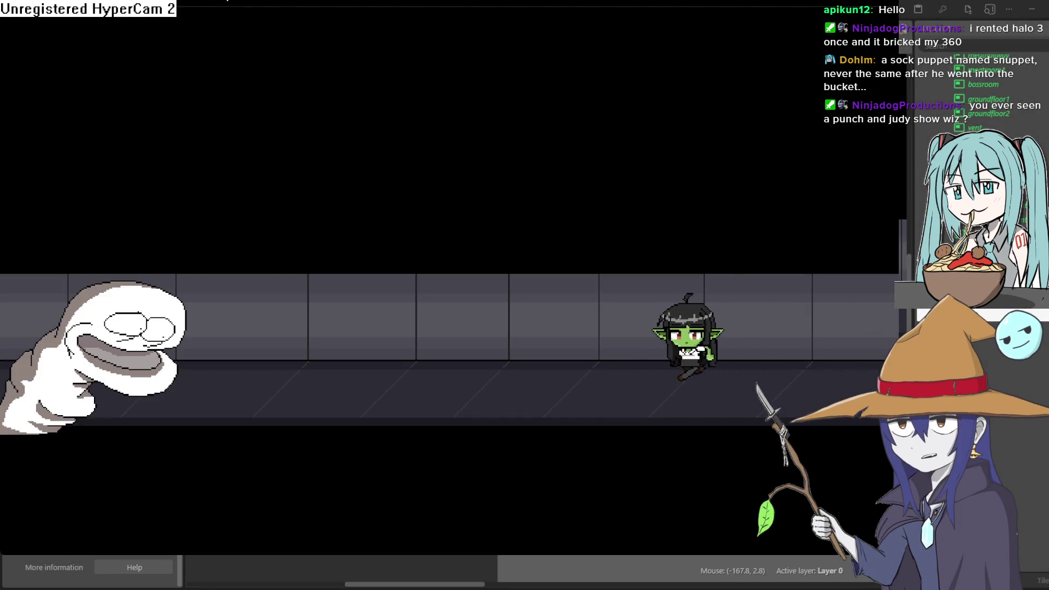
pyautogui.press('Down')
pyautogui.press('Left')
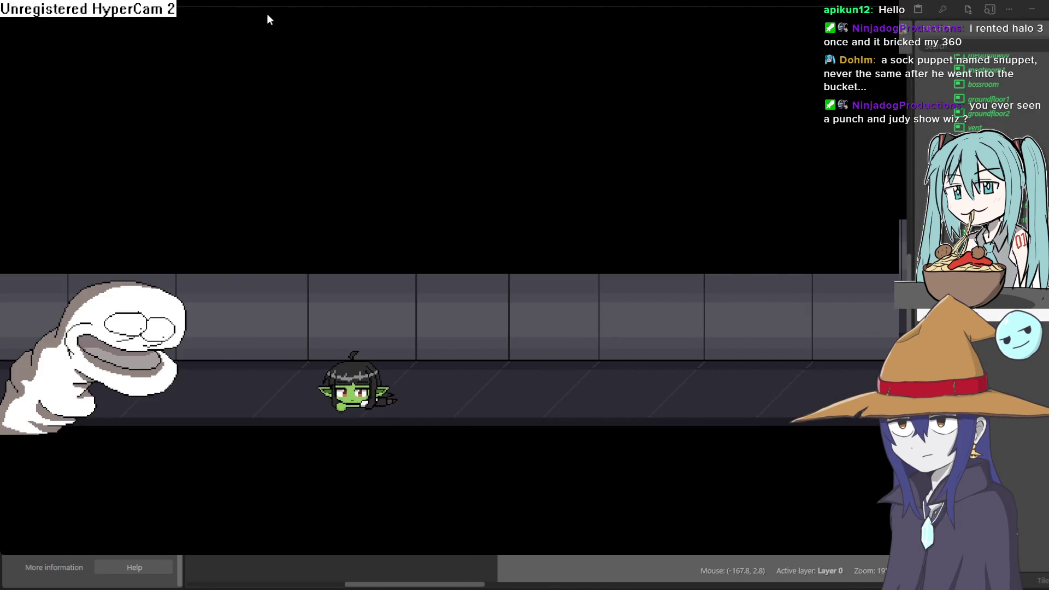
pyautogui.press('Left')
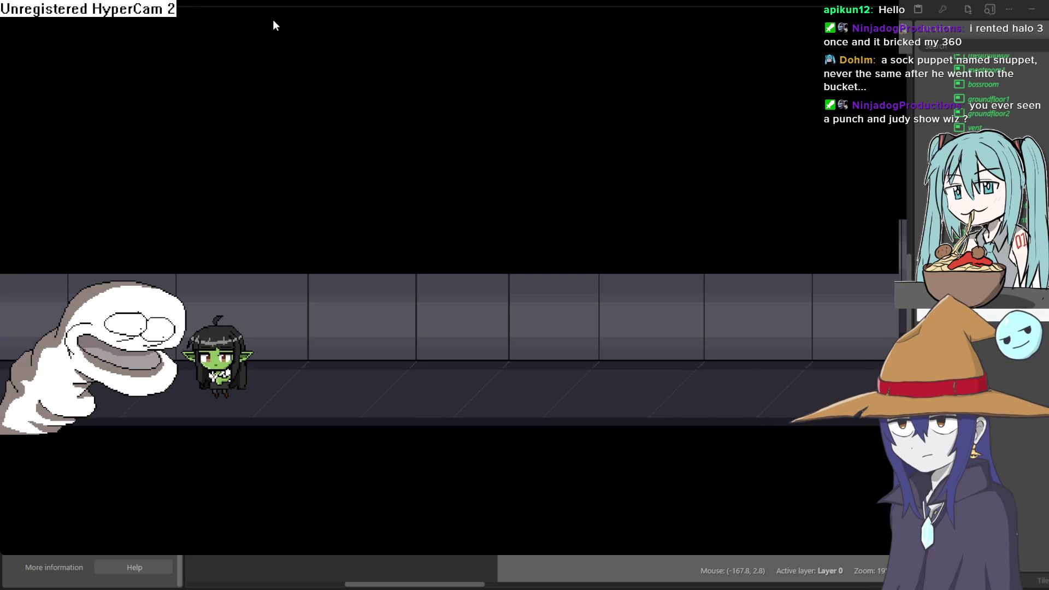
pyautogui.press('Right')
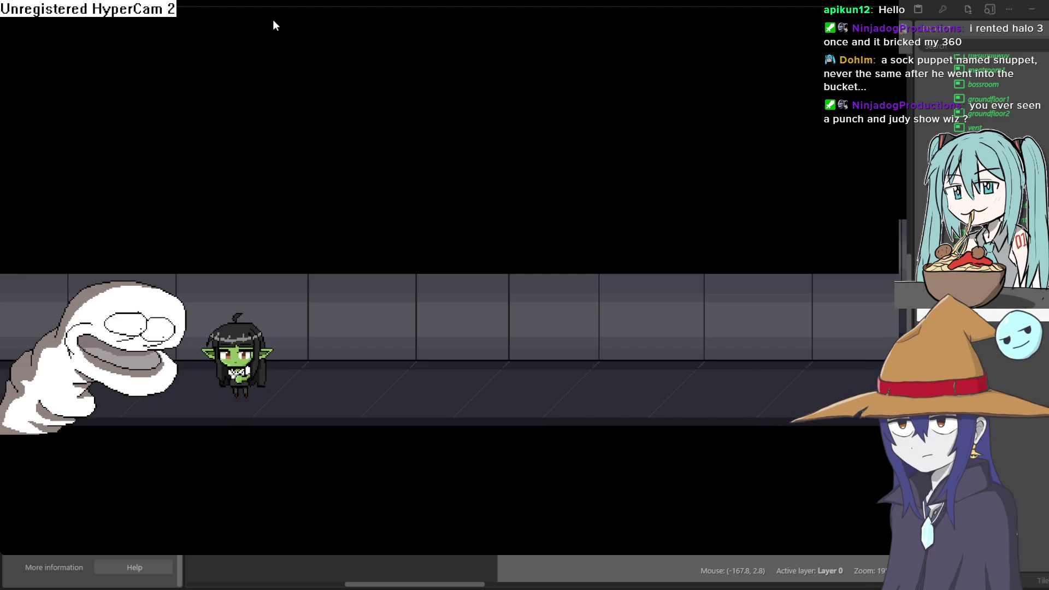
pyautogui.press('Down')
pyautogui.press('Right')
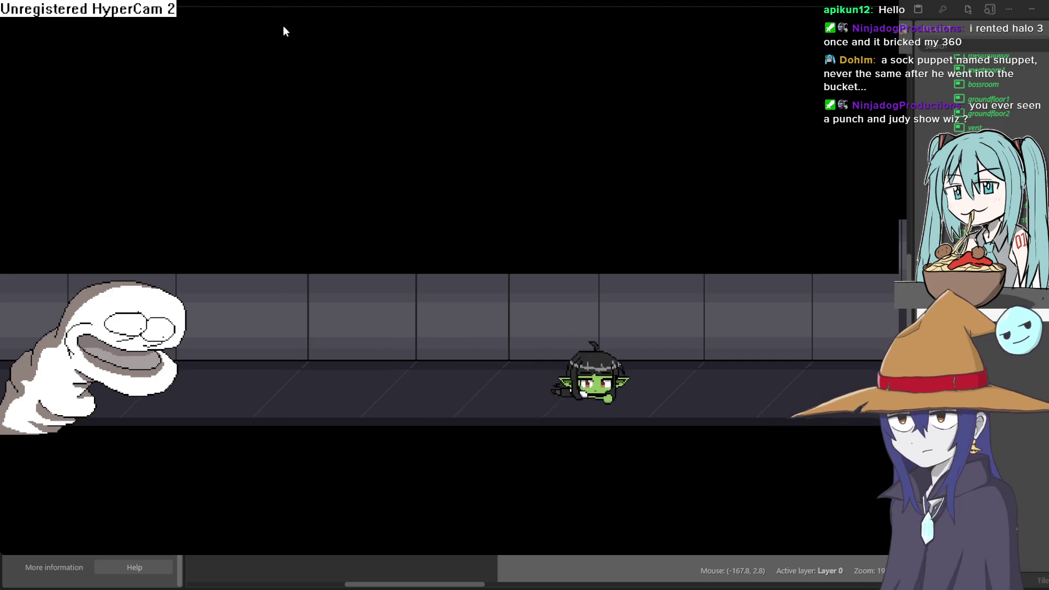
pyautogui.press('Right')
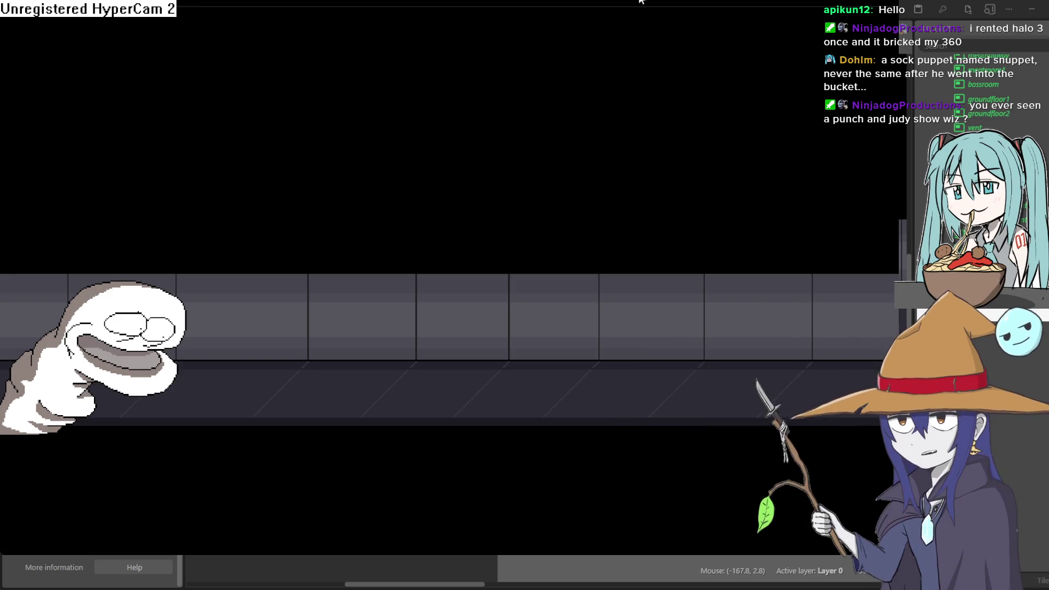
pyautogui.press('Left')
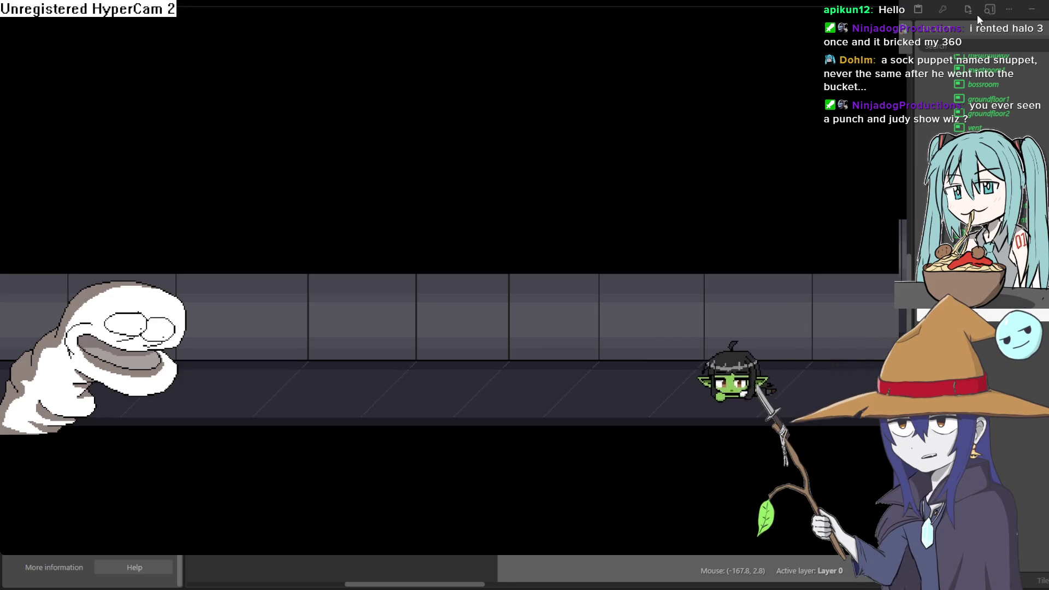
pyautogui.press('Left')
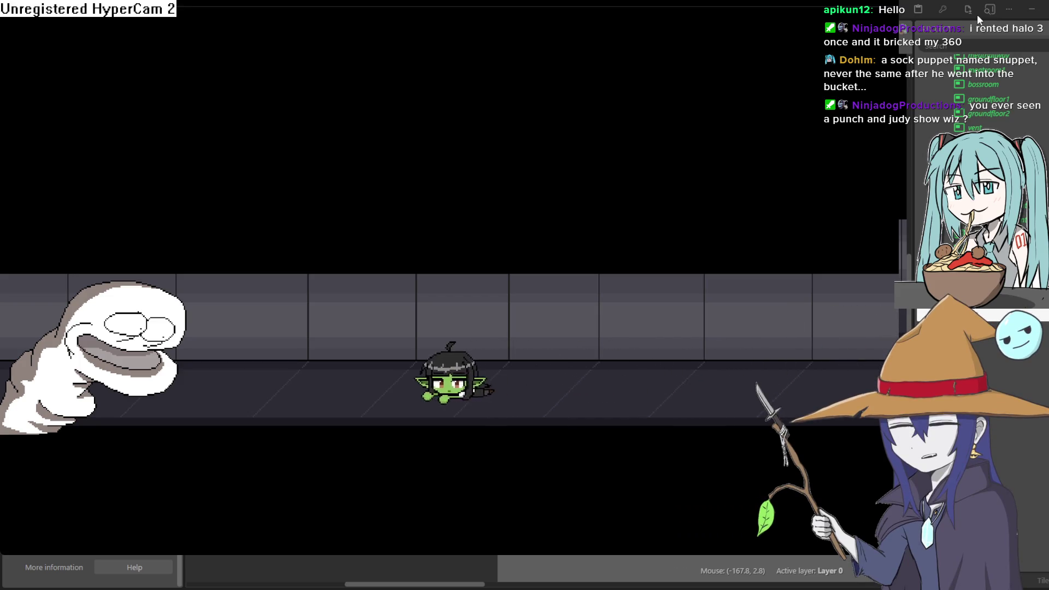
pyautogui.press('Left')
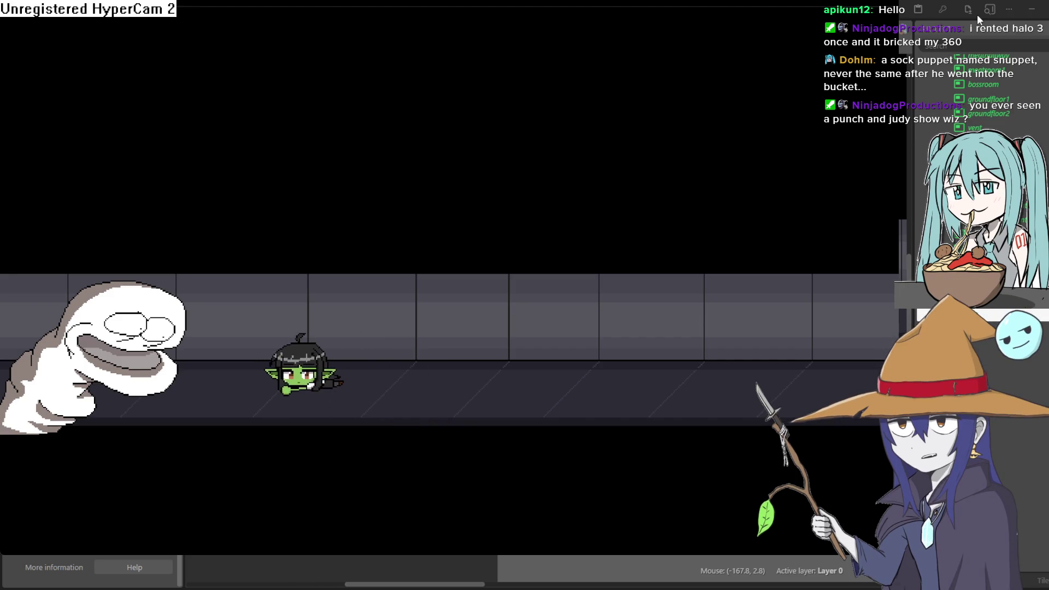
pyautogui.press('Right')
pyautogui.press('Right')
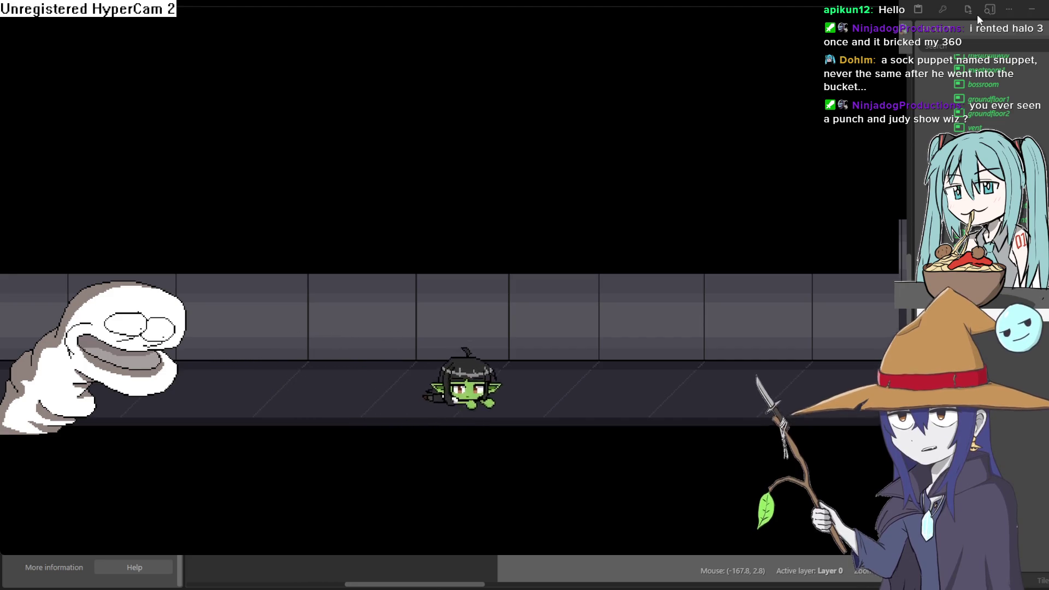
pyautogui.press('Right')
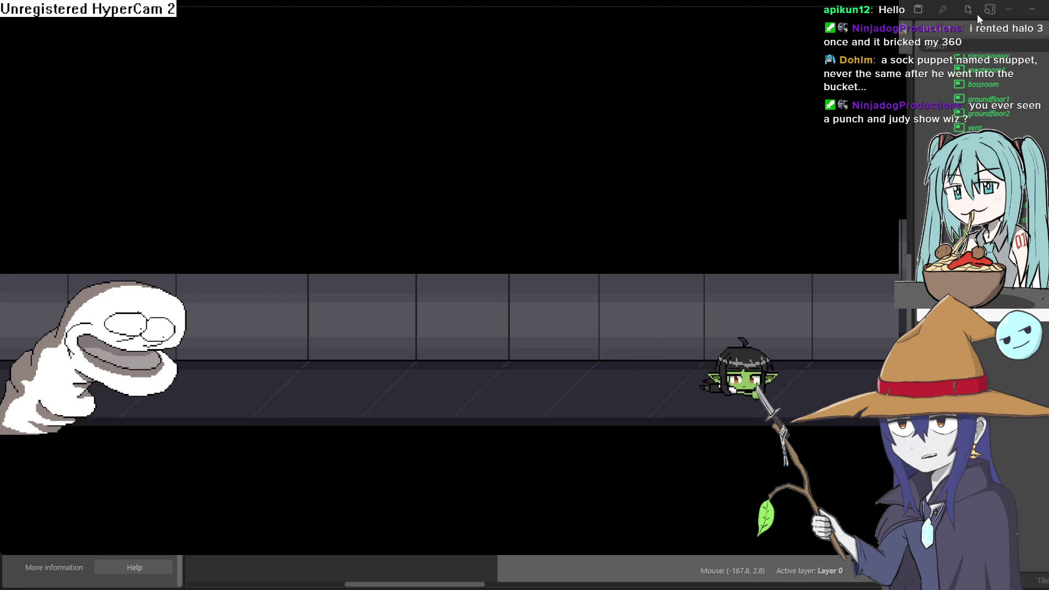
pyautogui.press('Down')
pyautogui.press('Left')
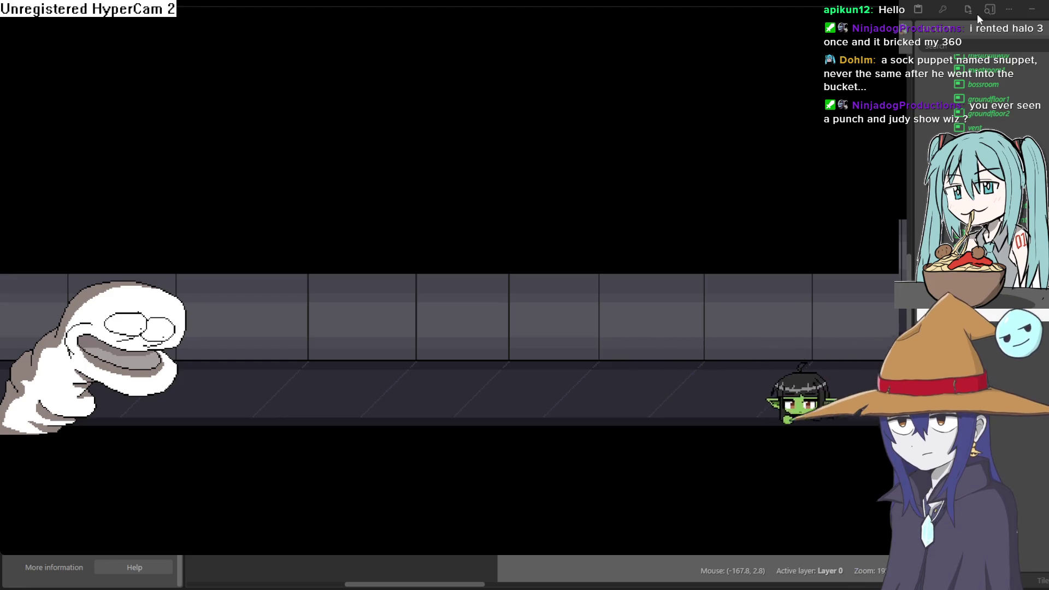
pyautogui.press('Left')
pyautogui.press('Up')
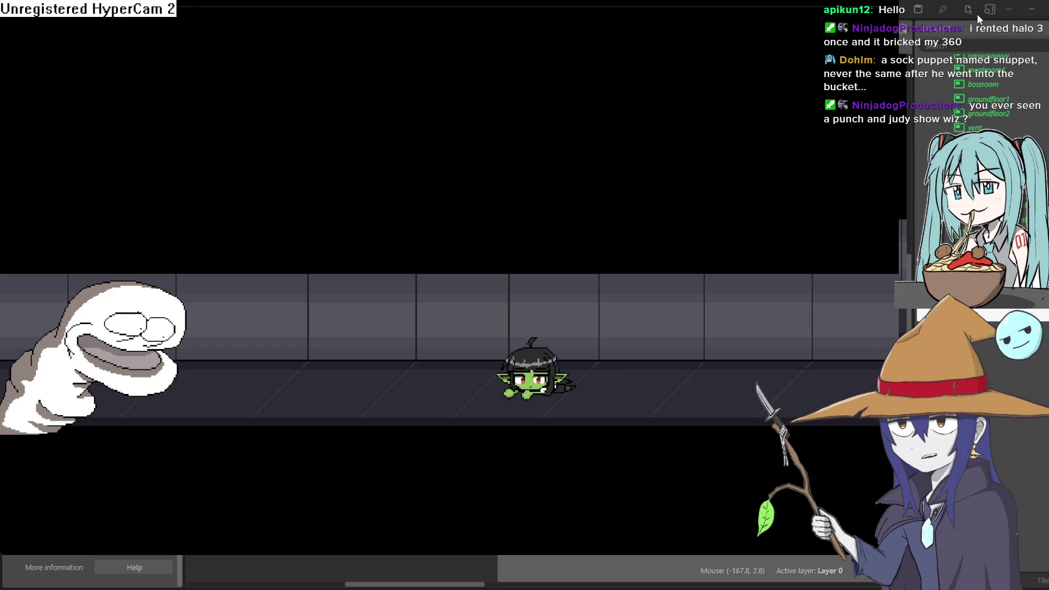
pyautogui.press('Left')
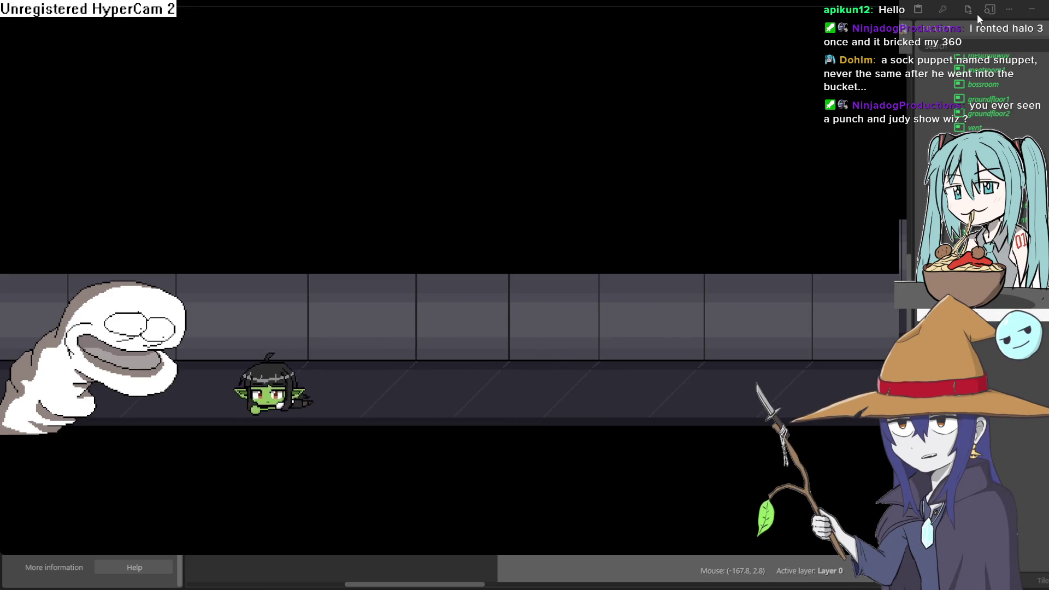
pyautogui.hotkey('alt', 'F4')
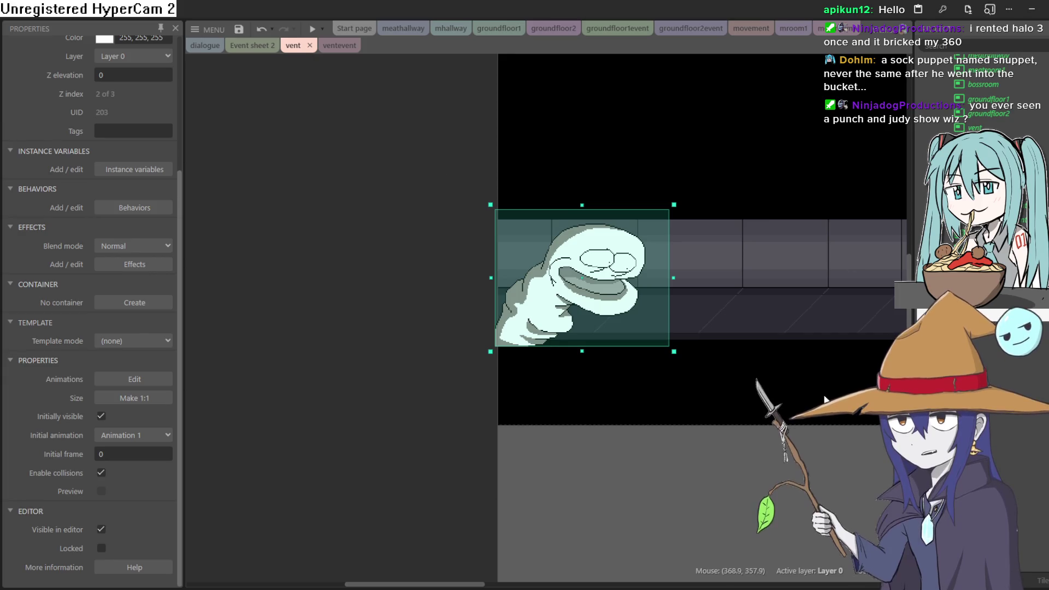
# Nudge the sock-puppet sprite a few pixels lower, then rerun the level preview.
pyautogui.moveTo(733, 297); pyautogui.dragTo(654, 347)
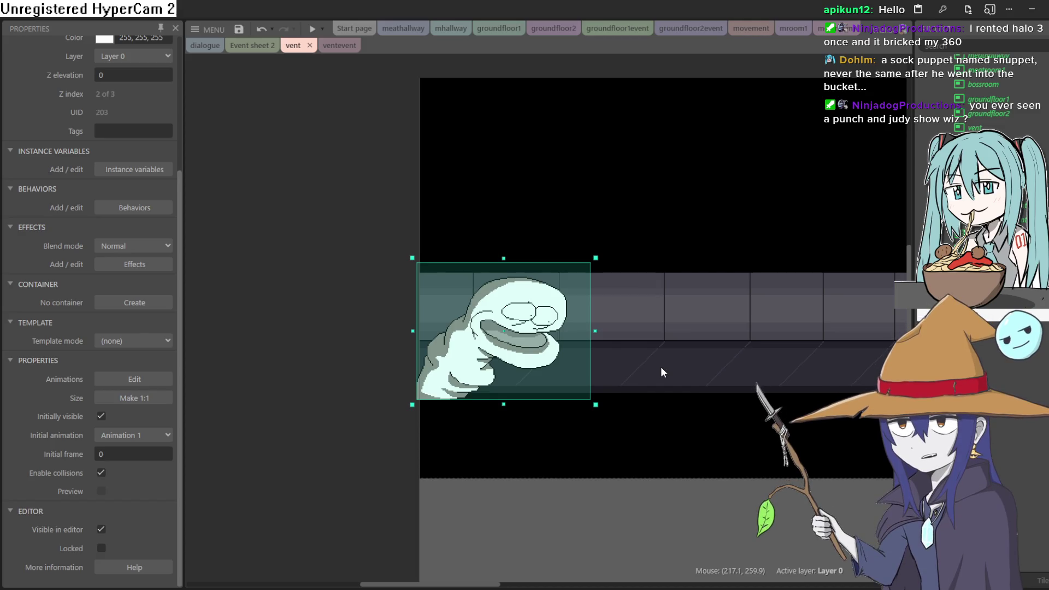
pyautogui.click(338, 299)
pyautogui.click(473, 309)
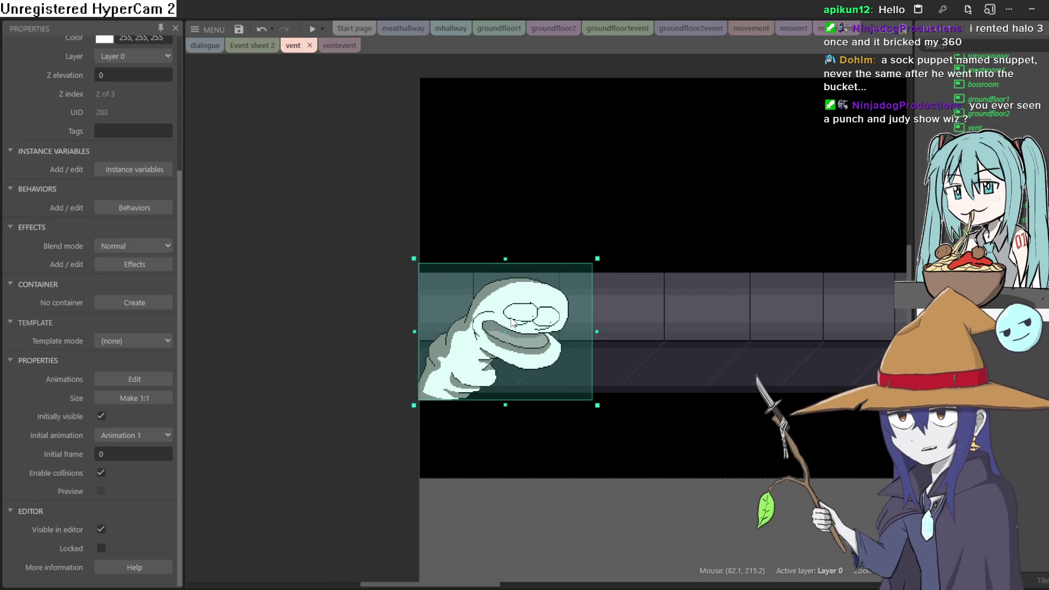
pyautogui.moveTo(513, 319); pyautogui.dragTo(513, 321)
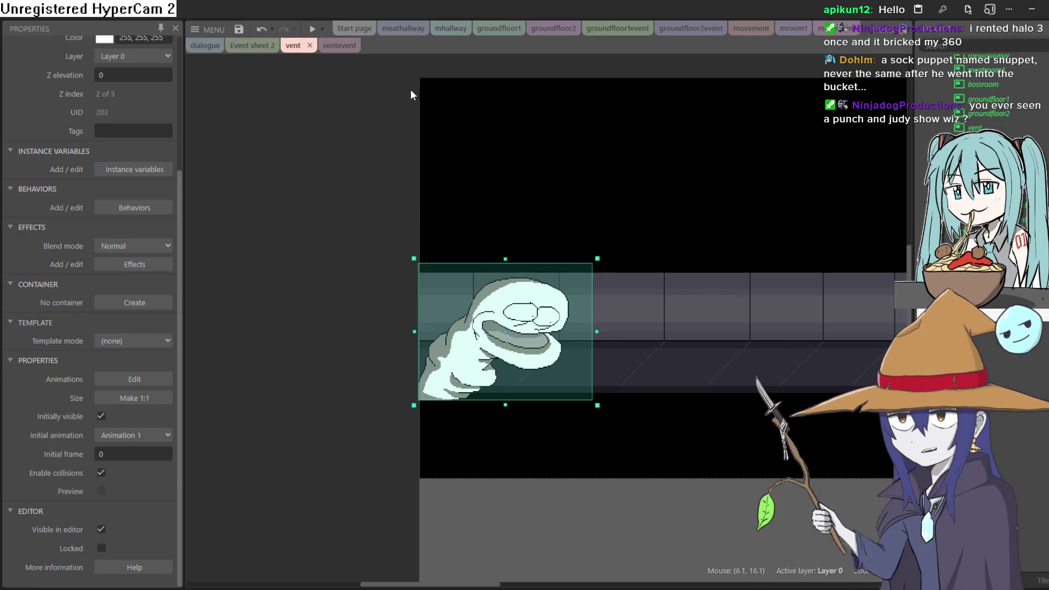
pyautogui.click(312, 30)
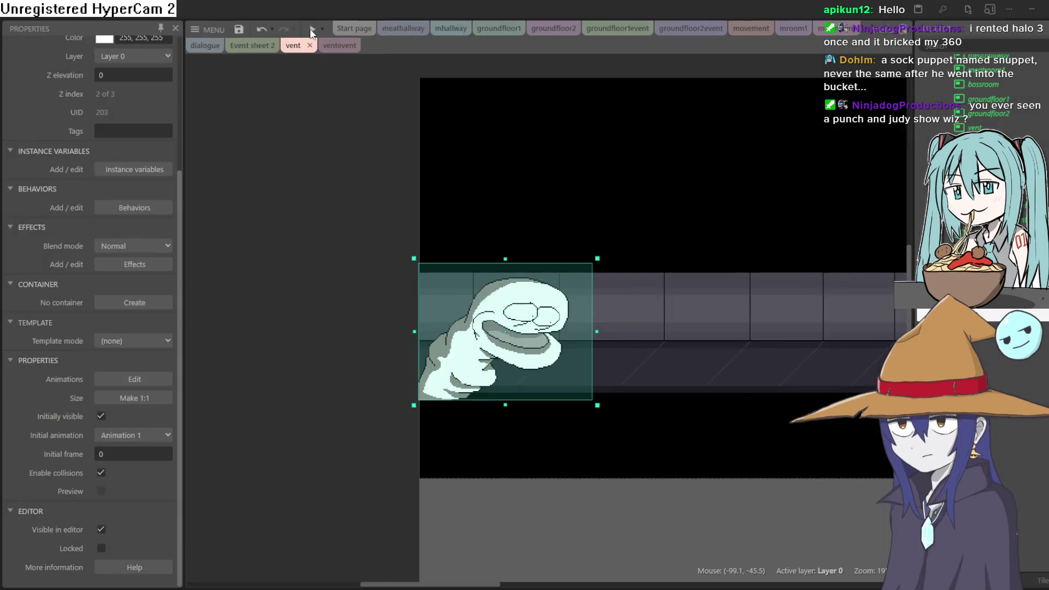
pyautogui.press('Left')
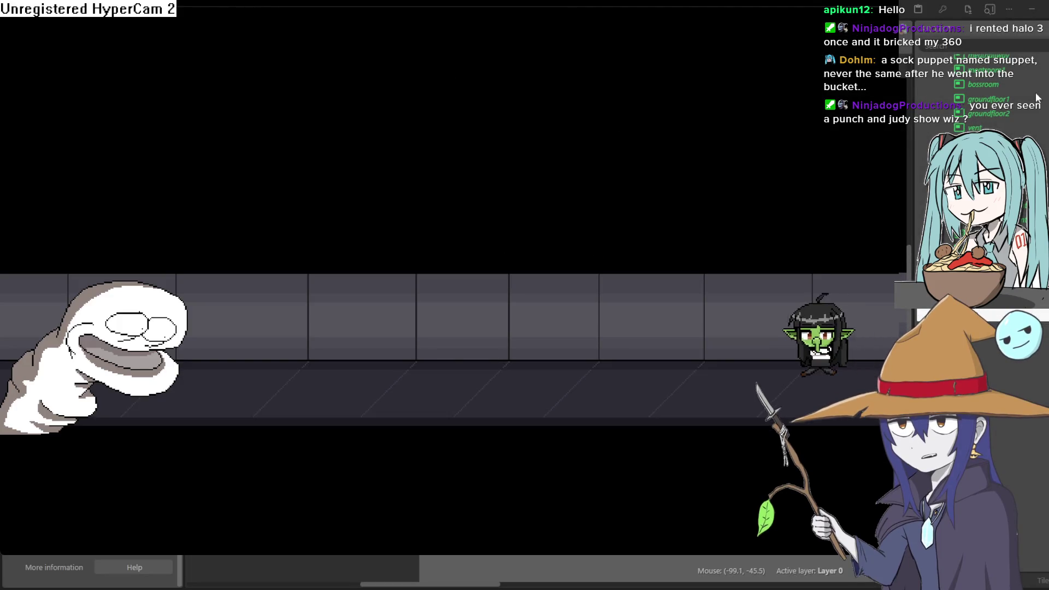
# Walk the goblin left and right toward the sock monster in the preview.
pyautogui.press('Left')
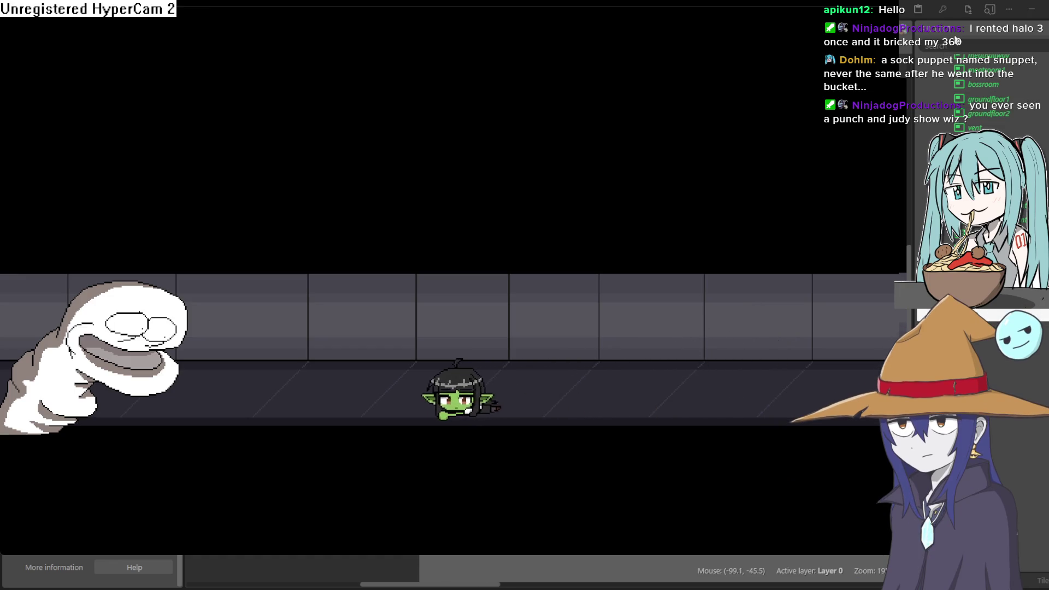
pyautogui.press('Left')
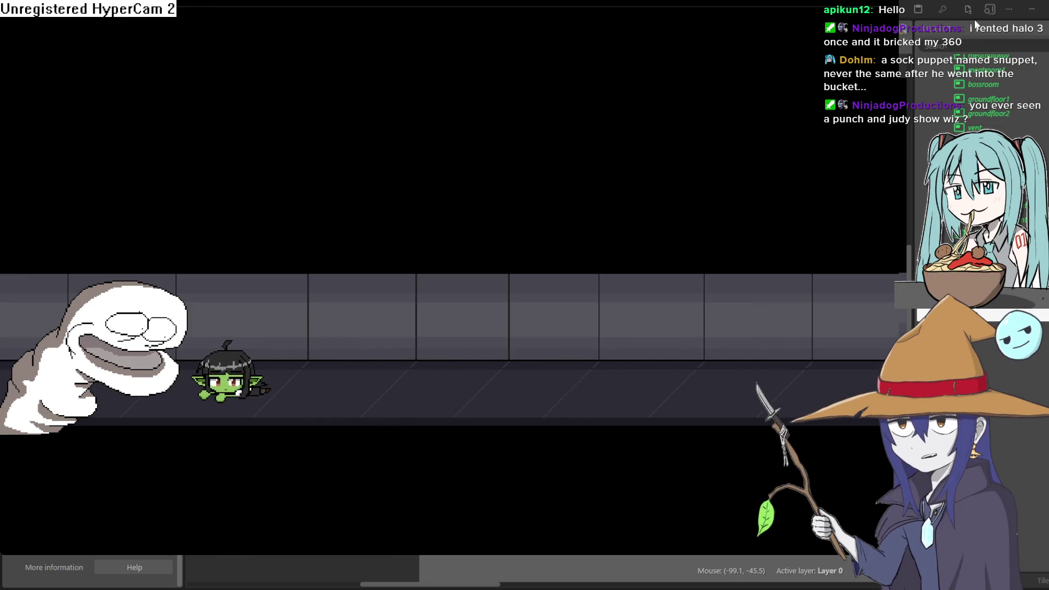
pyautogui.press('Right')
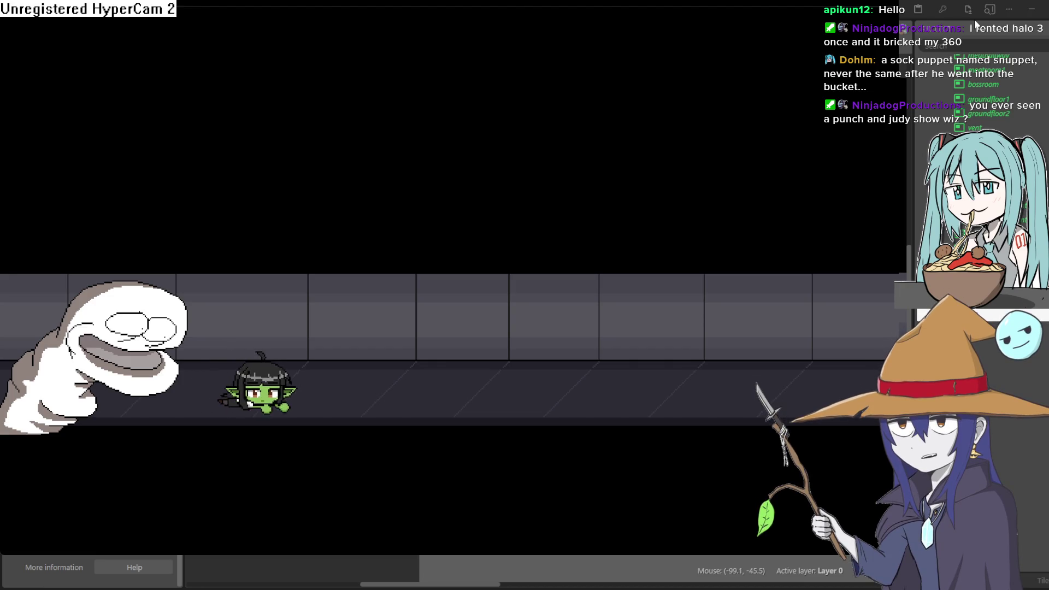
pyautogui.press('Left')
pyautogui.press('Left')
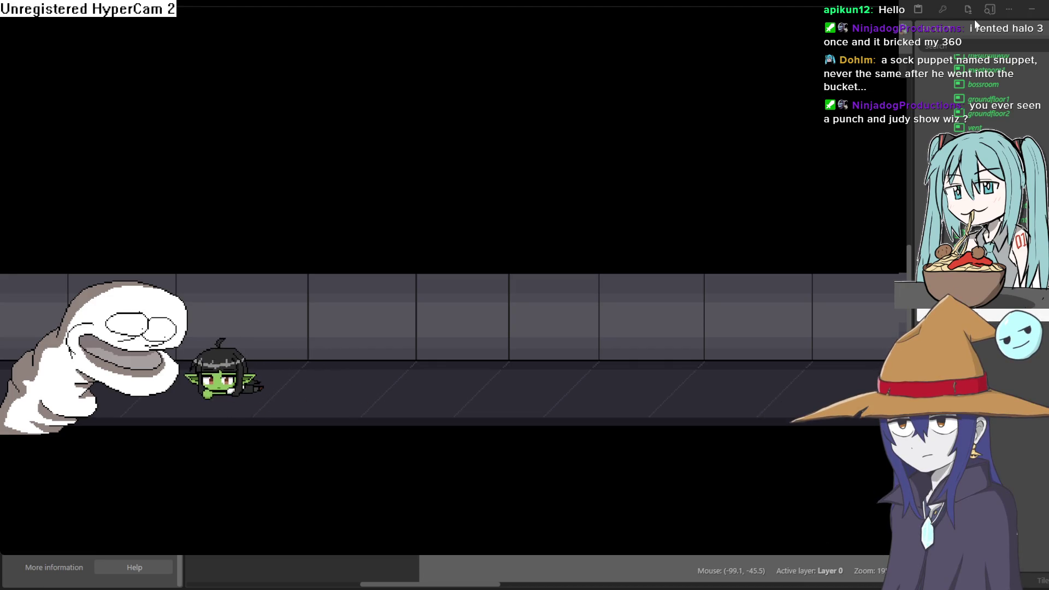
pyautogui.press('Right')
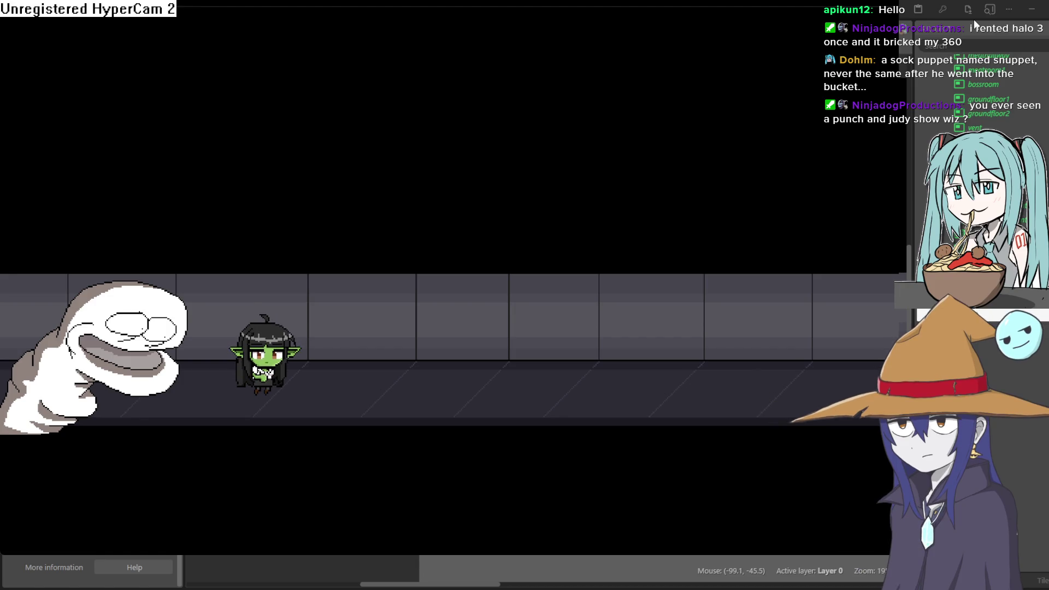
pyautogui.press('Left')
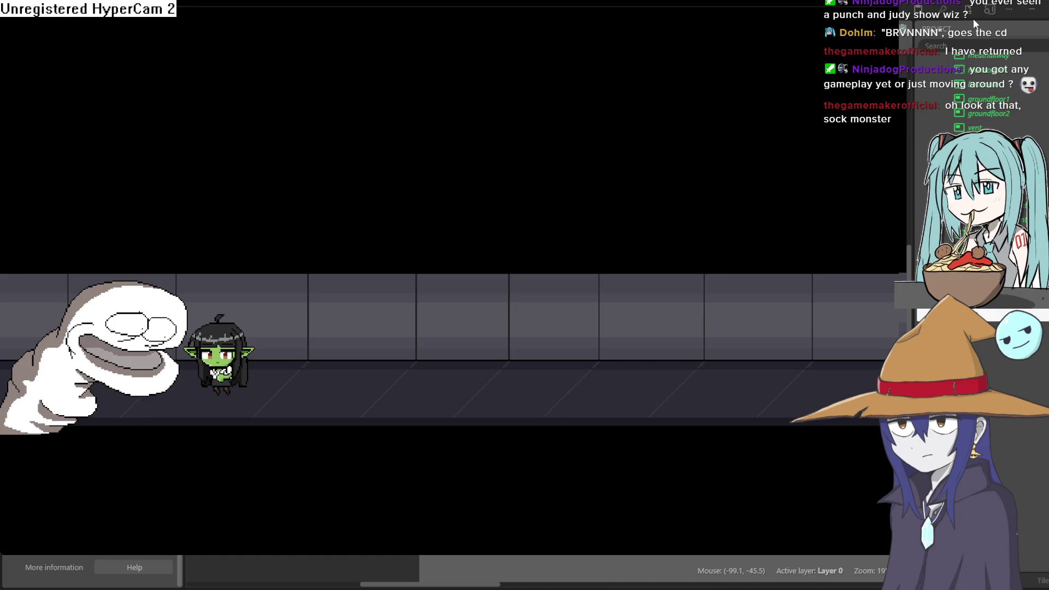
# Crouch and crawl the goblin back and forth along the corridor, then close the preview.
pyautogui.press('Down')
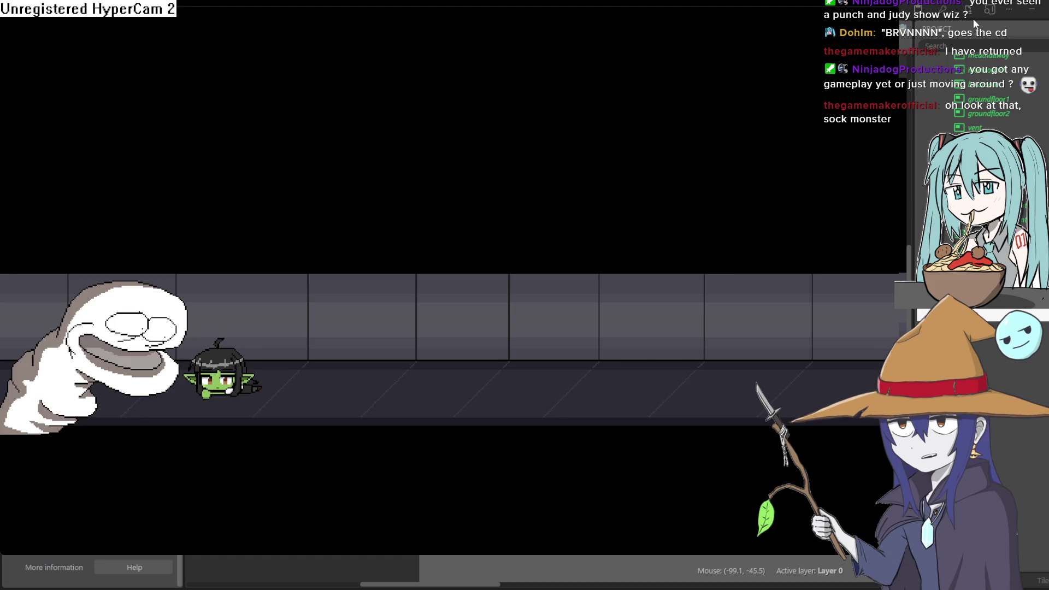
pyautogui.press('Right')
pyautogui.press('Left')
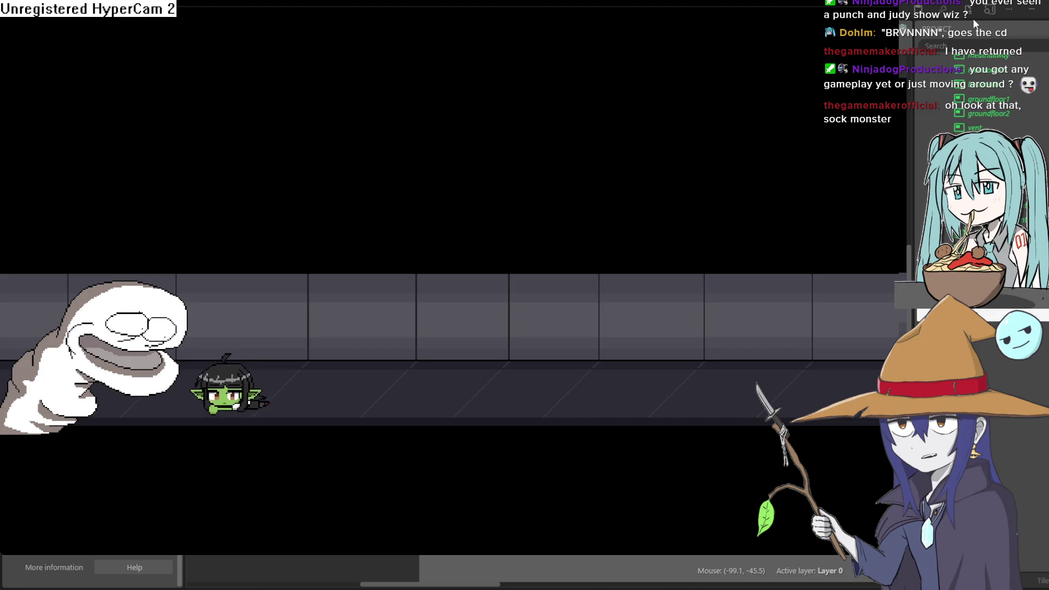
pyautogui.press('Right')
pyautogui.press('Left')
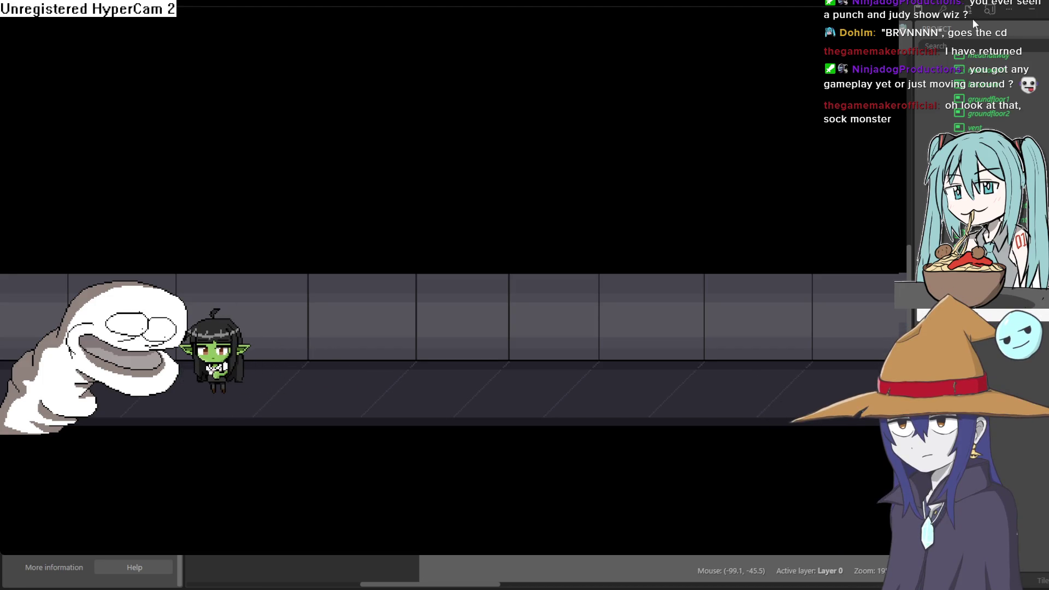
pyautogui.press('Right')
pyautogui.press('Left')
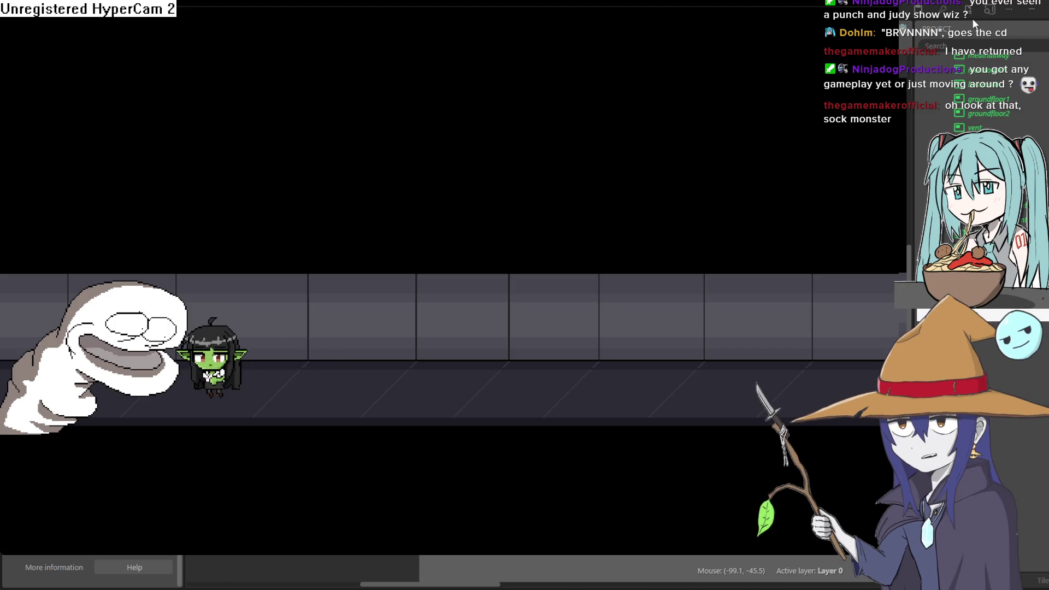
pyautogui.press('Right')
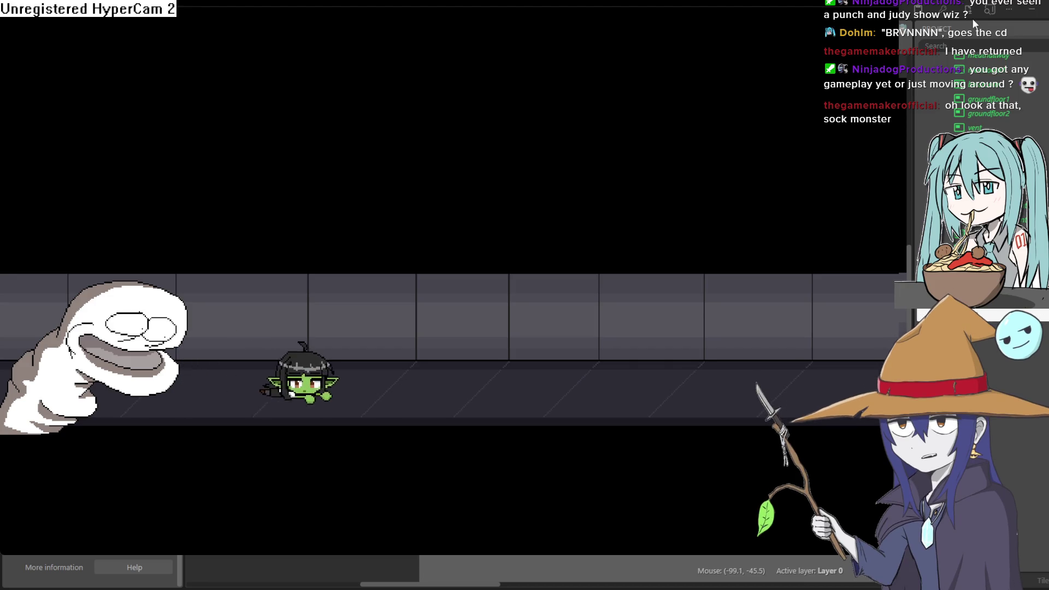
pyautogui.press('Left')
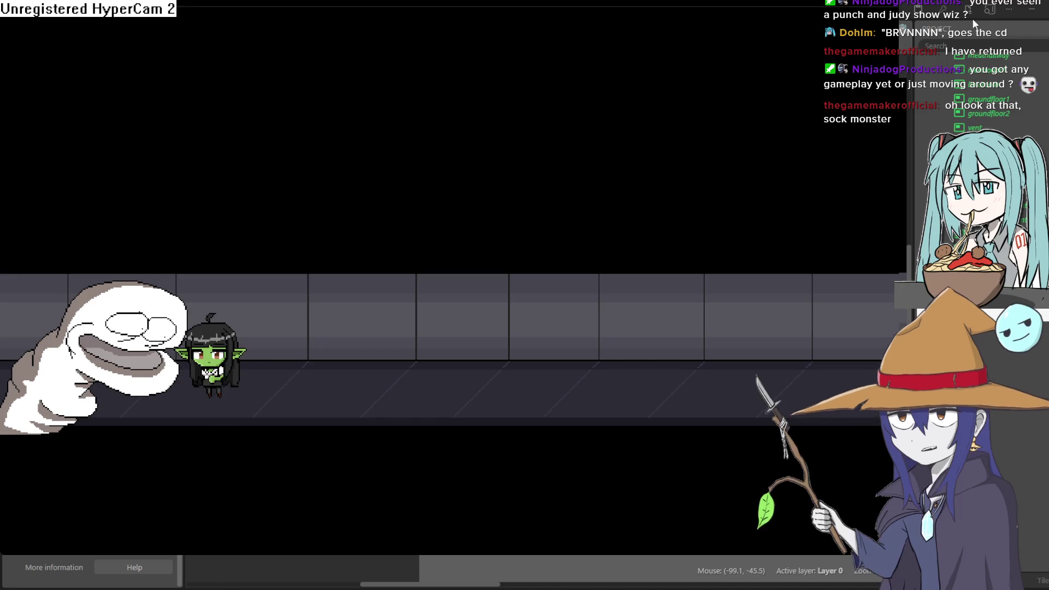
pyautogui.press('Right')
pyautogui.press('Left')
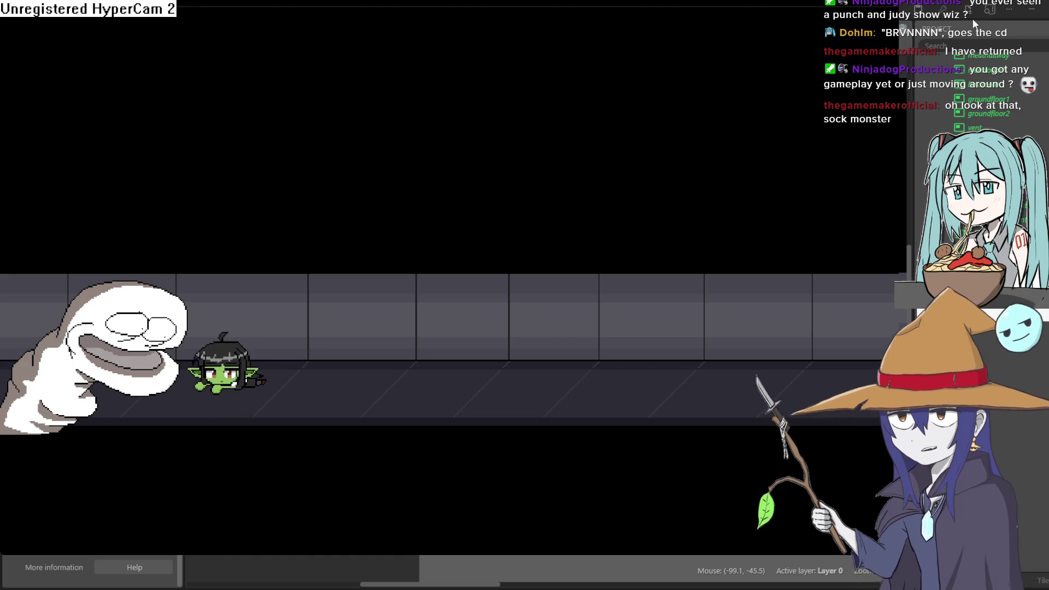
pyautogui.press('Right')
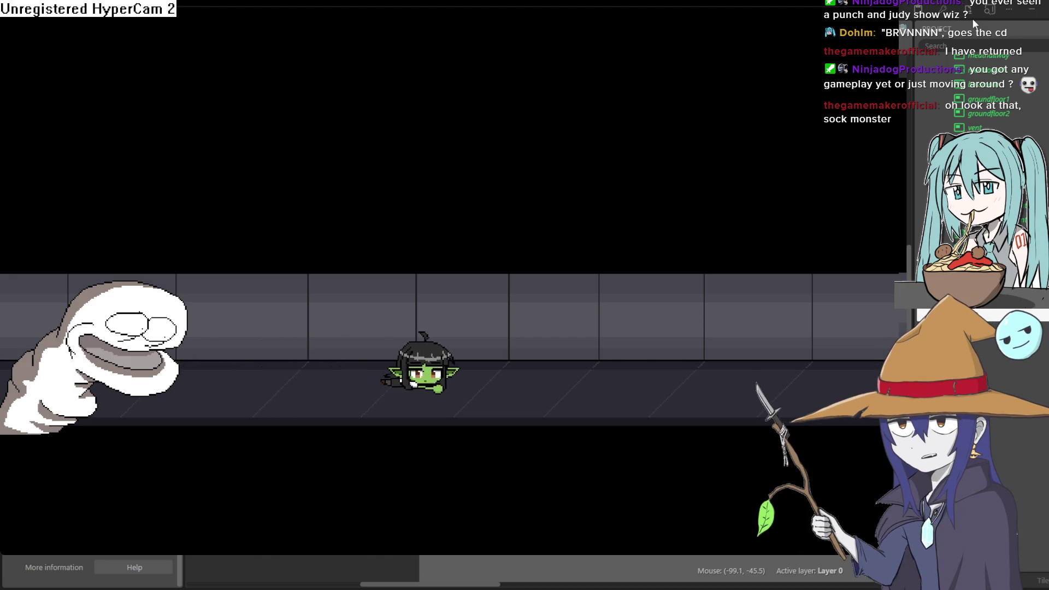
pyautogui.press('Left')
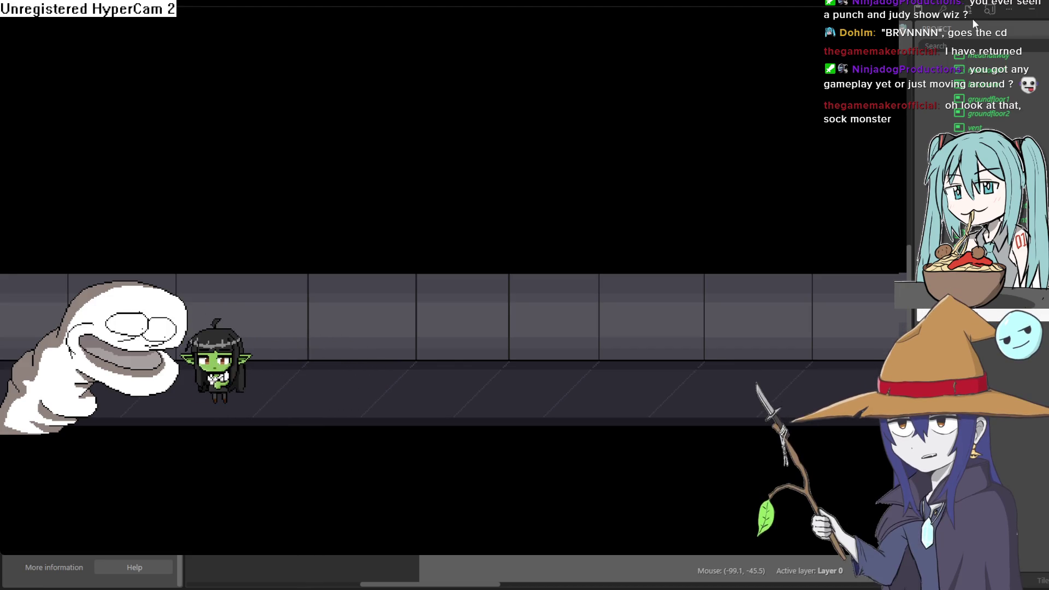
pyautogui.press('Right')
pyautogui.press('Right')
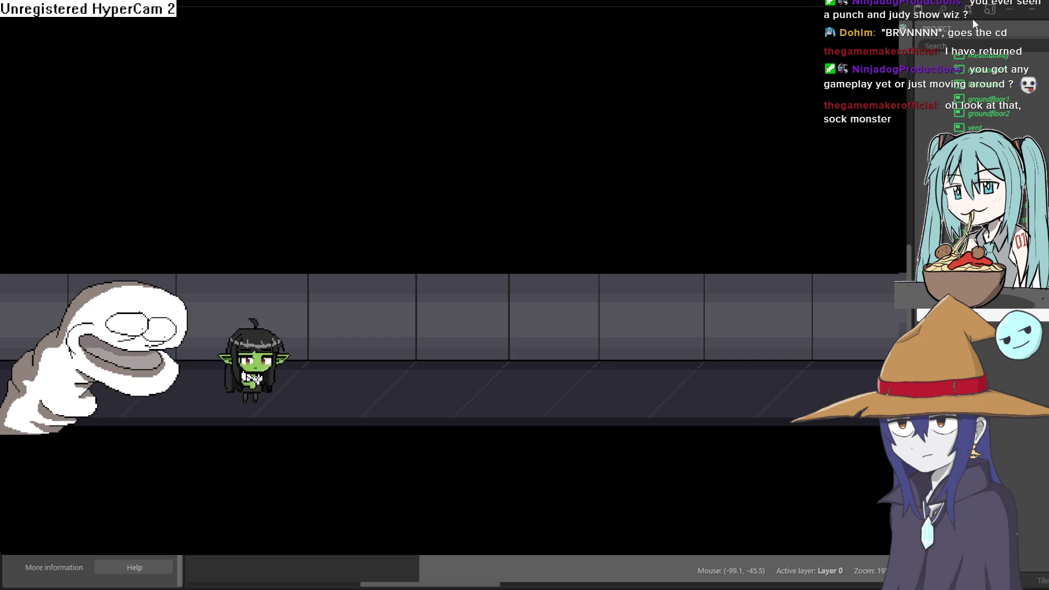
pyautogui.press('Down')
pyautogui.press('Right')
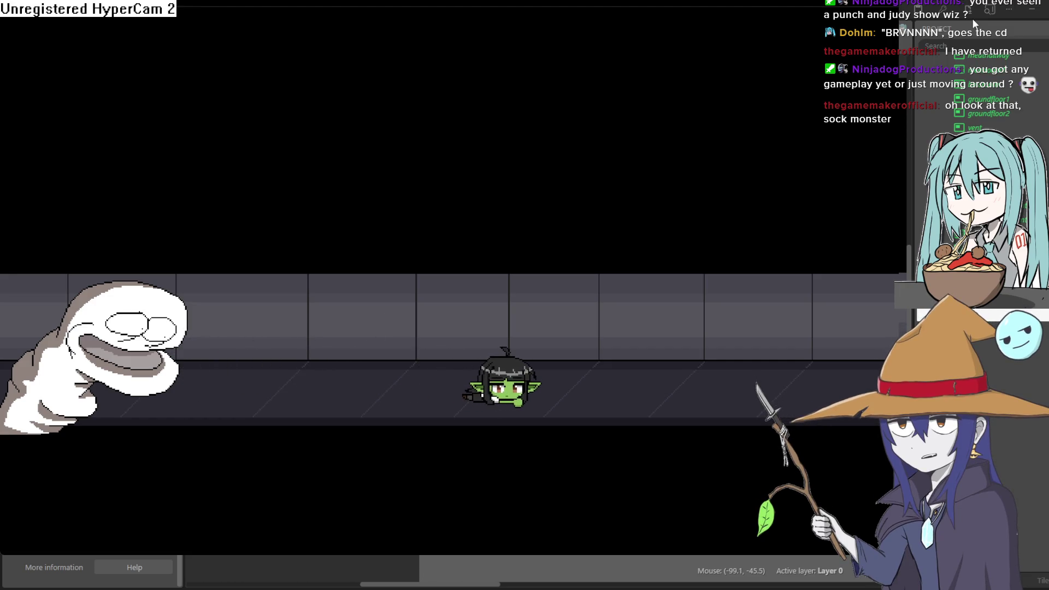
pyautogui.press('Left')
pyautogui.press('Left')
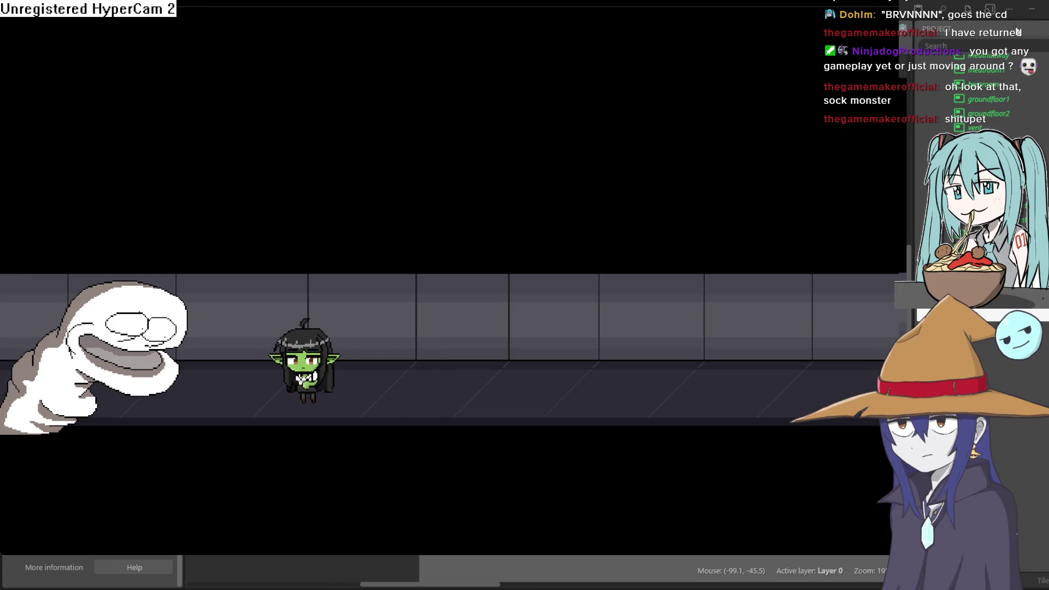
pyautogui.hotkey('alt', 'F4')
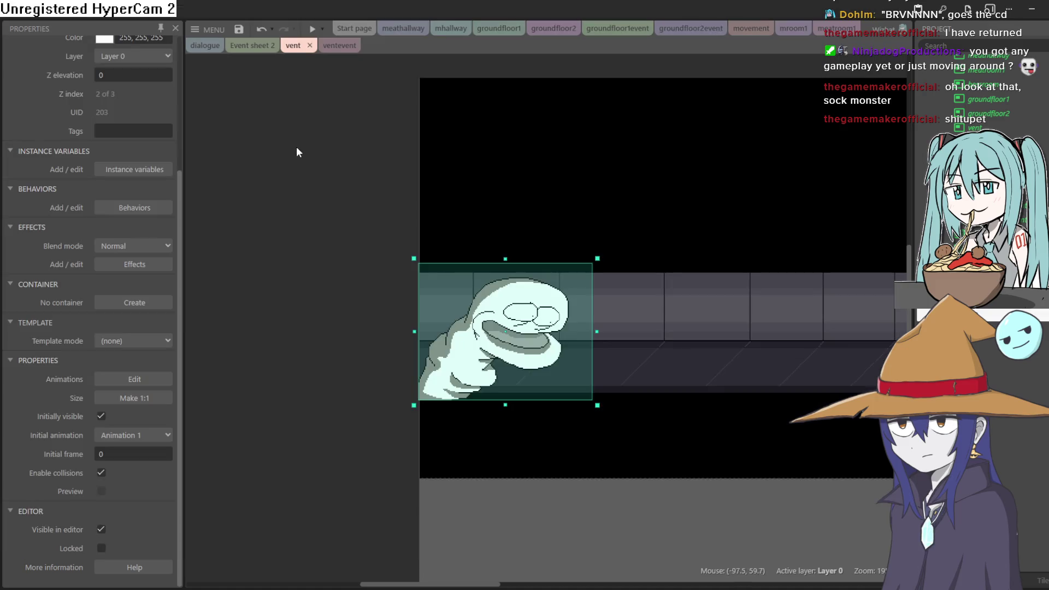
# Change the Sprite70 object's Name property to 'snuppet' and deselect it.
pyautogui.scroll(3, 273, 164)
pyautogui.scroll(-1, 147, 142)
pyautogui.scroll(3, 146, 142)
pyautogui.click(140, 59)
pyautogui.write('sn')
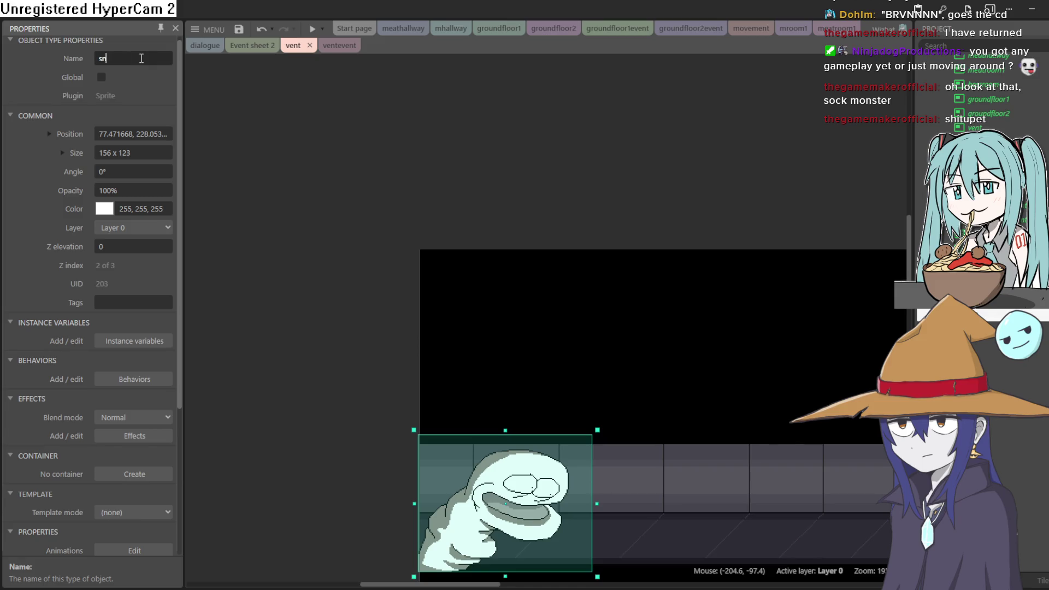
pyautogui.write('uppet')
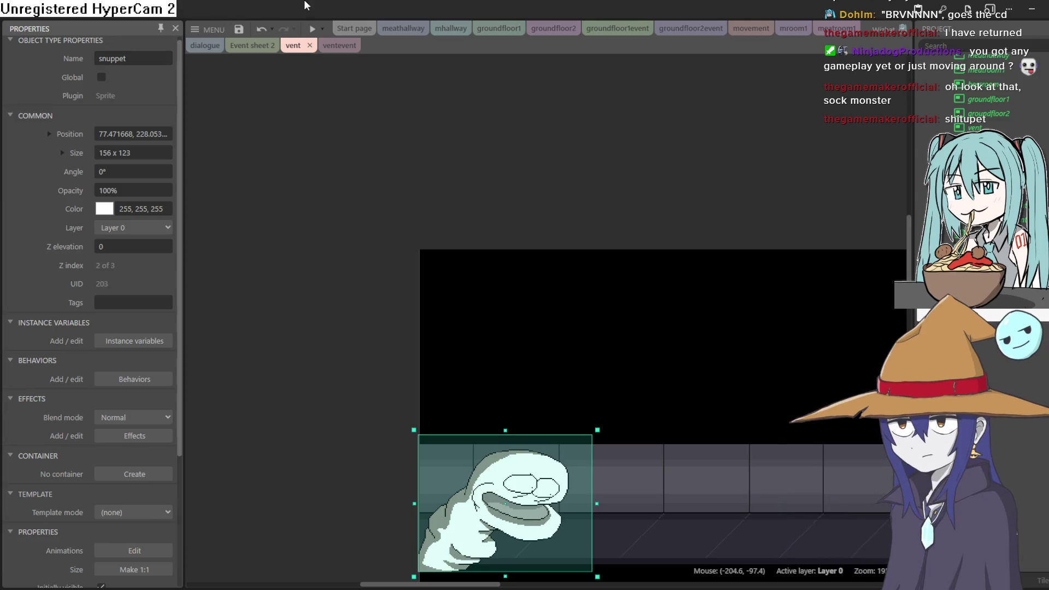
pyautogui.scroll(-3, 382, 349)
pyautogui.hscroll(2, 323, 361)
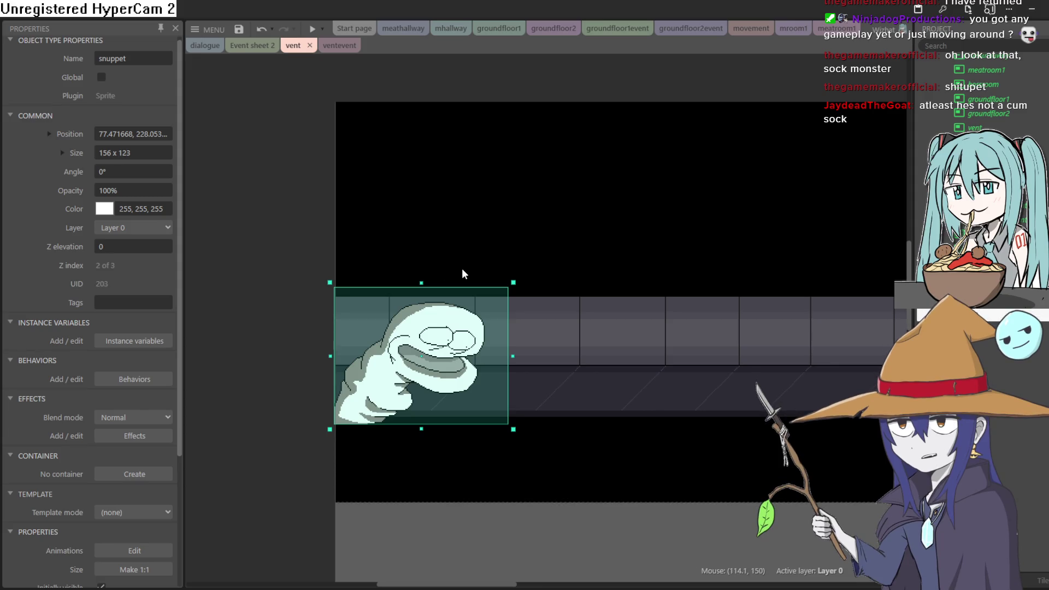
pyautogui.click(275, 297)
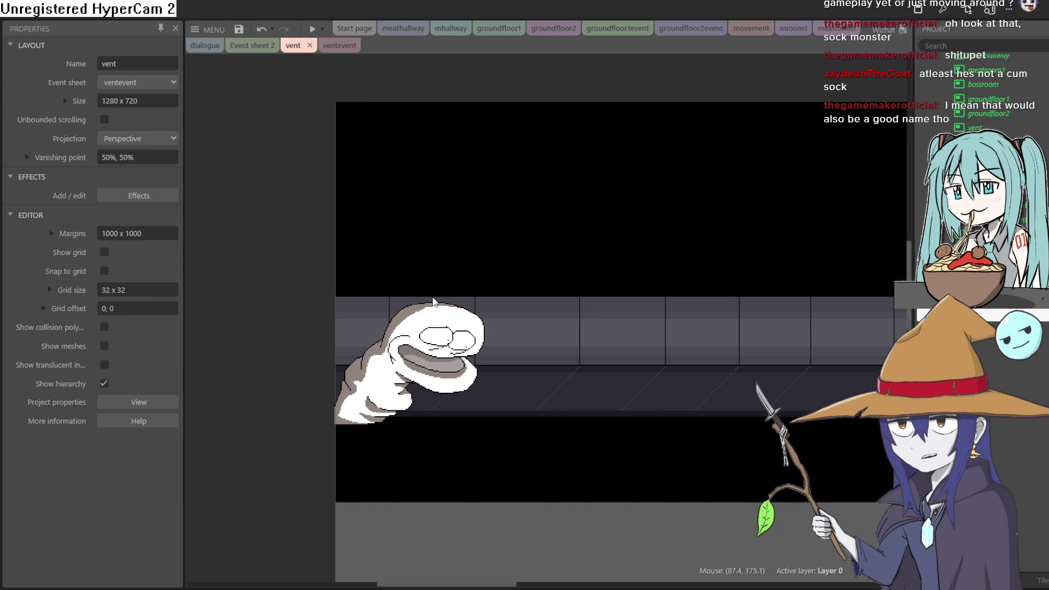
# Pan and zoom around the vent corridor to check snuppet at the hallway's left end.
pyautogui.moveTo(434, 302)
pyautogui.mouseDown()
pyautogui.moveTo(518, 304)
pyautogui.moveTo(389, 286)
pyautogui.moveTo(523, 299)
pyautogui.mouseUp()
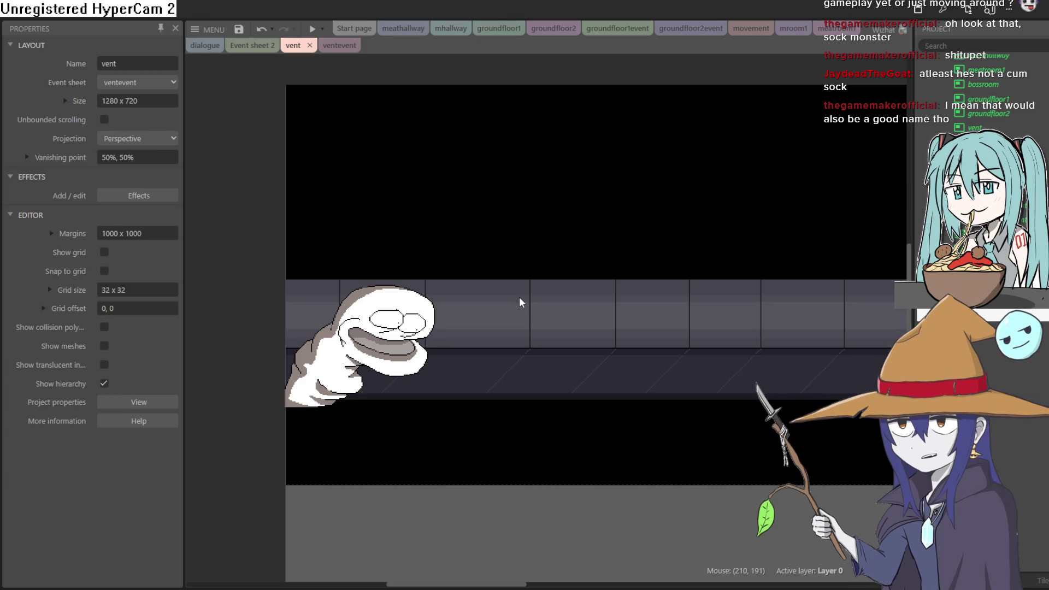
pyautogui.moveTo(621, 328); pyautogui.dragTo(477, 328)
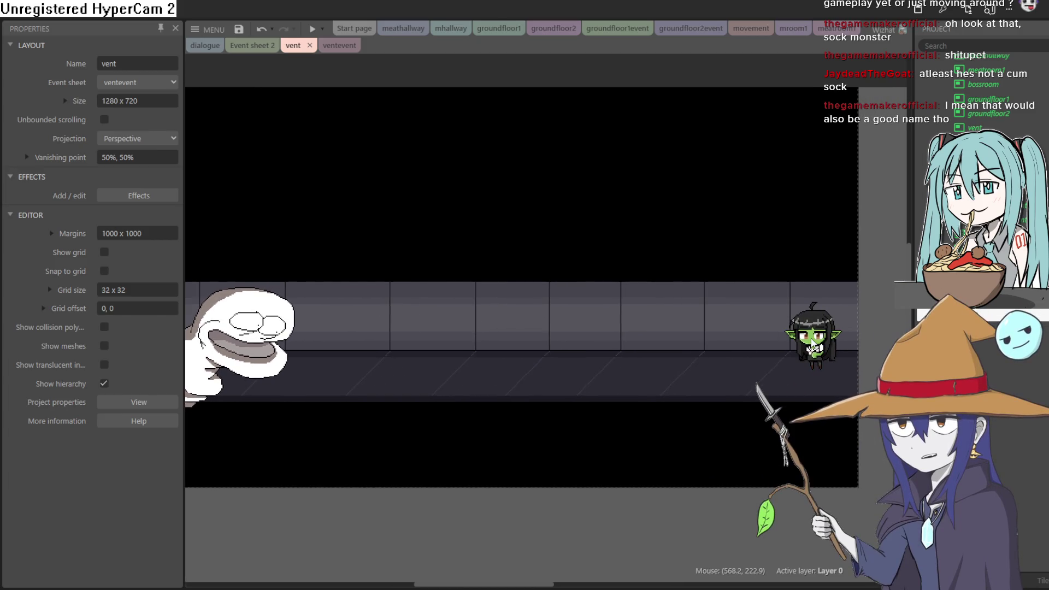
pyautogui.scroll(5, 825, 351)
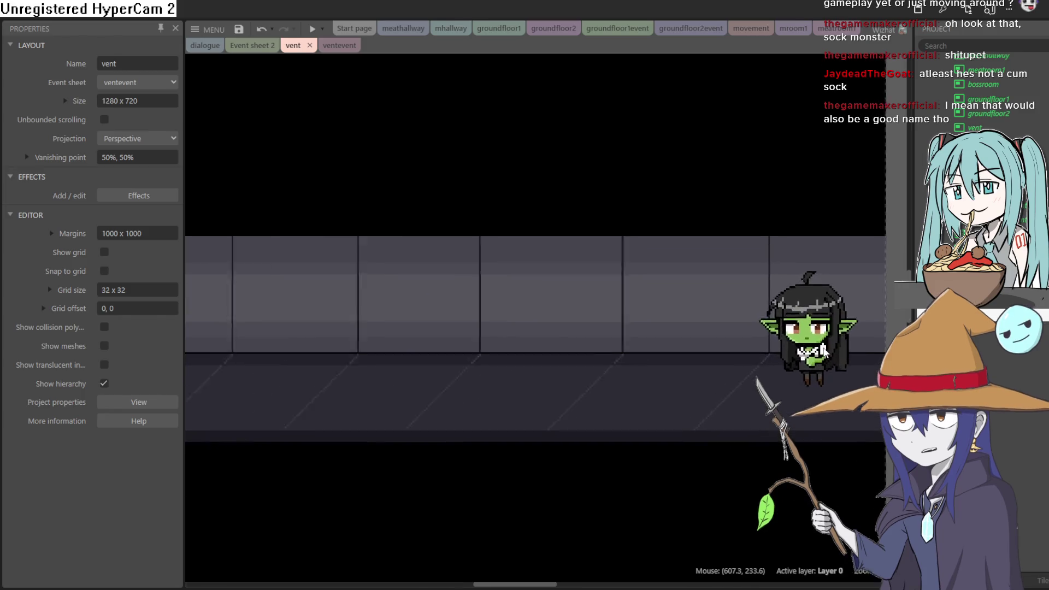
pyautogui.moveTo(824, 352); pyautogui.dragTo(553, 351)
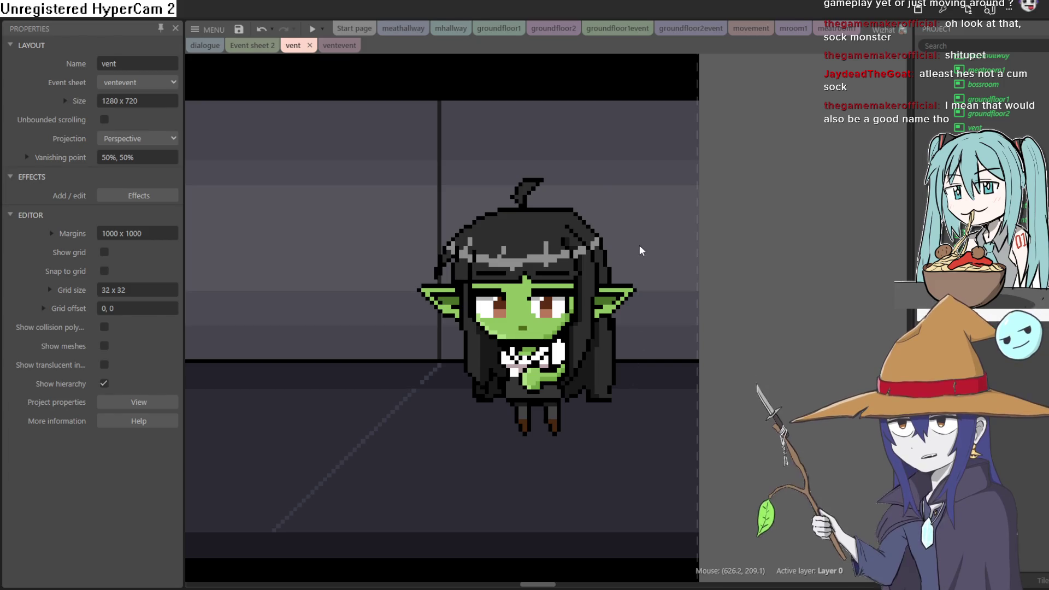
pyautogui.scroll(-3, 395, 328)
pyautogui.scroll(3, 442, 327)
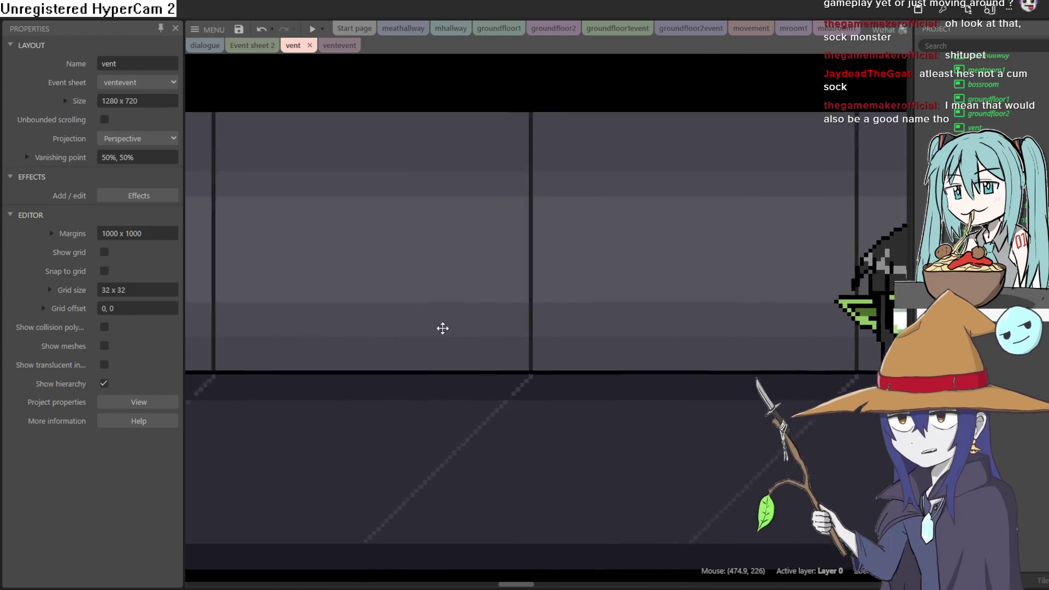
pyautogui.moveTo(442, 328); pyautogui.dragTo(713, 324)
pyautogui.scroll(-2, 672, 335)
pyautogui.scroll(3, 670, 334)
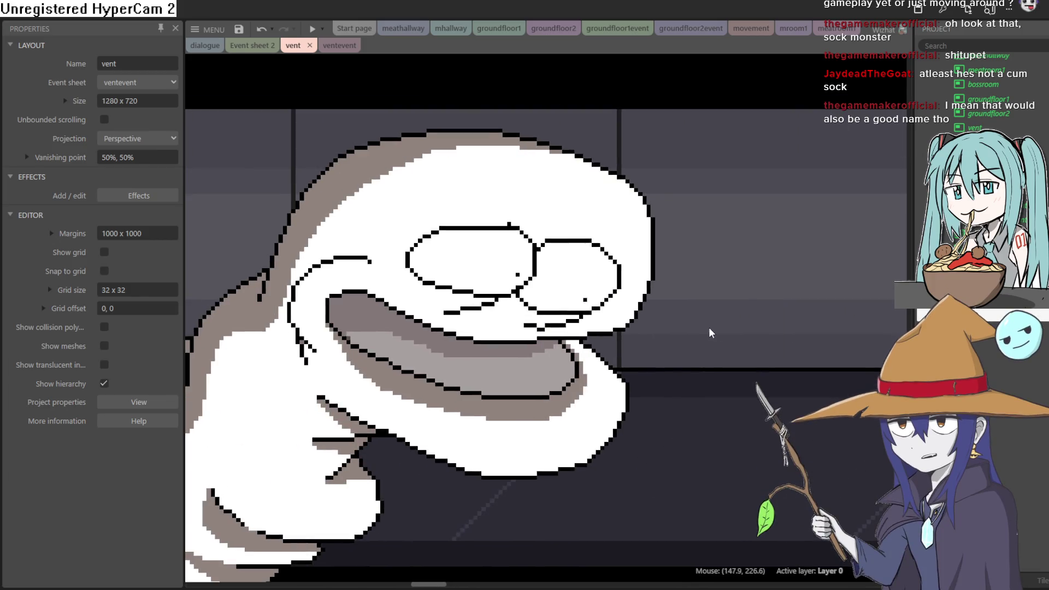
pyautogui.scroll(-1, 662, 327)
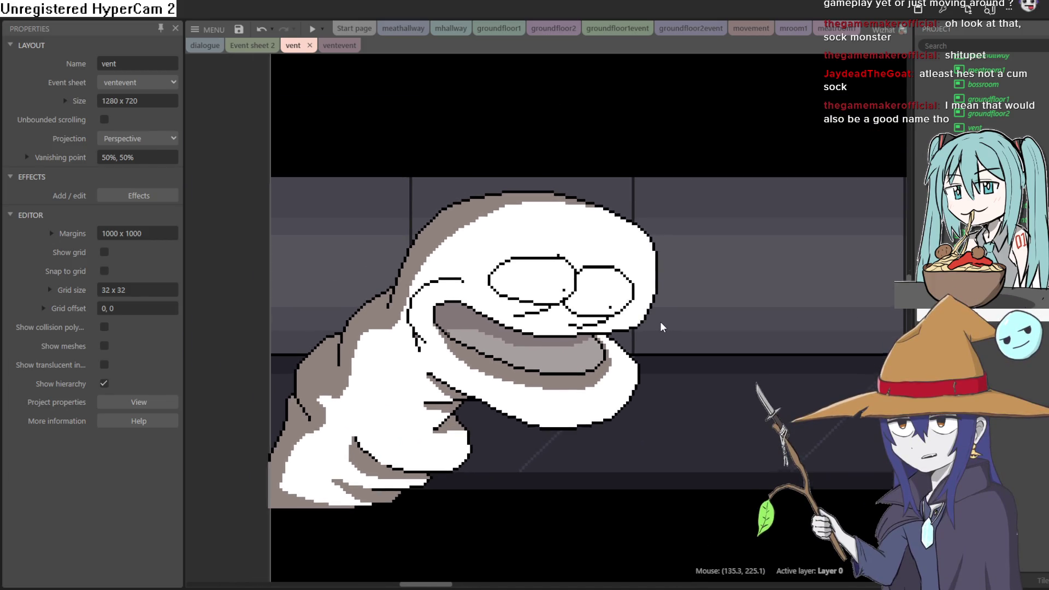
pyautogui.scroll(-1, 660, 326)
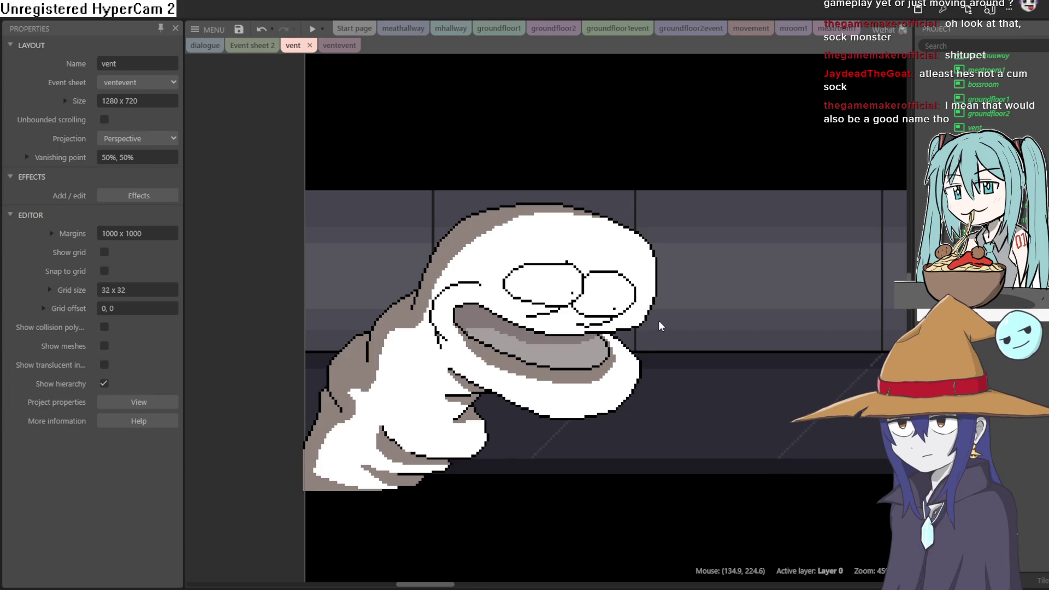
pyautogui.scroll(1, 661, 326)
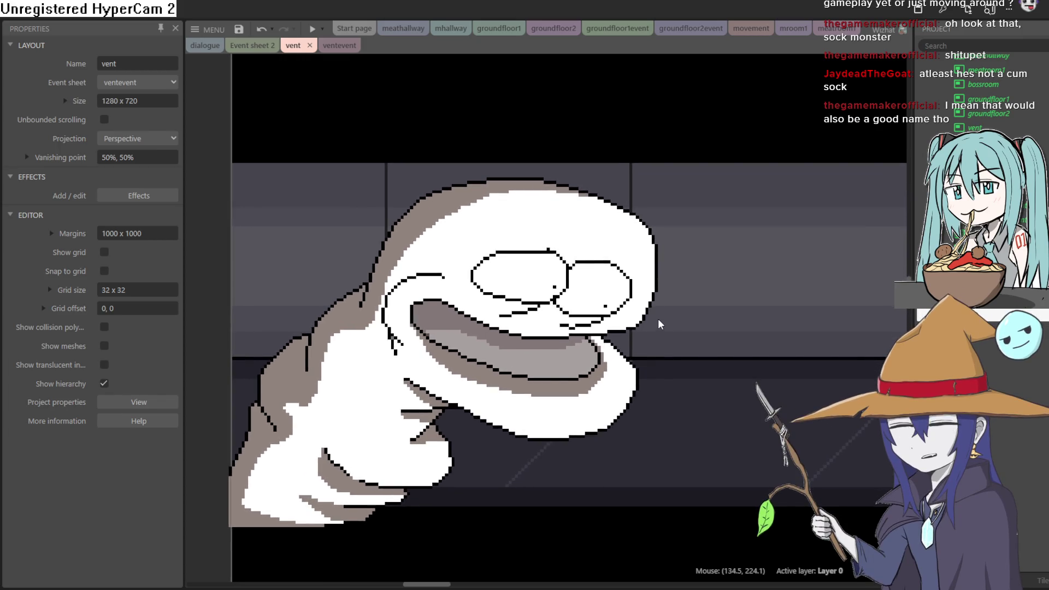
pyautogui.scroll(1, 660, 326)
pyautogui.scroll(-3, 659, 324)
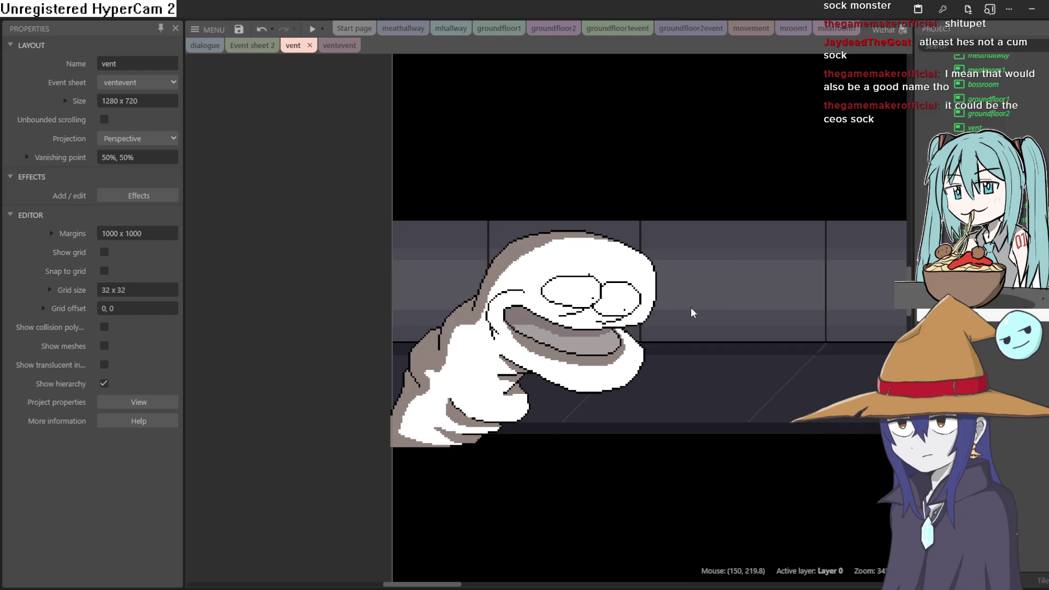
pyautogui.scroll(-2, 698, 317)
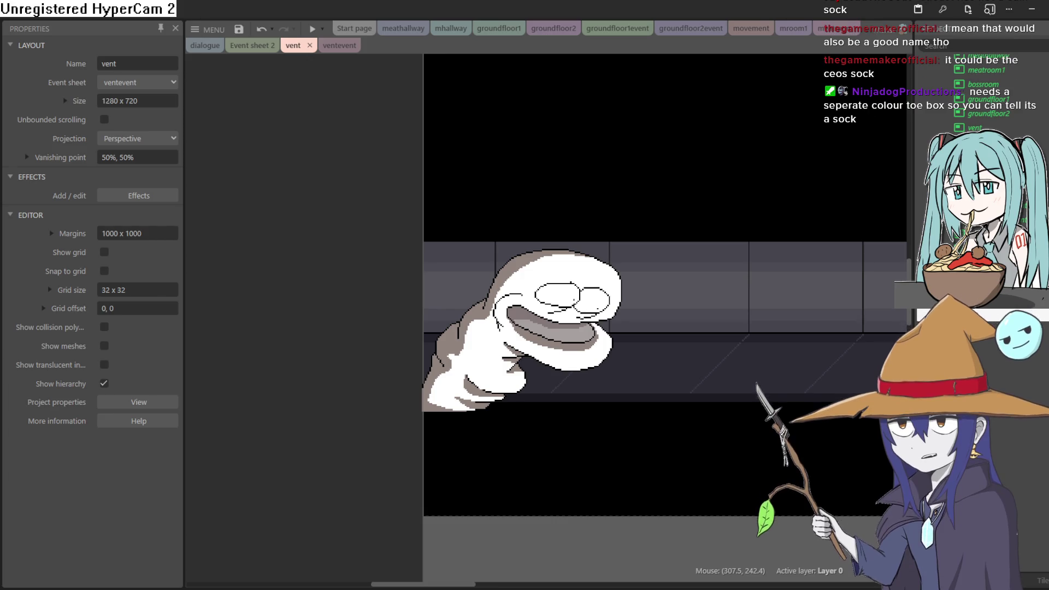
pyautogui.doubleClick(542, 323)
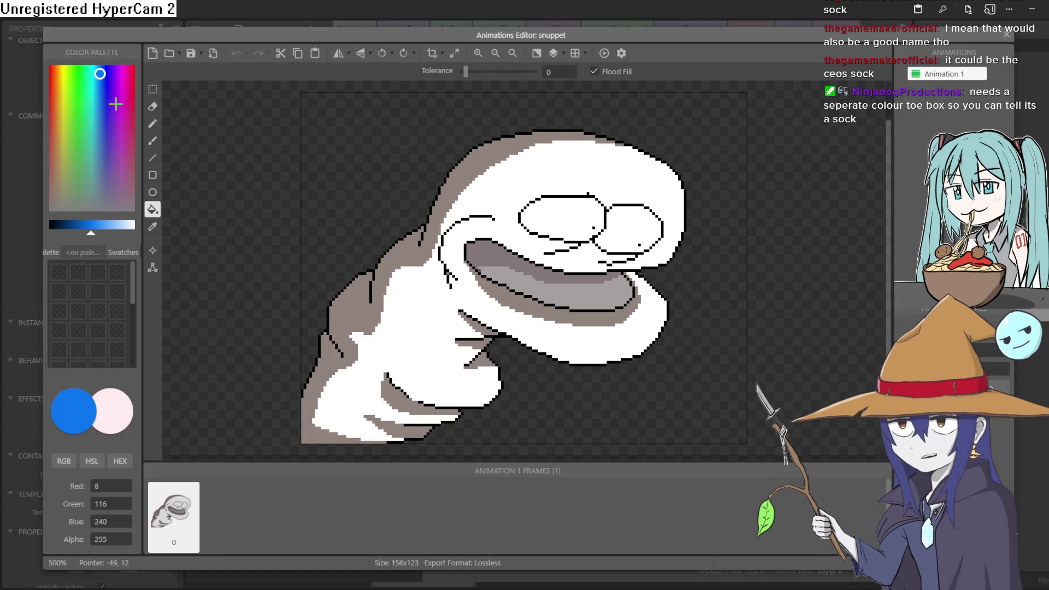
# Pick a pinkish-red drawing colour and the freehand brush in the Animations Editor.
pyautogui.click(131, 72)
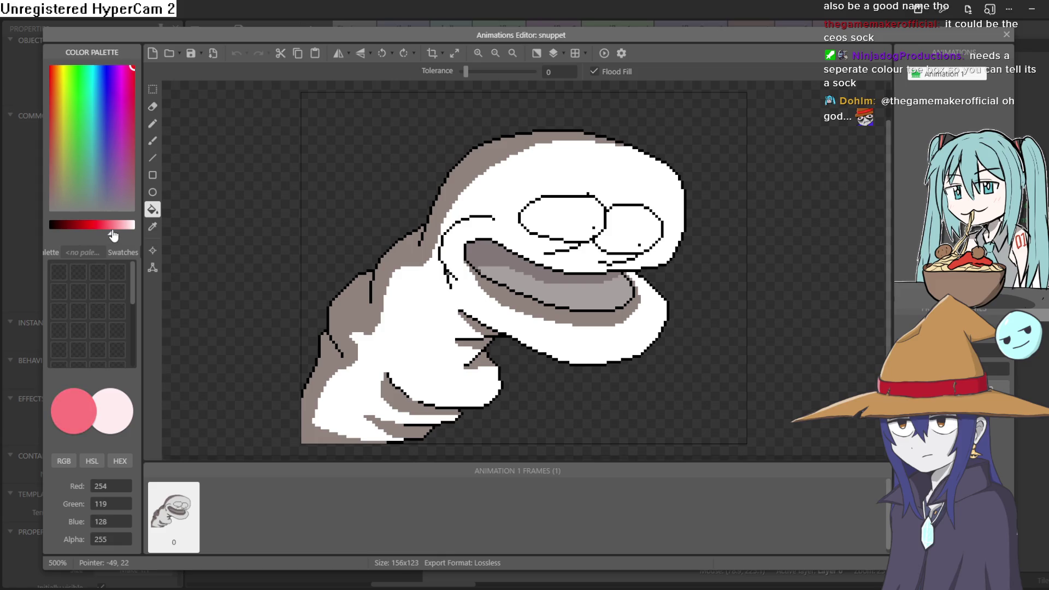
pyautogui.click(153, 143)
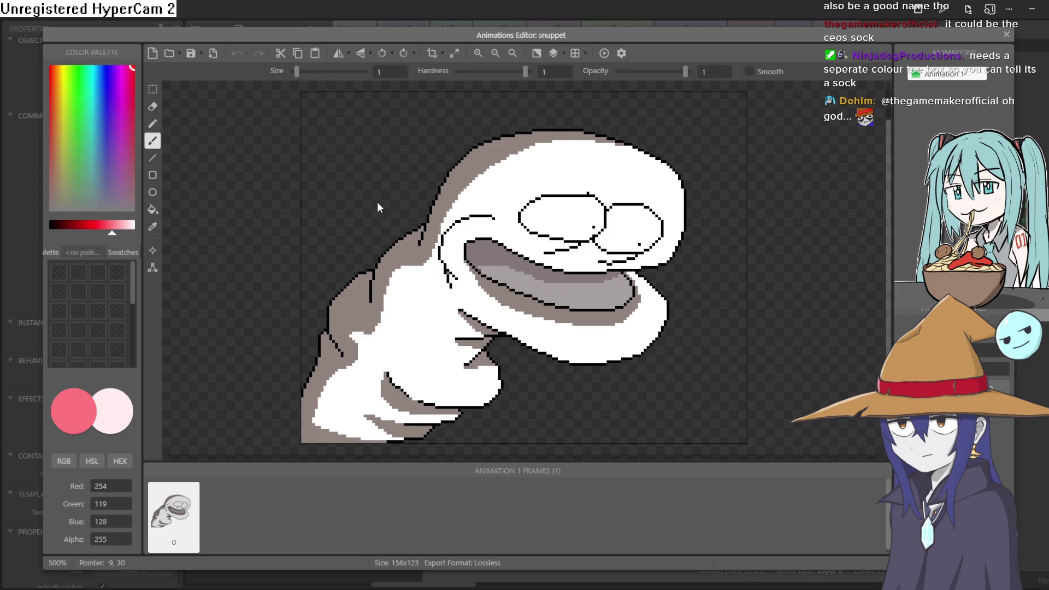
pyautogui.scroll(5, 617, 198)
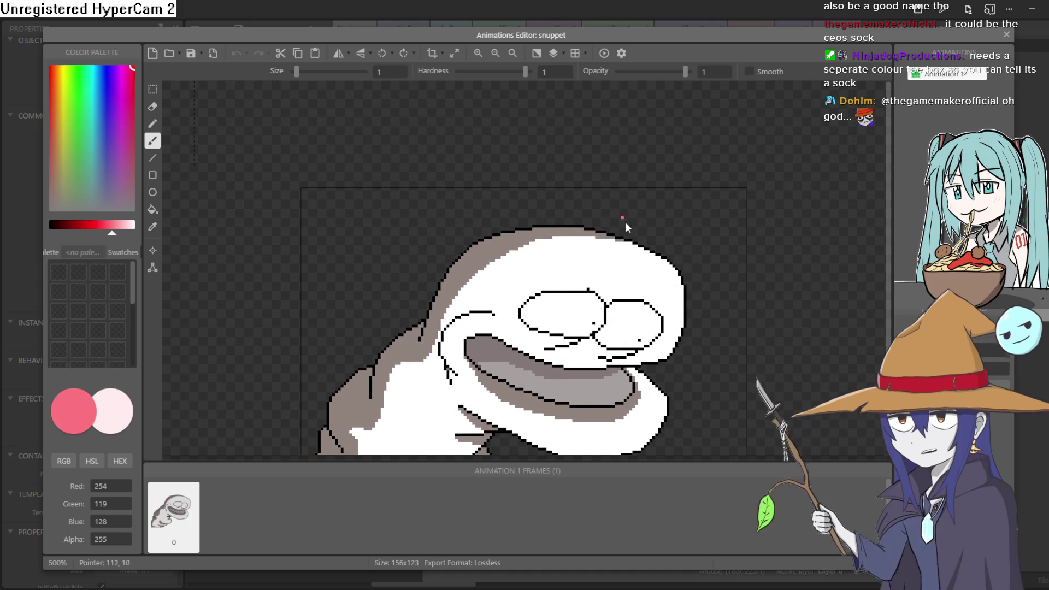
pyautogui.scroll(-5, 615, 198)
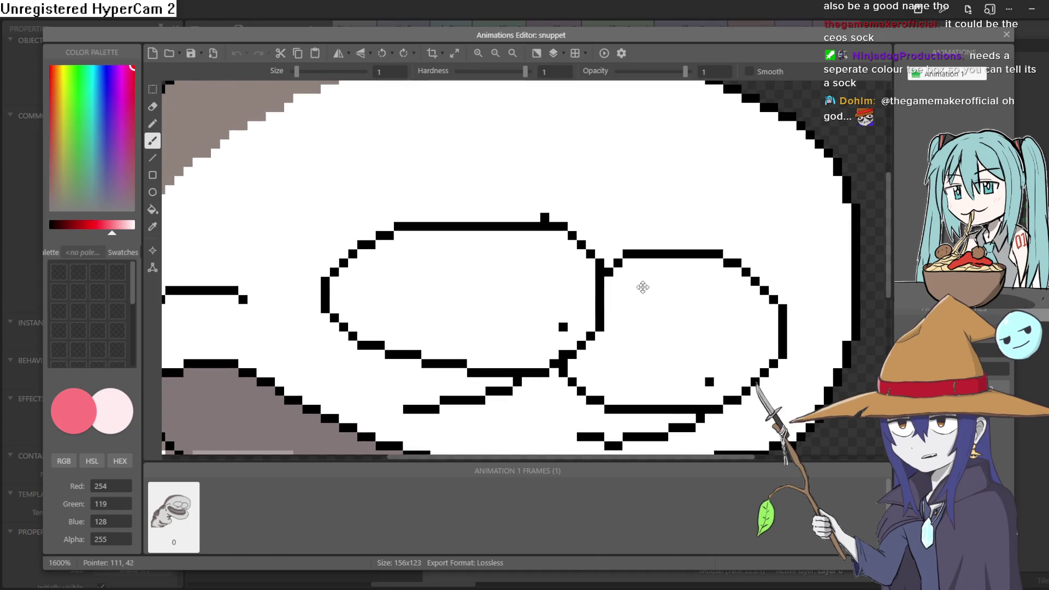
pyautogui.scroll(5, 643, 276)
pyautogui.scroll(-5, 634, 220)
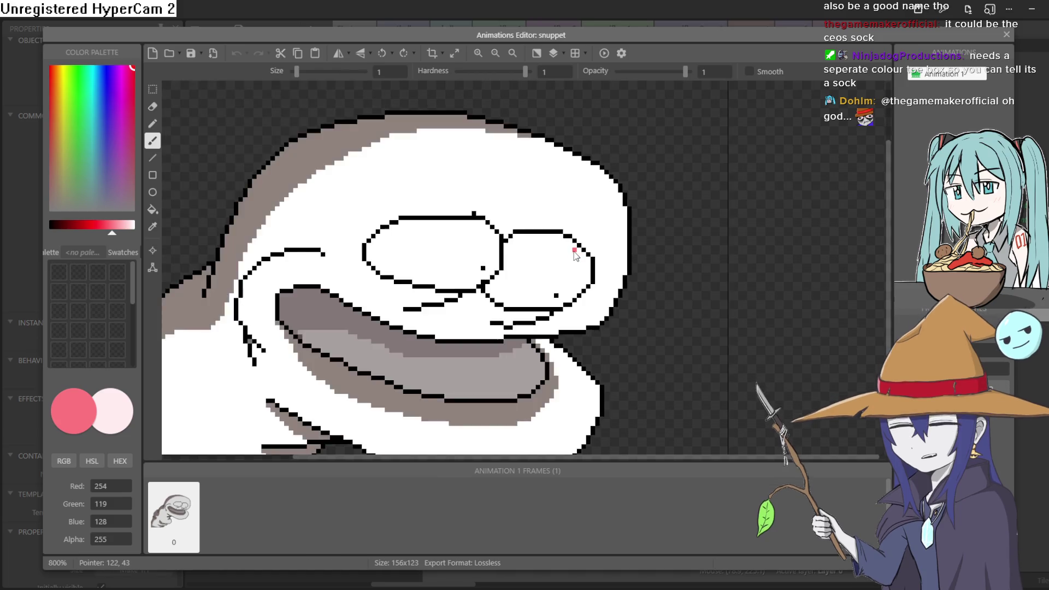
pyautogui.scroll(3, 585, 271)
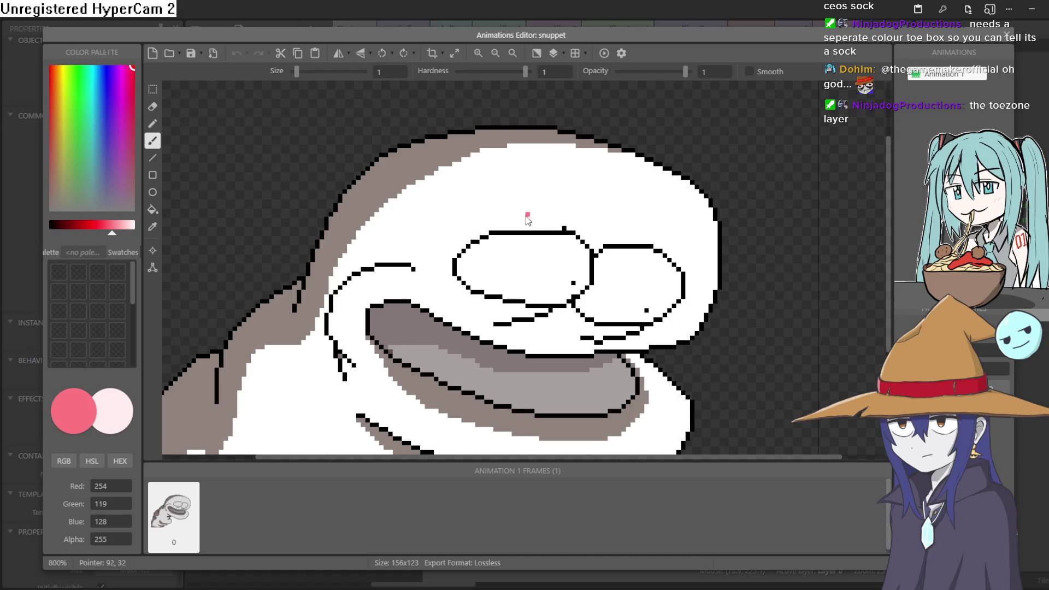
# Try a pink band above snuppet's eyes, undo it, and close the editor.
pyautogui.moveTo(471, 239)
pyautogui.mouseDown()
pyautogui.moveTo(467, 214)
pyautogui.moveTo(621, 205)
pyautogui.mouseUp()
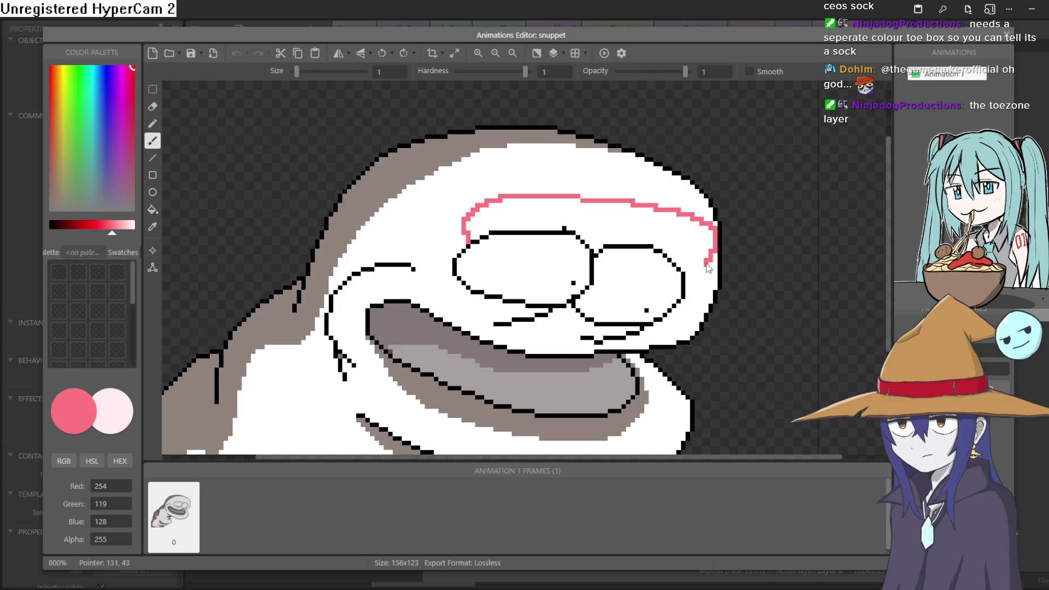
pyautogui.click(152, 209)
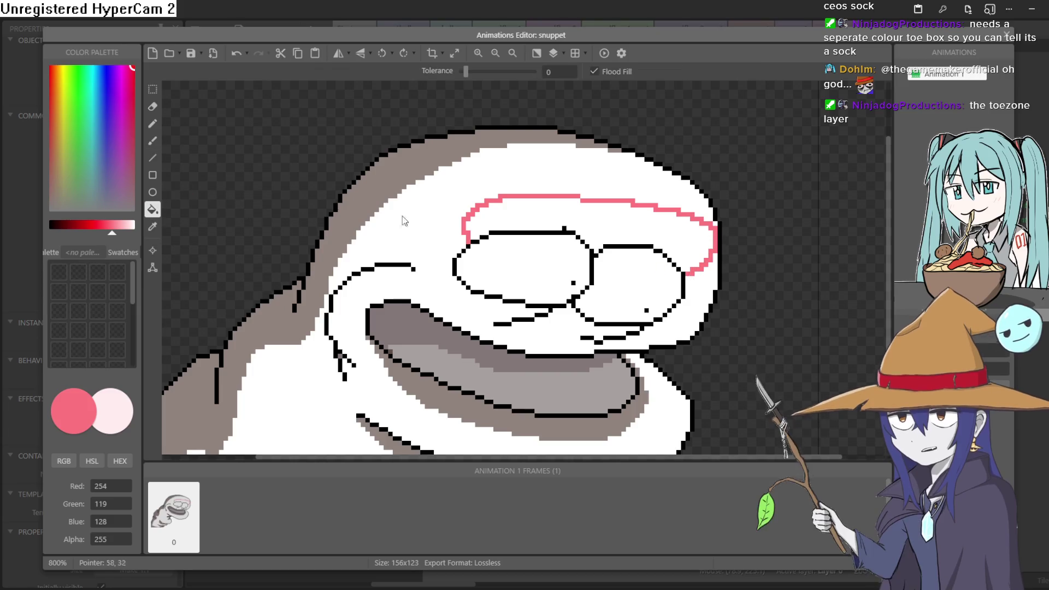
pyautogui.click(634, 224)
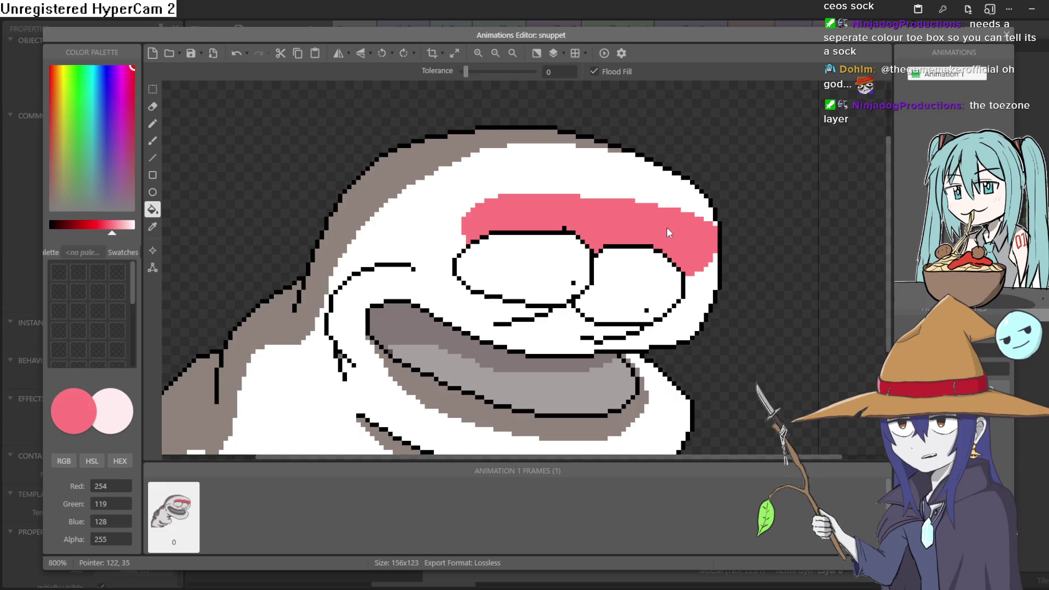
pyautogui.hotkey('ctrl', 'z')
pyautogui.hotkey('ctrl', 'z')
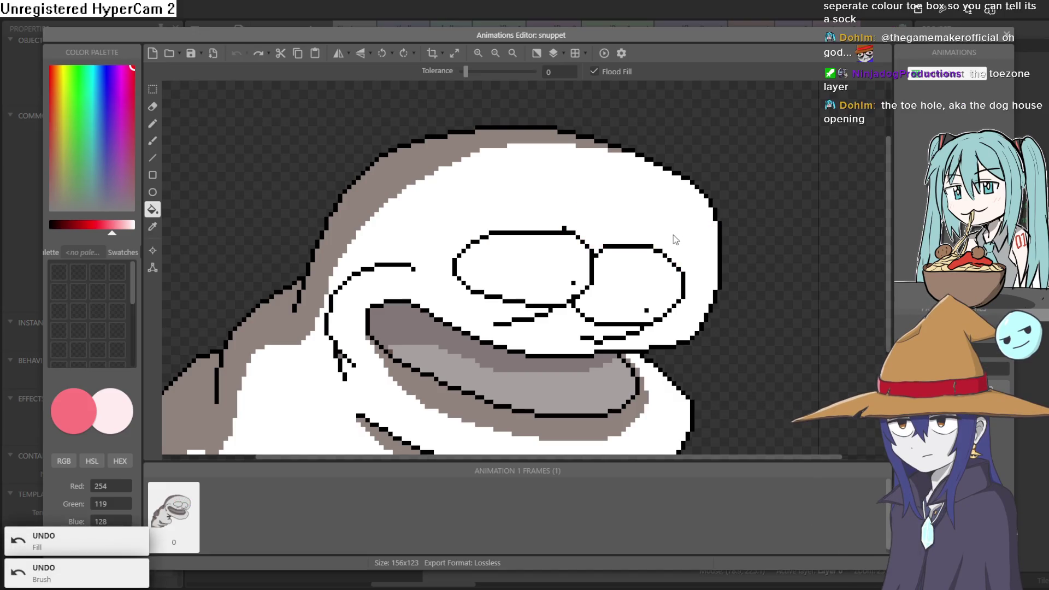
pyautogui.scroll(-3, 676, 240)
pyautogui.scroll(2, 678, 283)
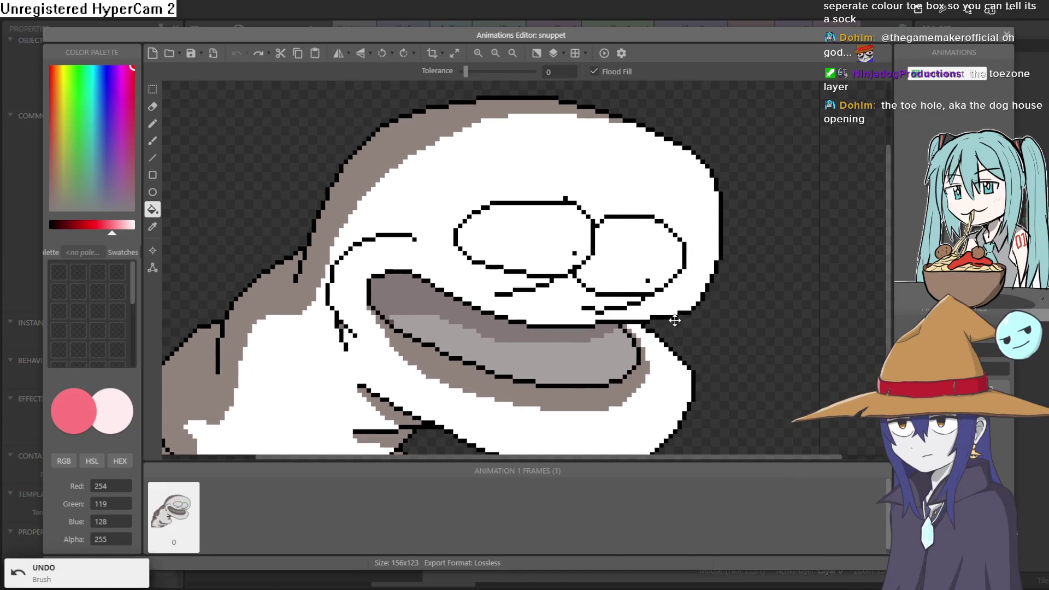
pyautogui.scroll(-5, 659, 273)
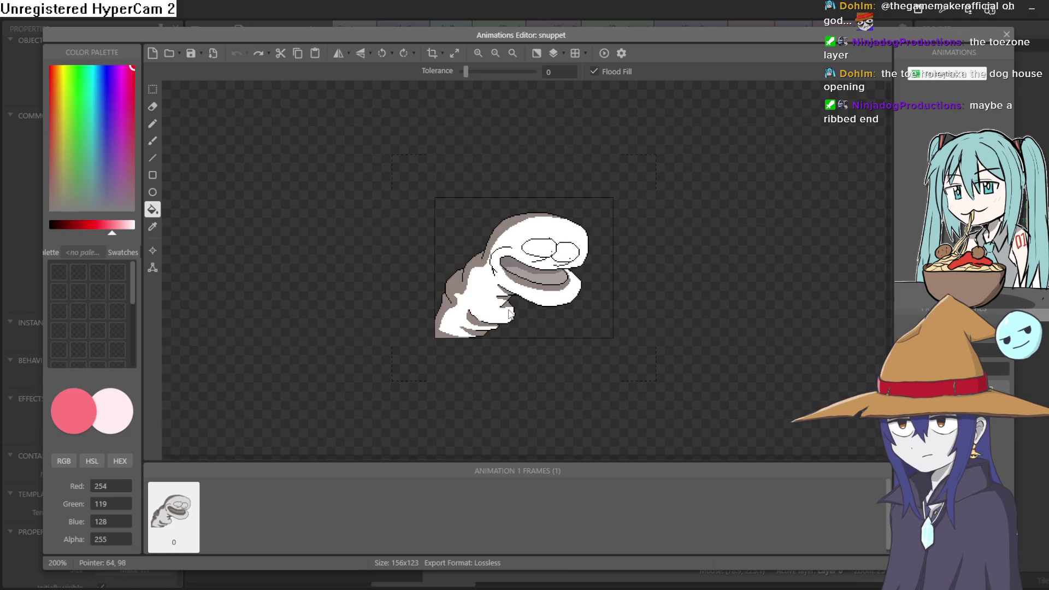
pyautogui.scroll(2, 574, 289)
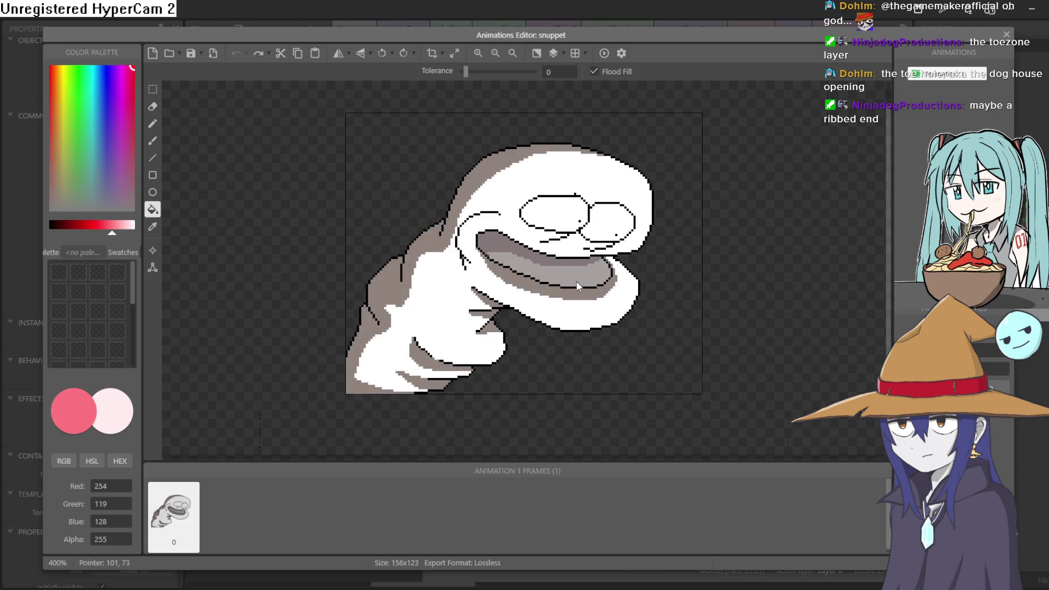
pyautogui.click(1007, 34)
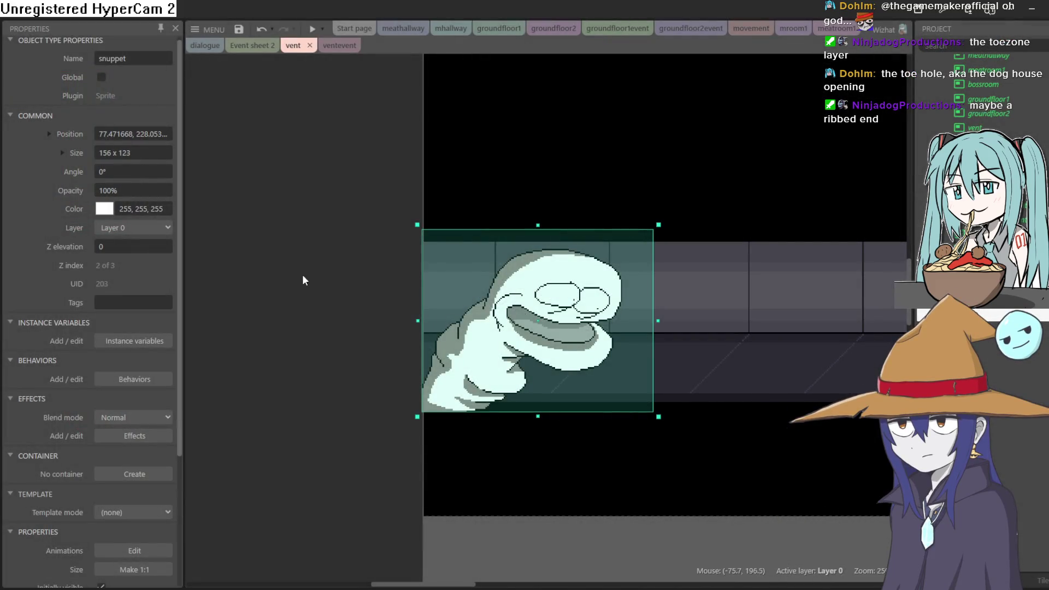
# Deselect snuppet and pan the vent layout view to the left.
pyautogui.click(323, 270)
pyautogui.moveTo(772, 297)
pyautogui.mouseDown()
pyautogui.moveTo(680, 282)
pyautogui.moveTo(478, 285)
pyautogui.mouseUp()
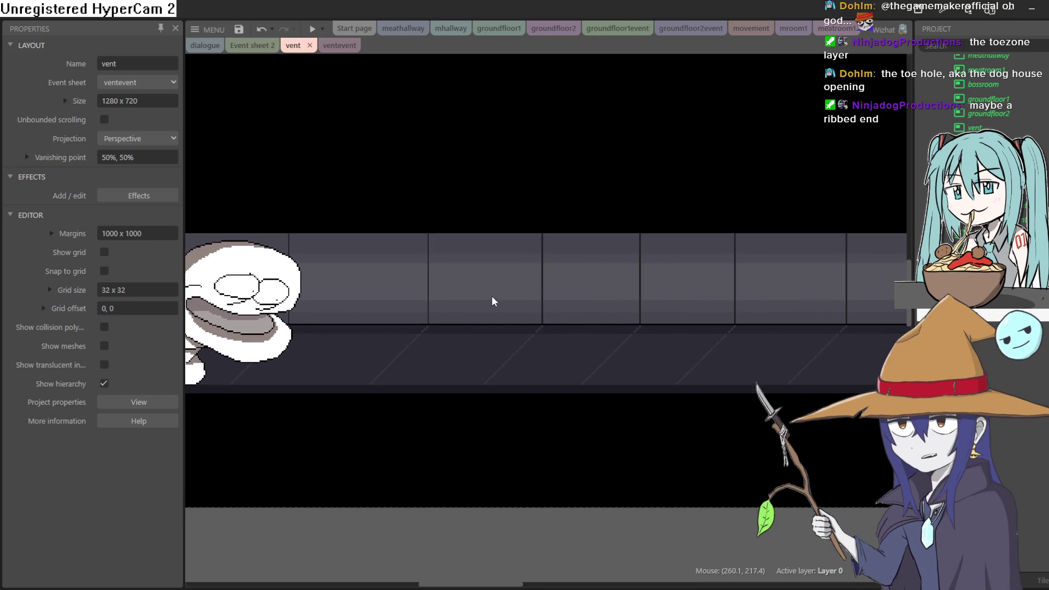
pyautogui.scroll(-3, 495, 298)
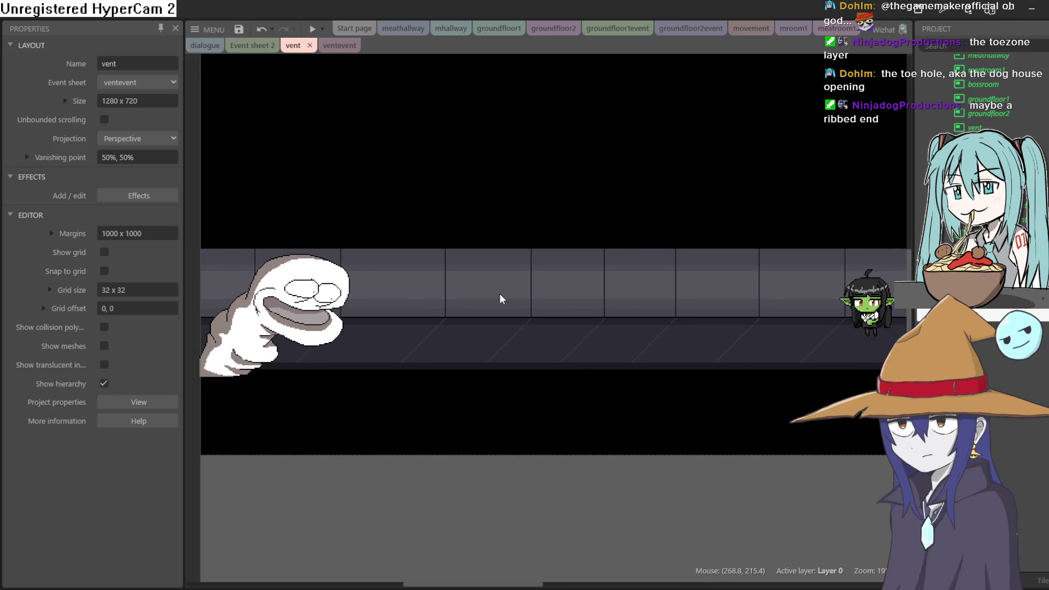
pyautogui.scroll(-1, 501, 298)
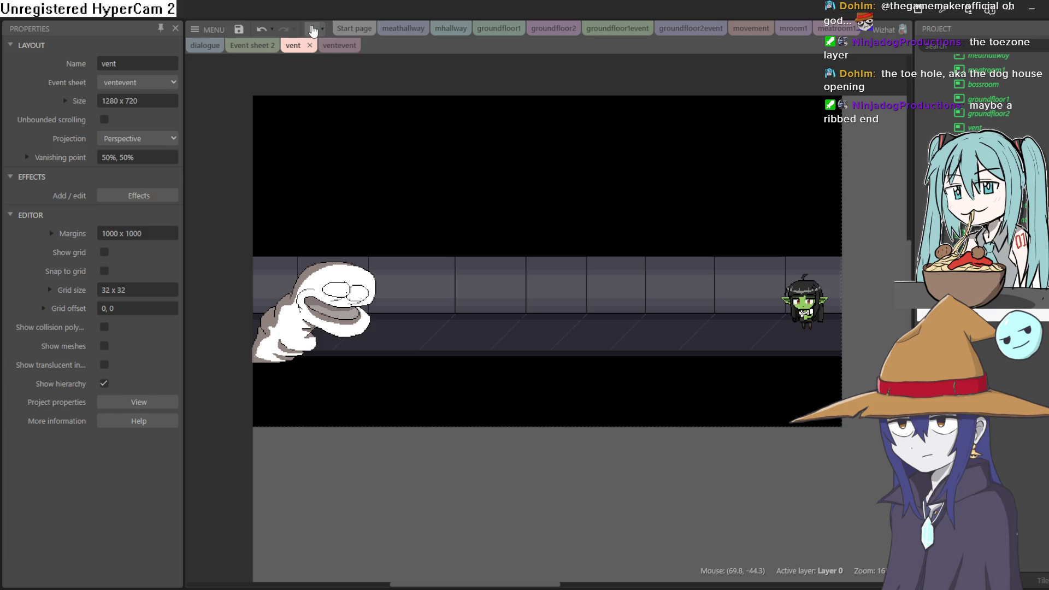
# Look through the ventevent, mroom1, movement and groundfloor2event sheets, then preview the groundfloor1 layout.
pyautogui.click(329, 46)
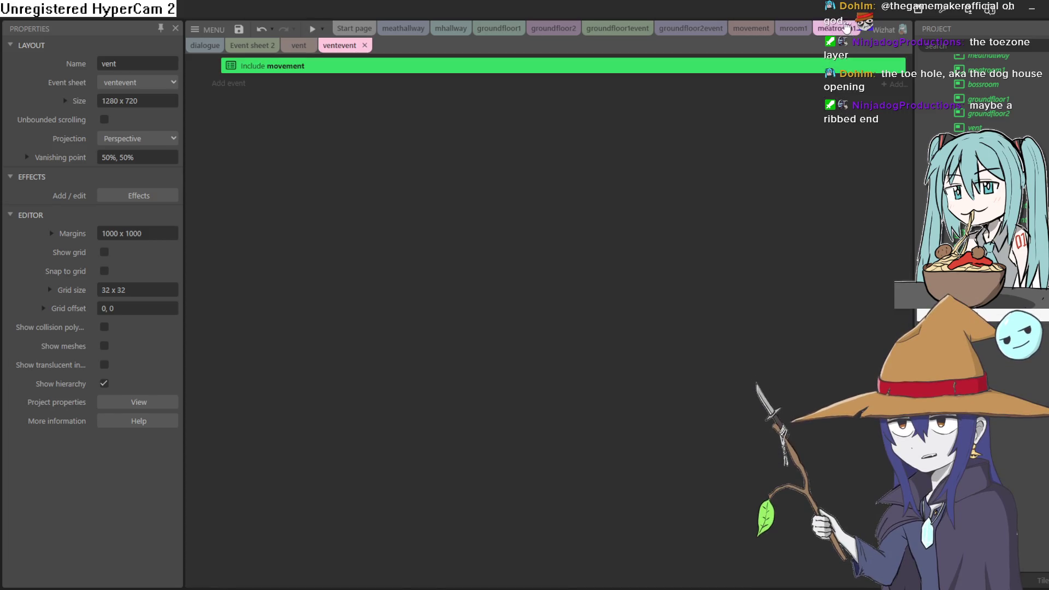
pyautogui.click(783, 29)
pyautogui.click(751, 29)
pyautogui.click(691, 29)
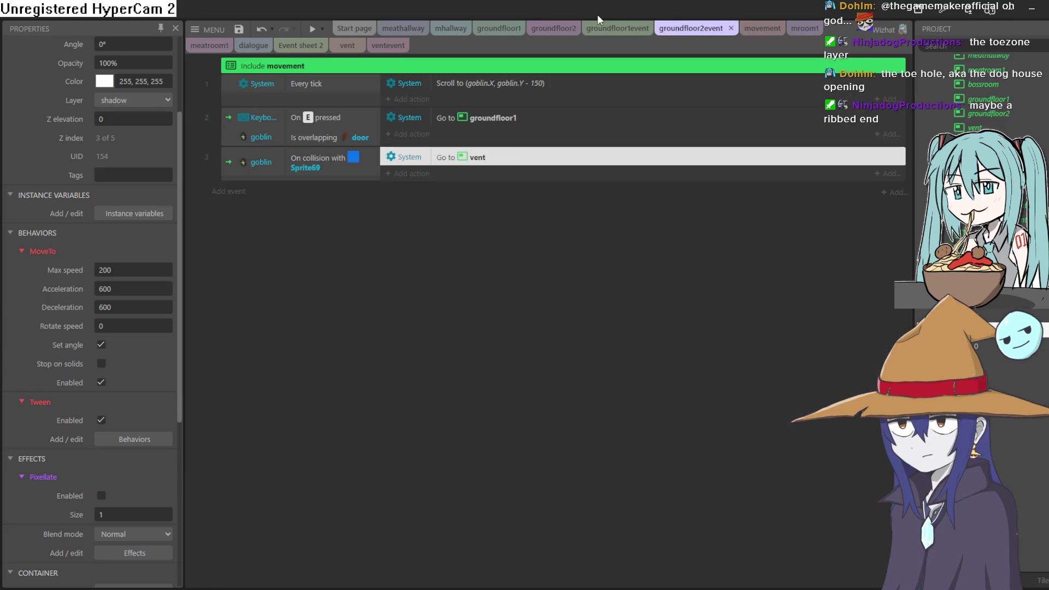
pyautogui.click(491, 31)
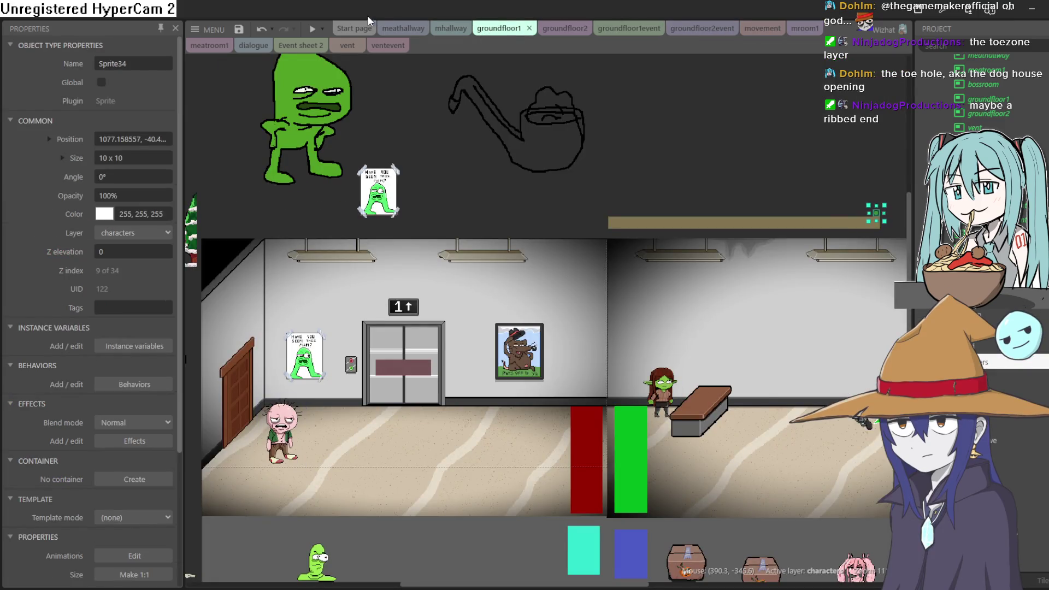
pyautogui.click(313, 27)
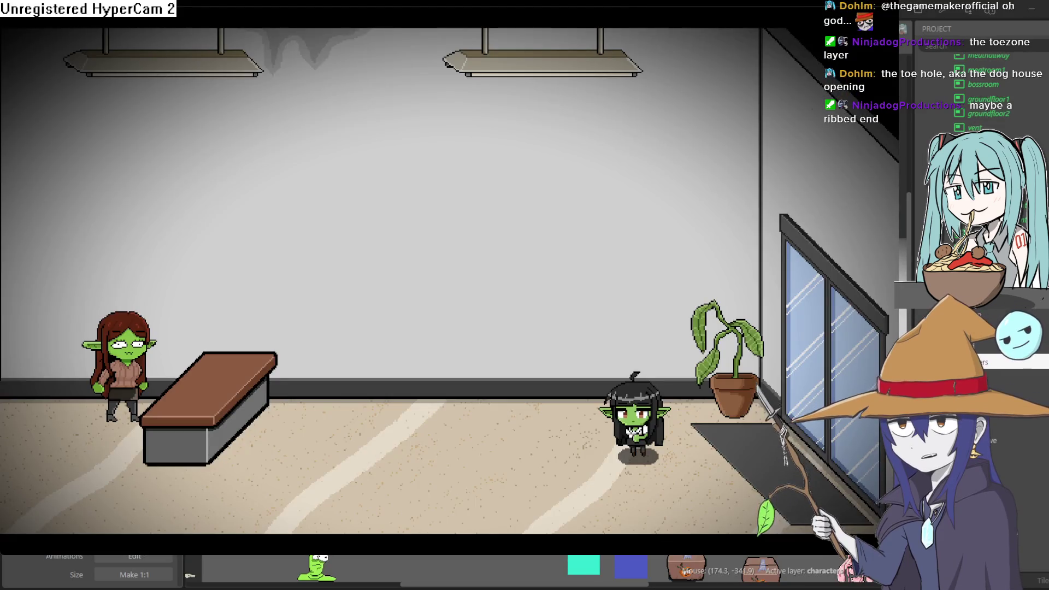
# Walk the goblin around the starting room, past the green girl and into the elevator room.
pyautogui.press('Right')
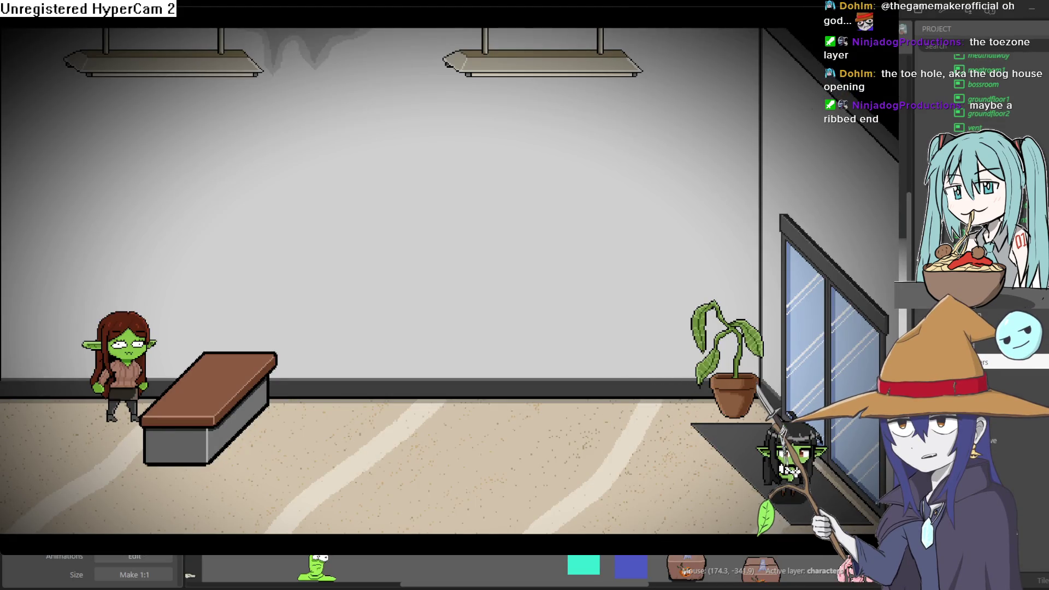
pyautogui.press('Right')
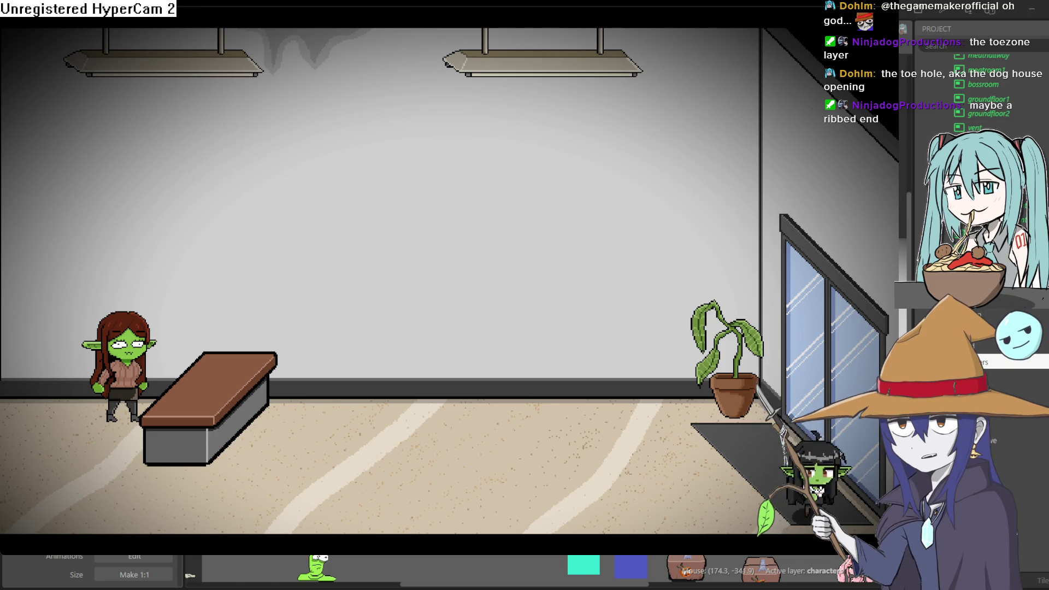
pyautogui.press('Left')
pyautogui.press('Left')
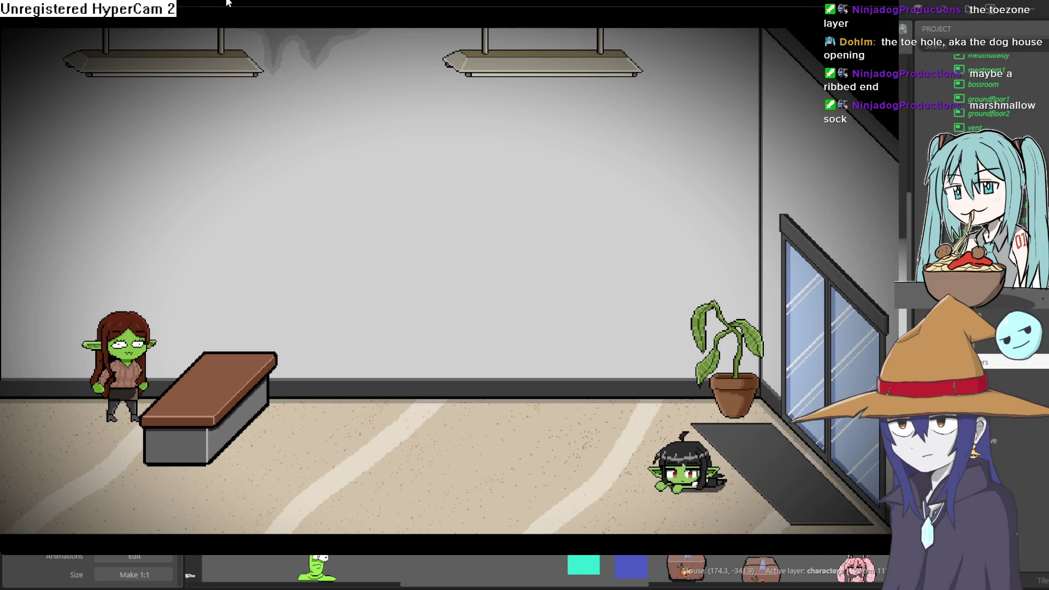
pyautogui.press('Left')
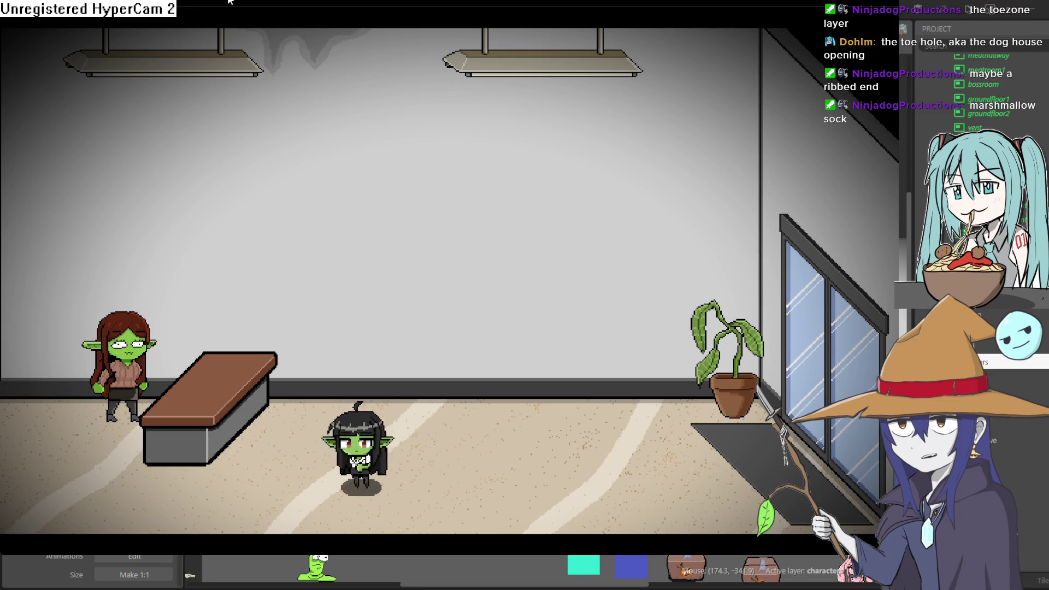
pyautogui.press('Right')
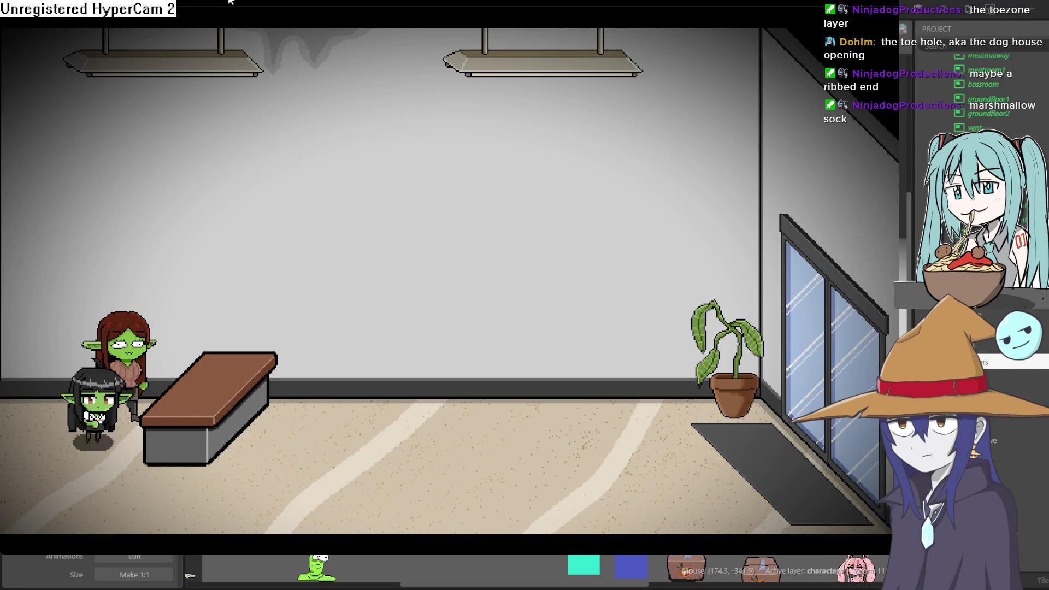
pyautogui.press('Left')
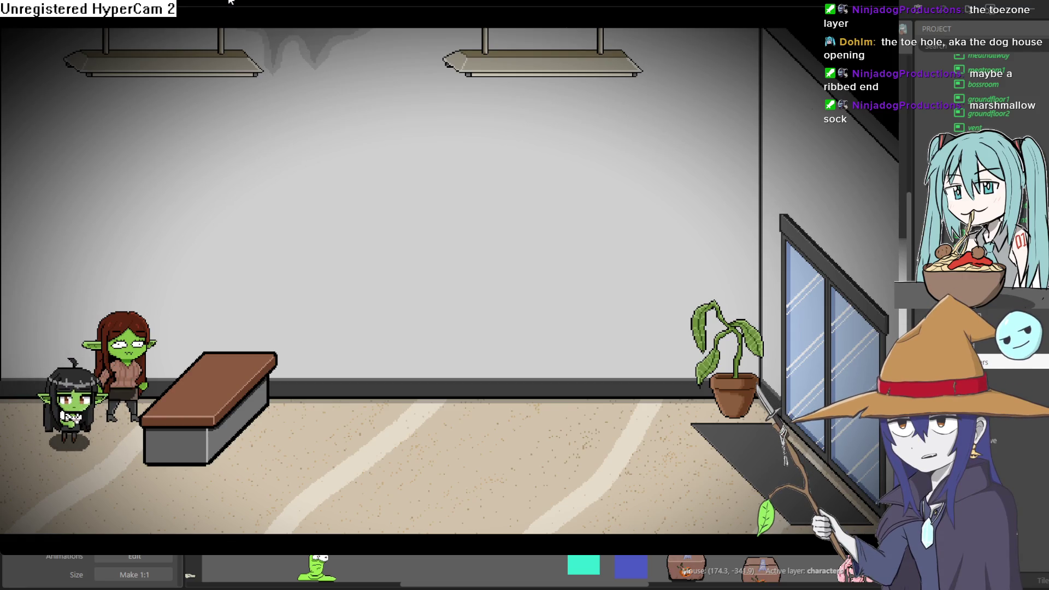
pyautogui.press('Left')
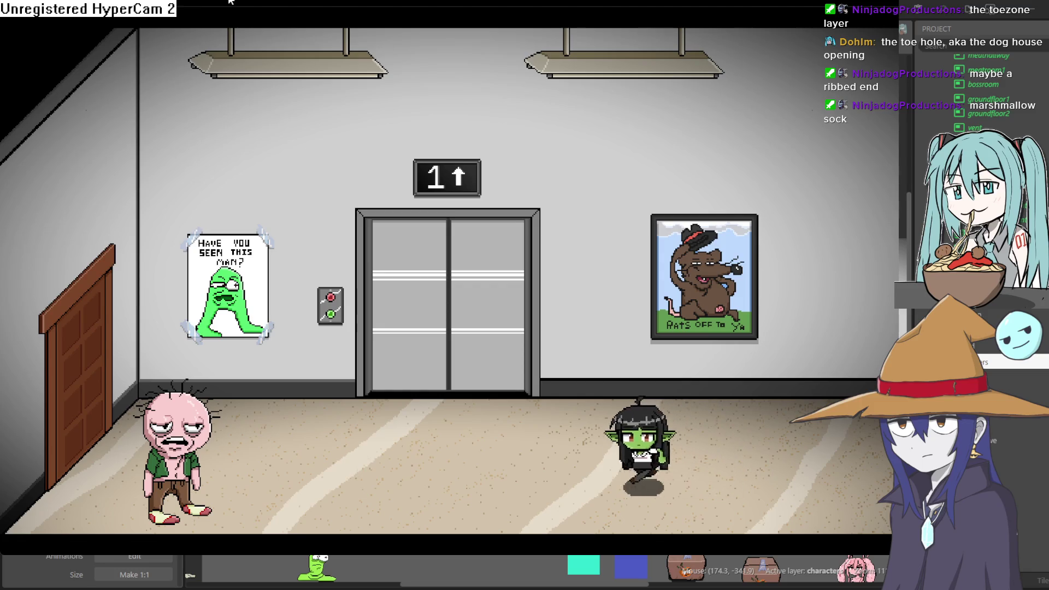
# Walk the goblin through the Christmas-tree room and crawl through the small wall opening into the vent.
pyautogui.press('Left')
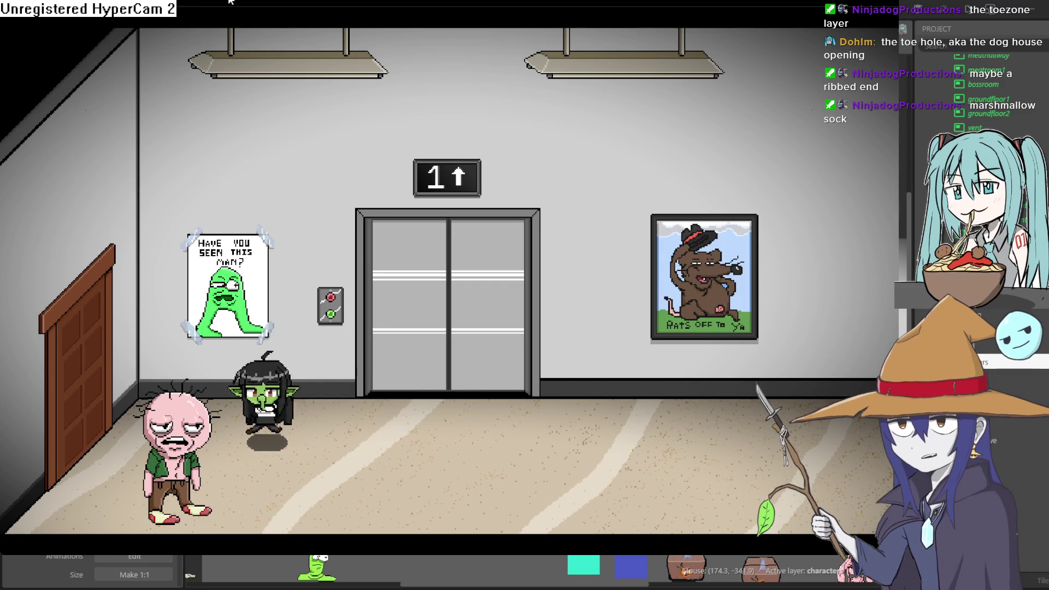
pyautogui.press('Left')
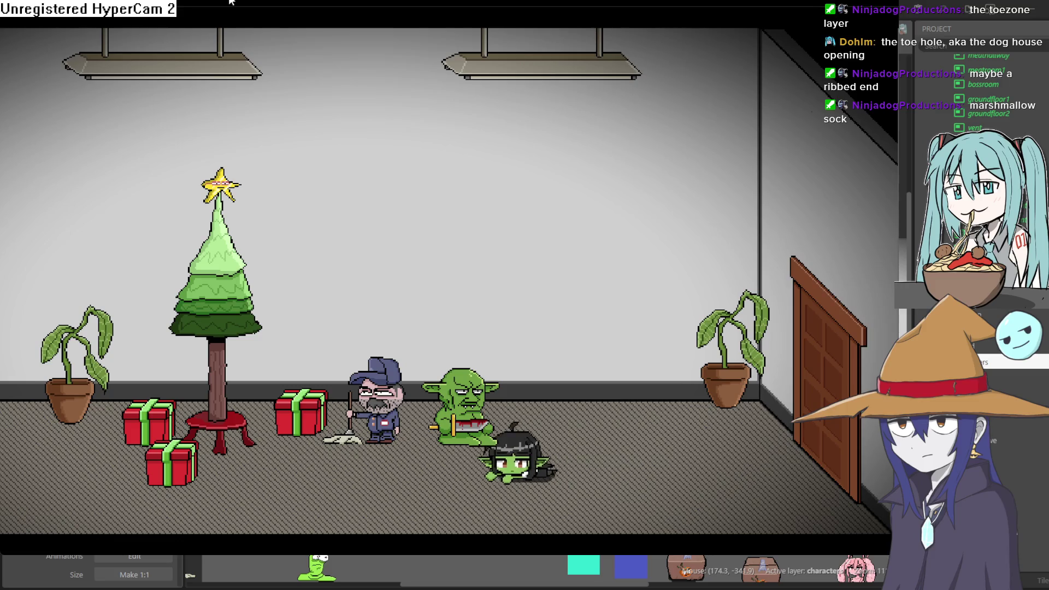
pyautogui.press('Left')
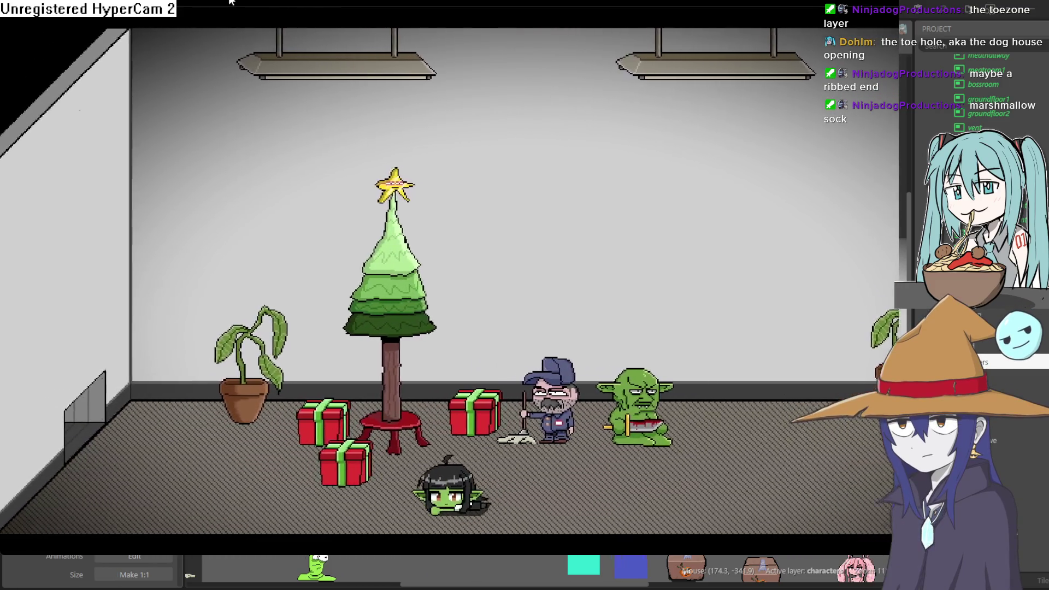
pyautogui.press('Left')
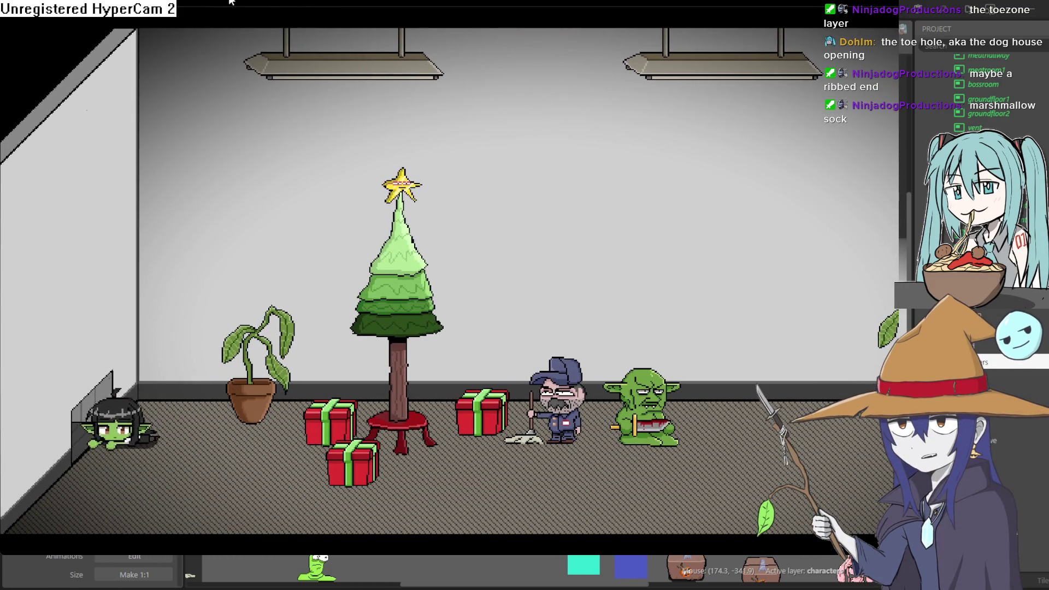
pyautogui.press('Left')
pyautogui.press('Left')
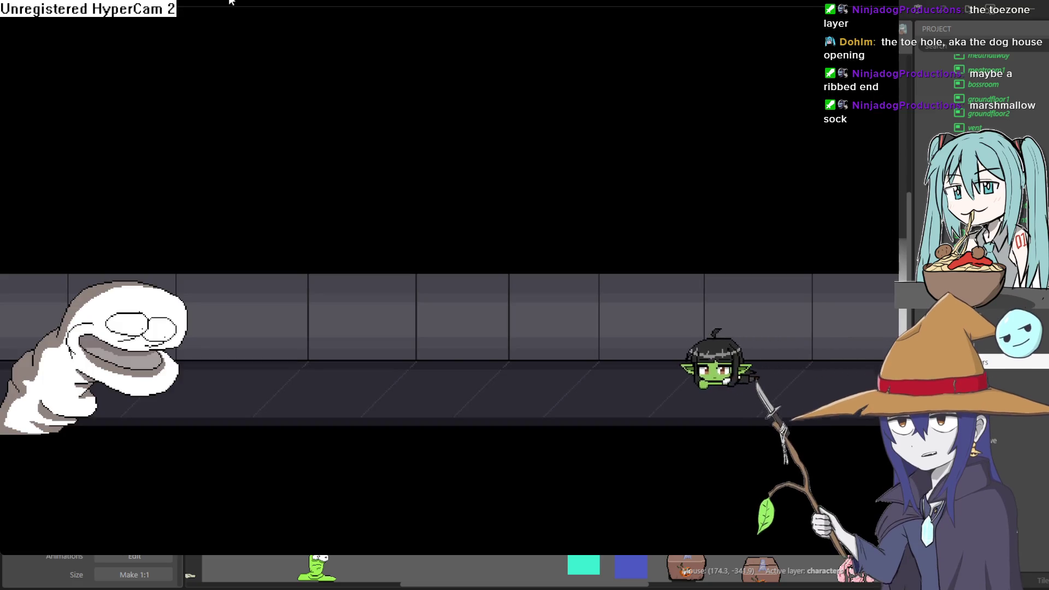
pyautogui.press('Left')
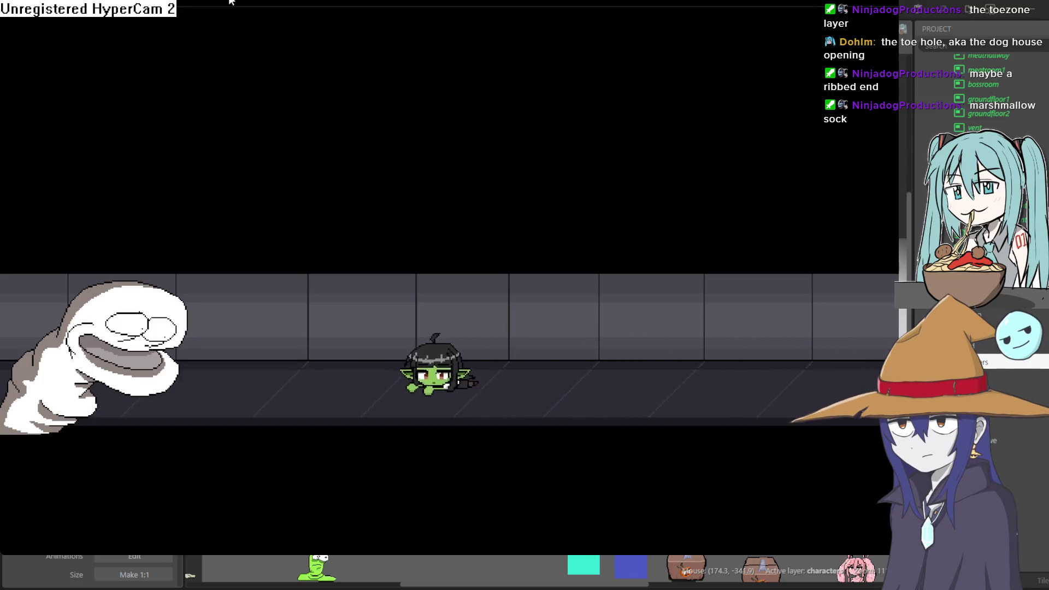
# Alternate standing and crouch-crawling the goblin beside the white monster in the vent corridor.
pyautogui.press('Right')
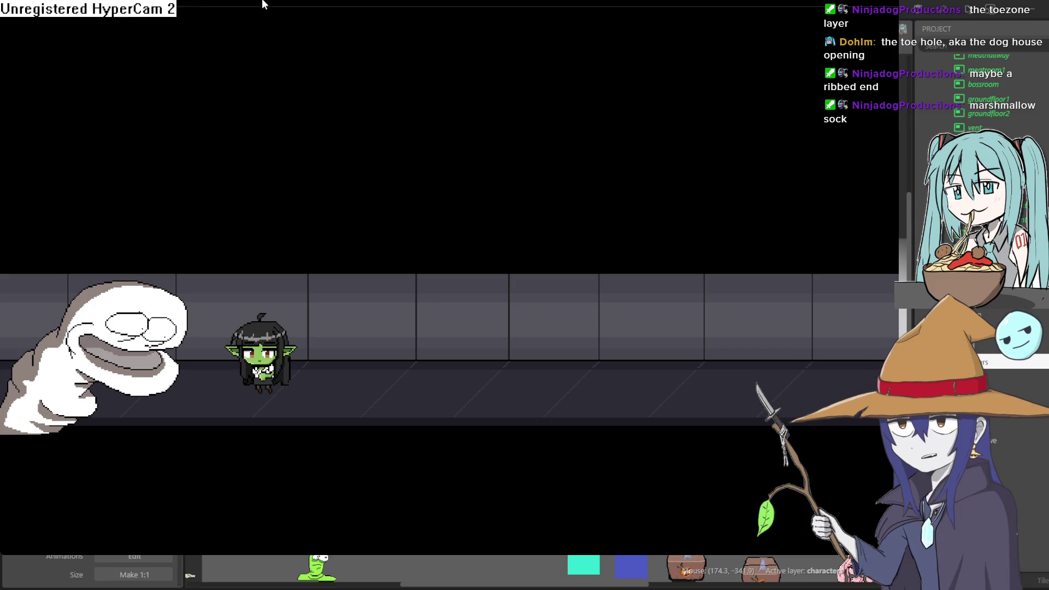
pyautogui.press('Down')
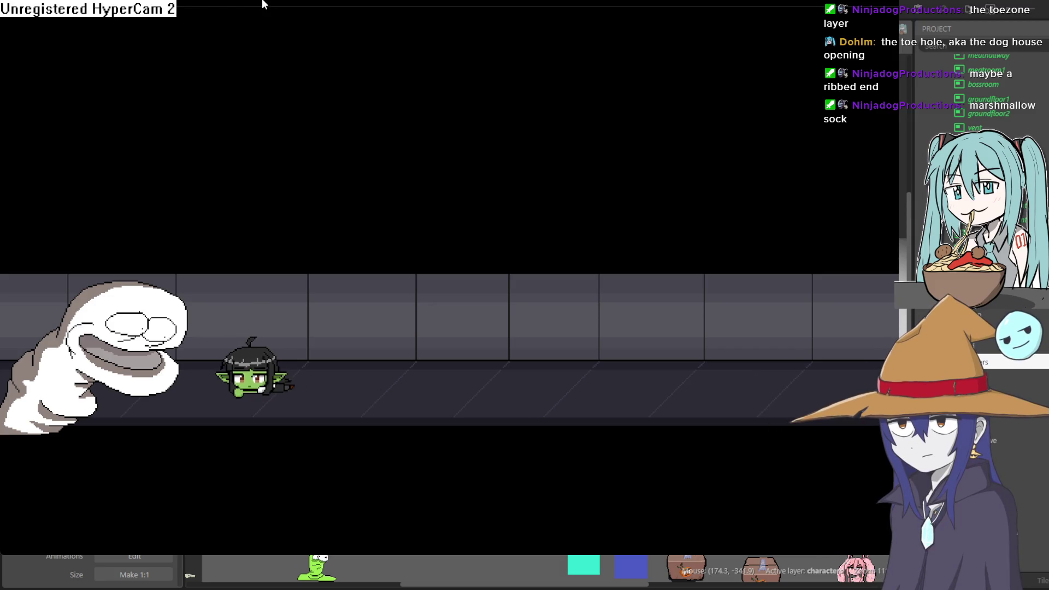
pyautogui.press('Left')
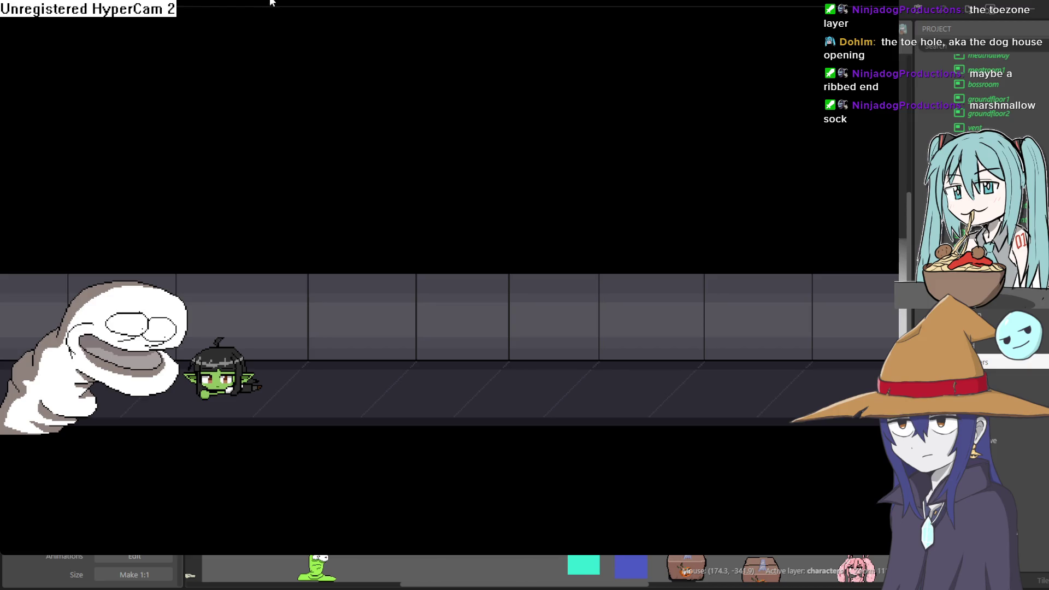
pyautogui.press('Right')
pyautogui.press('Left')
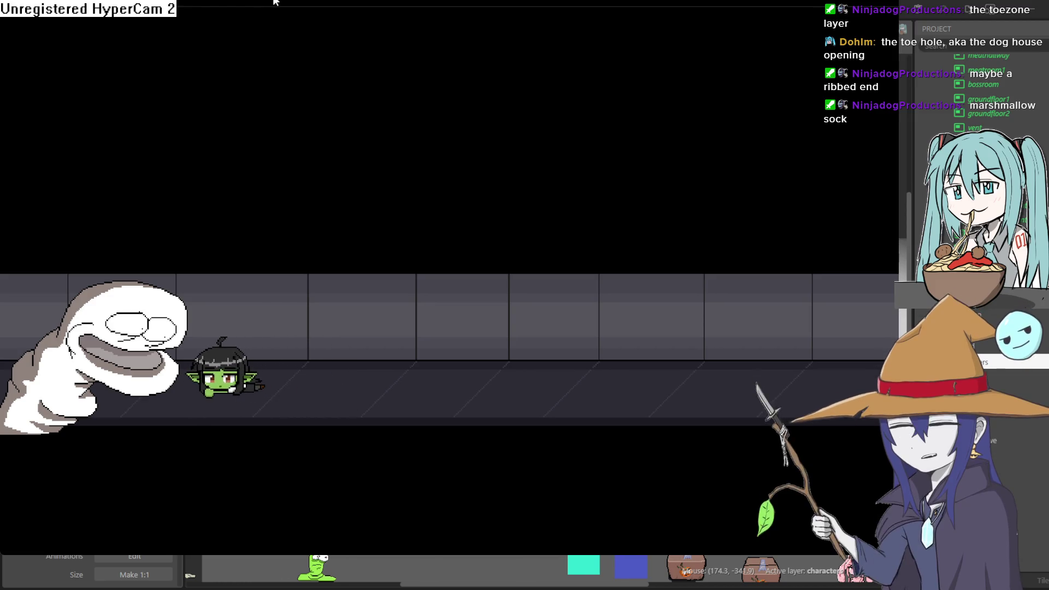
pyautogui.press('Right')
pyautogui.press('Left')
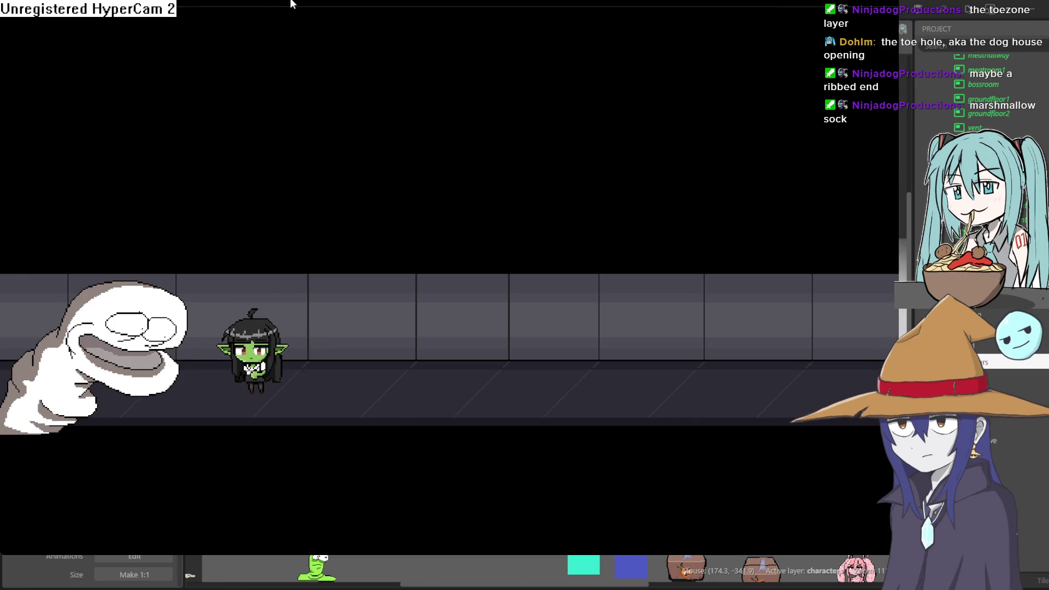
pyautogui.press('Down')
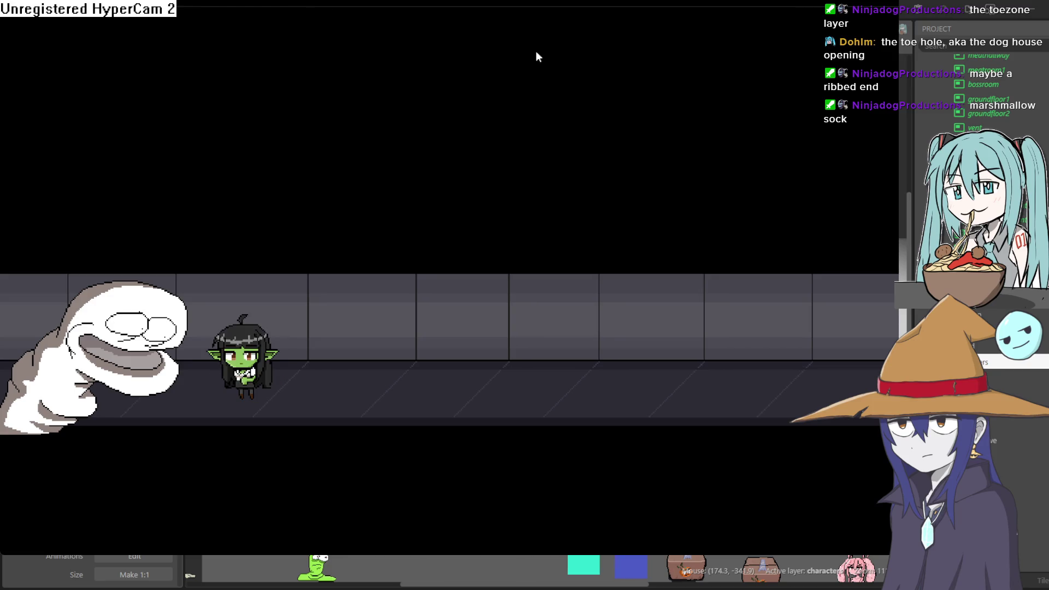
# Walk the goblin to the corridor's right end and back, then close the preview.
pyautogui.press('Right')
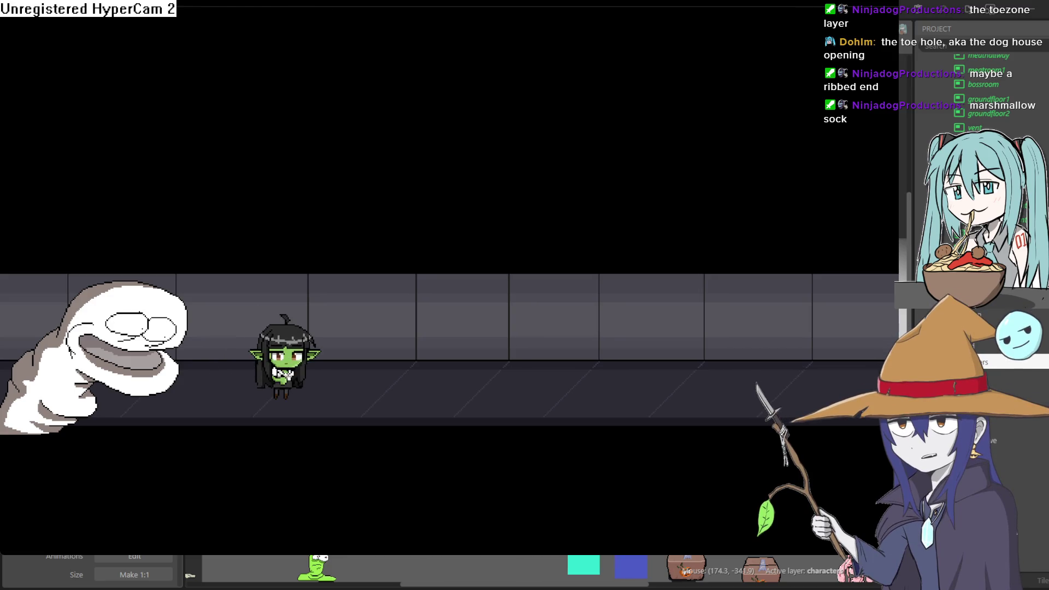
pyautogui.press('Left')
pyautogui.press('Right')
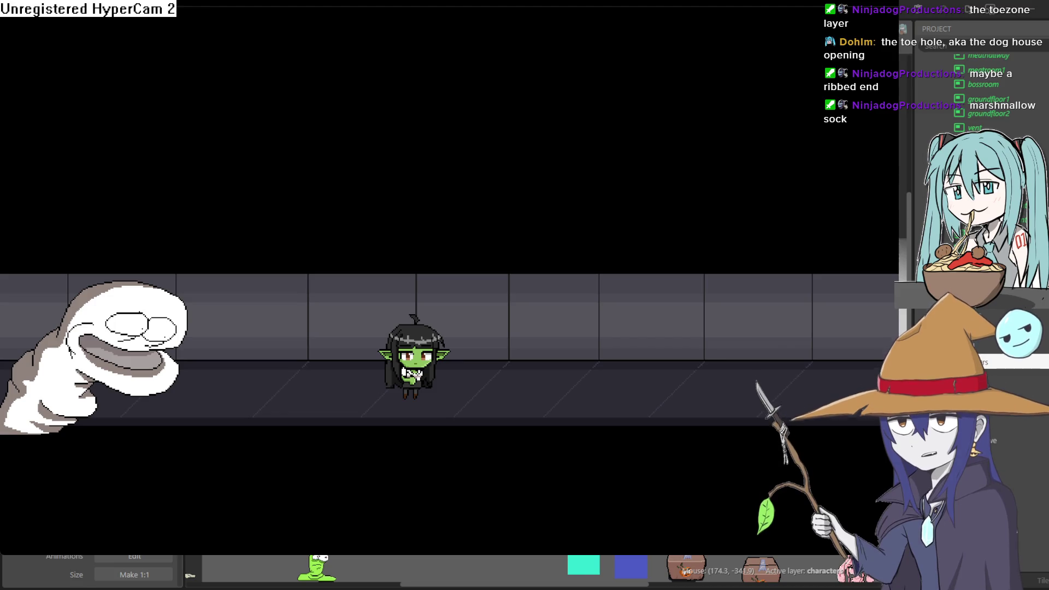
pyautogui.press('Right')
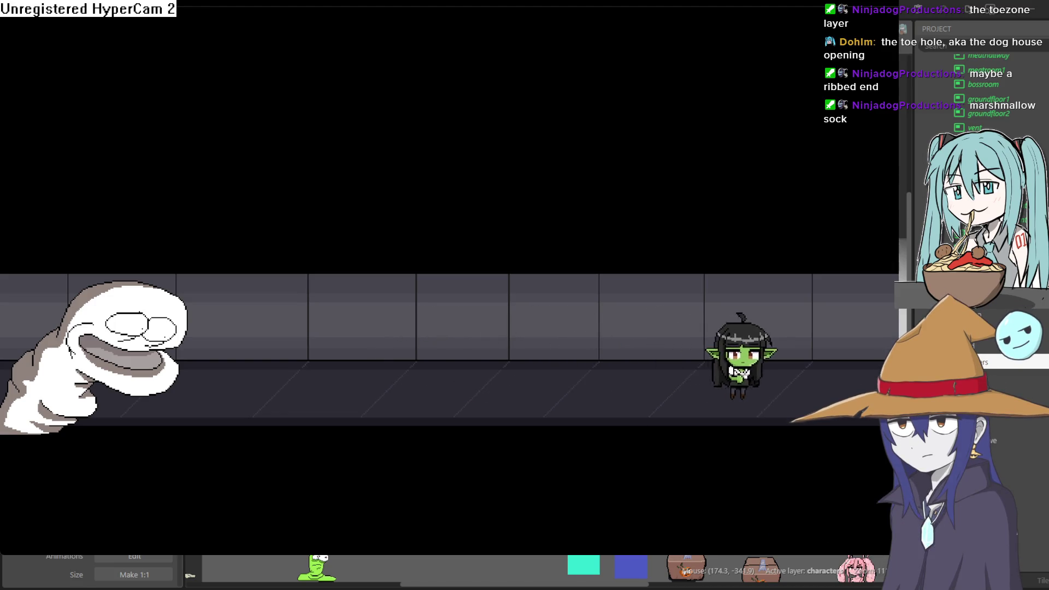
pyautogui.press('Left')
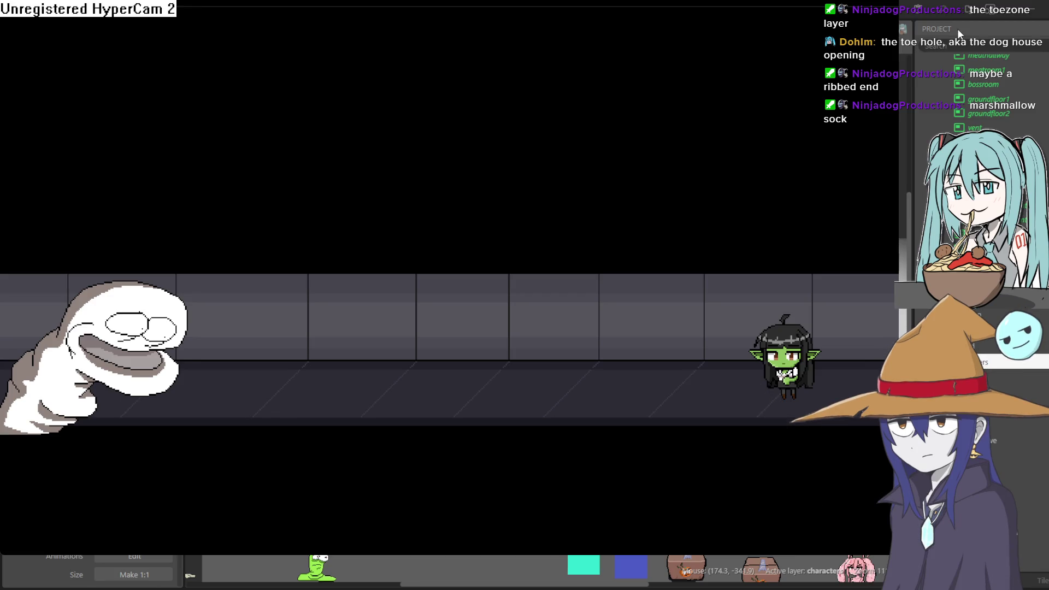
pyautogui.click(979, 21)
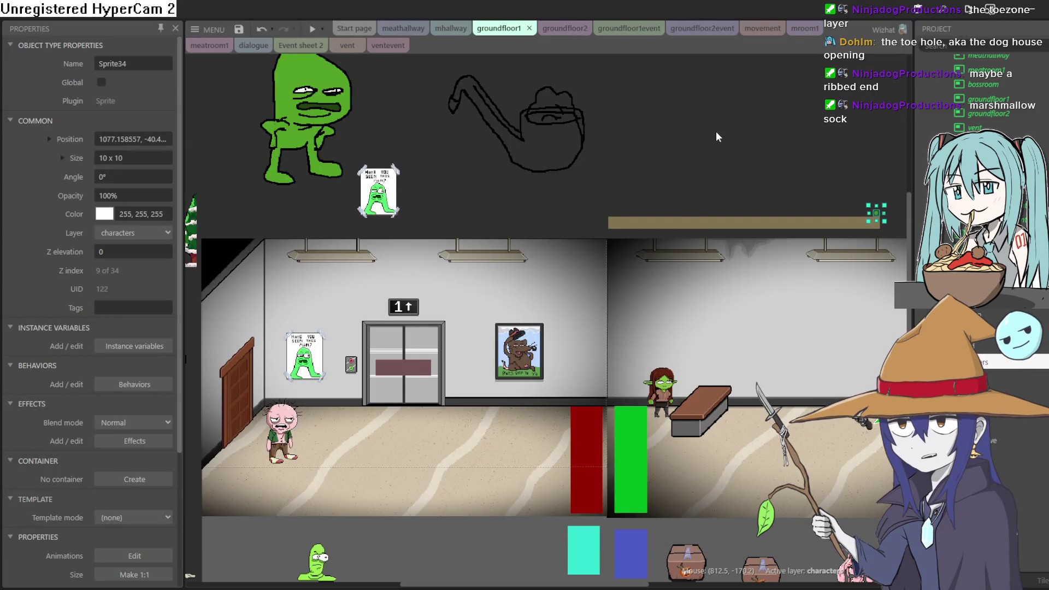
# Look over the mhallway, ventevent, Event sheet 2 and dialogue sheets and the vent layout.
pyautogui.scroll(-3, 715, 137)
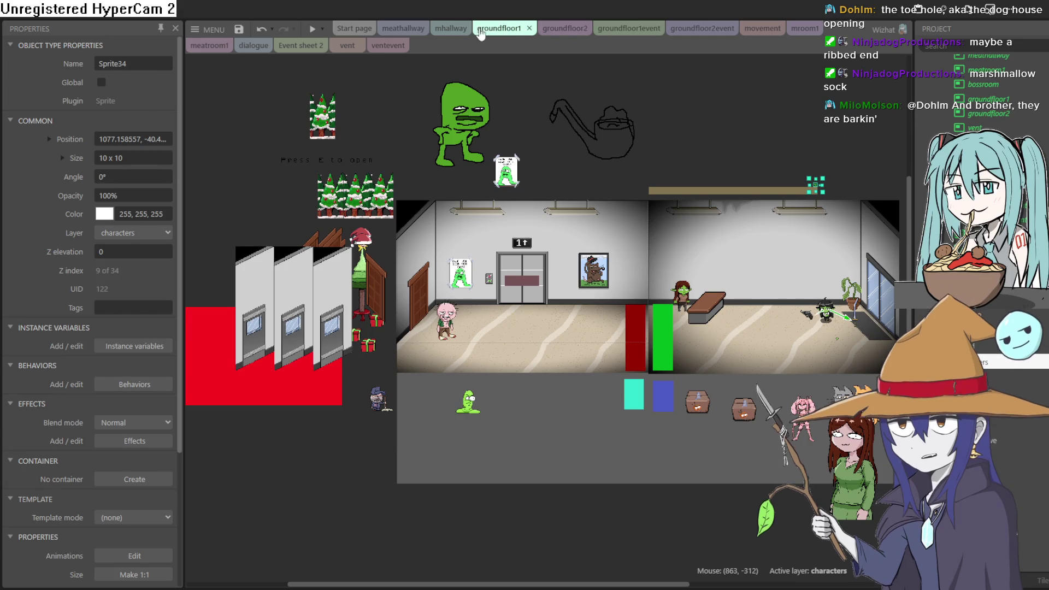
pyautogui.click(451, 28)
pyautogui.click(498, 28)
pyautogui.click(449, 28)
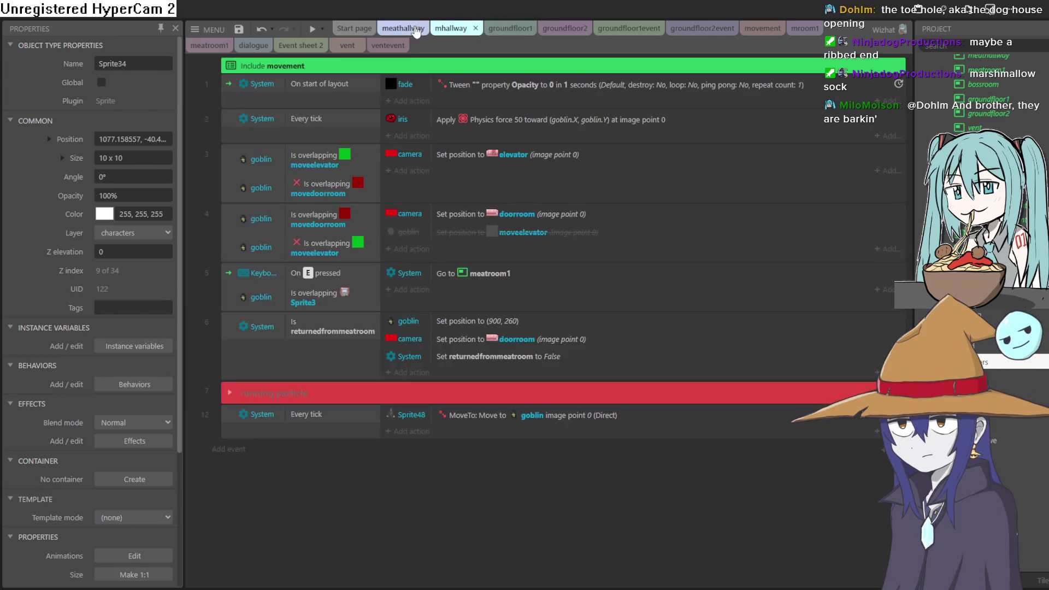
pyautogui.click(375, 45)
pyautogui.click(295, 46)
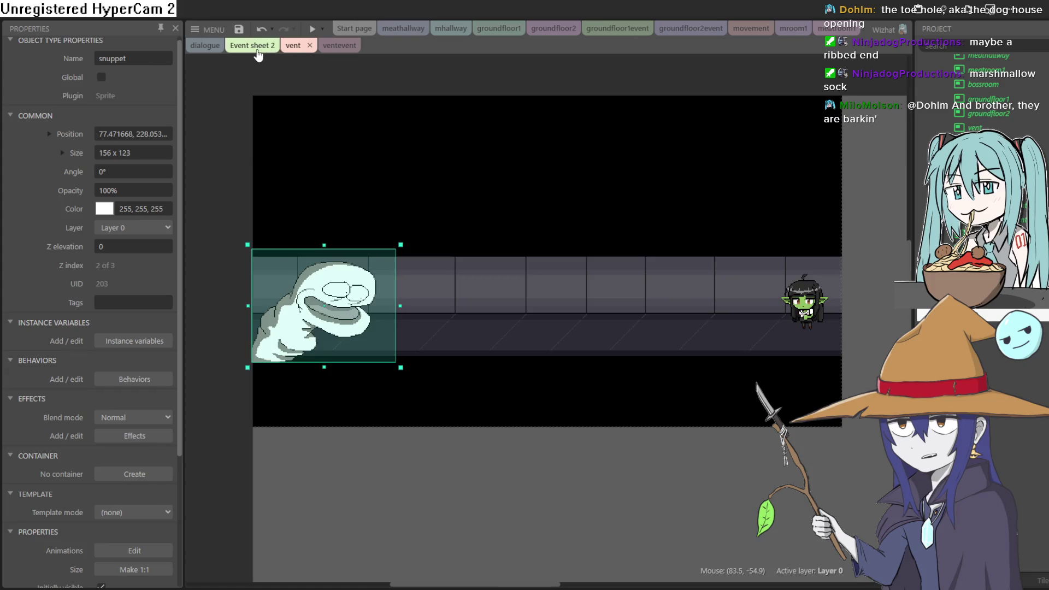
pyautogui.click(252, 45)
pyautogui.click(297, 45)
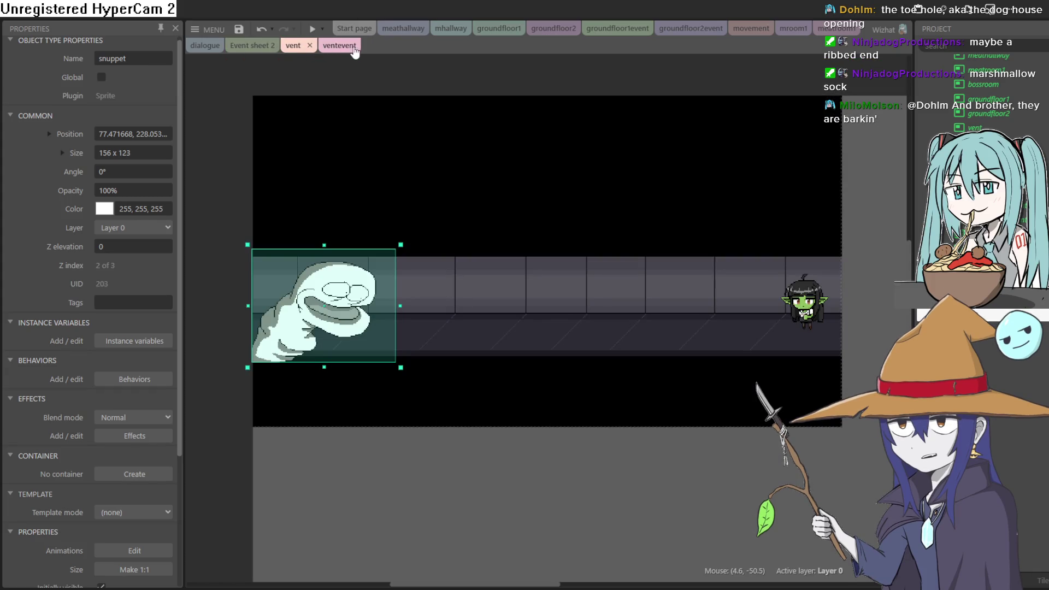
pyautogui.click(252, 45)
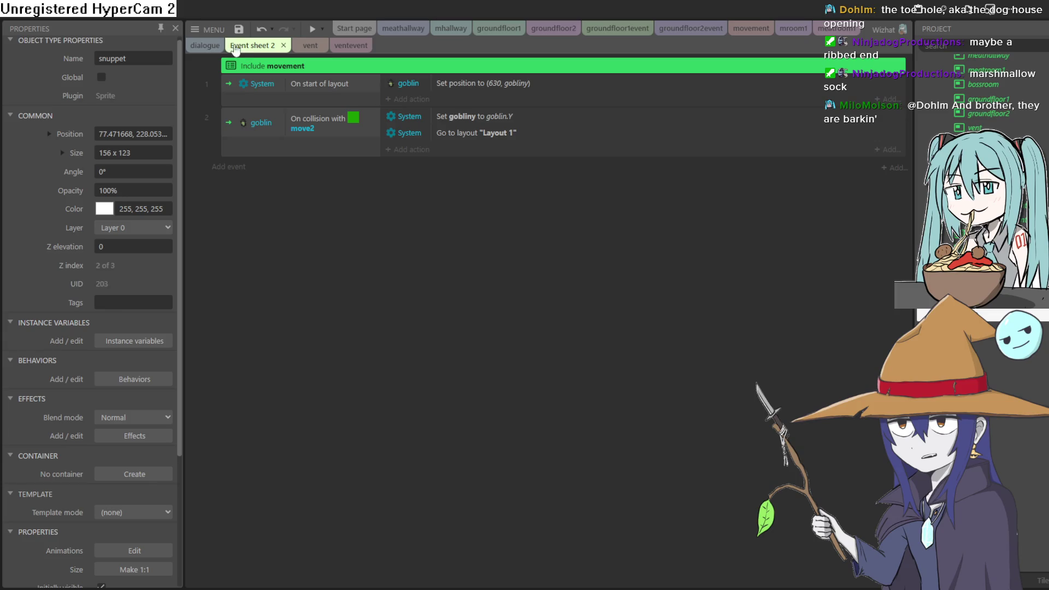
pyautogui.click(209, 47)
pyautogui.click(320, 48)
pyautogui.click(307, 49)
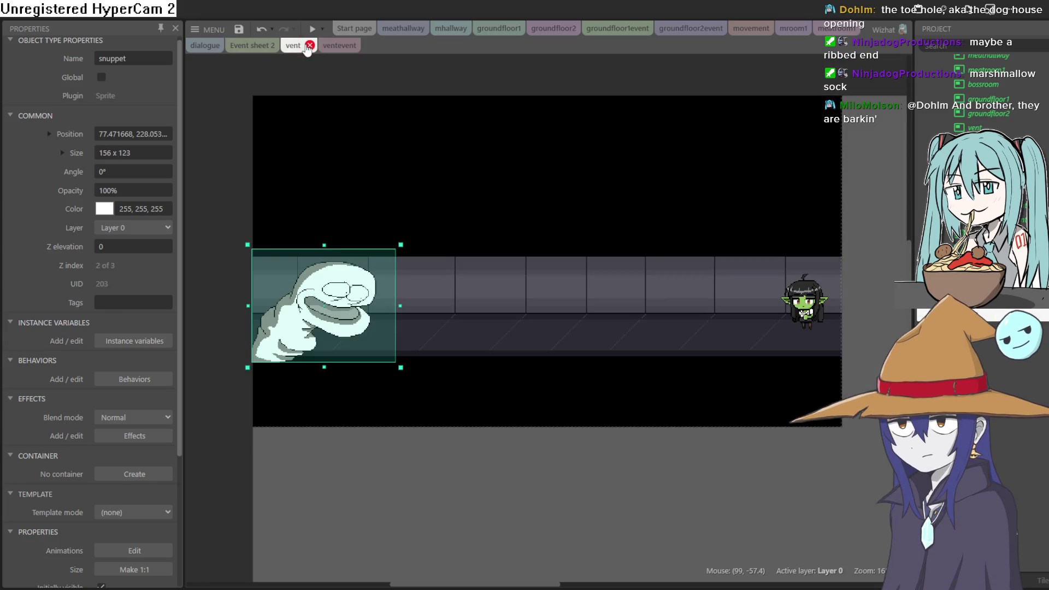
# Check meatroom1, movement and the groundfloor event sheets, settle on groundfloor2, and launch a preview.
pyautogui.click(830, 31)
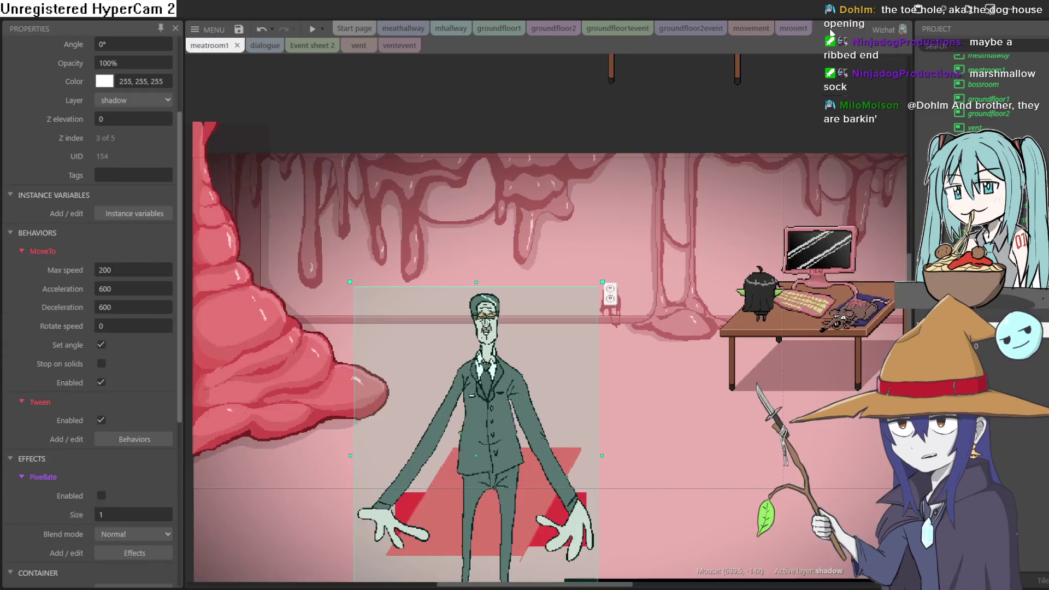
pyautogui.click(750, 28)
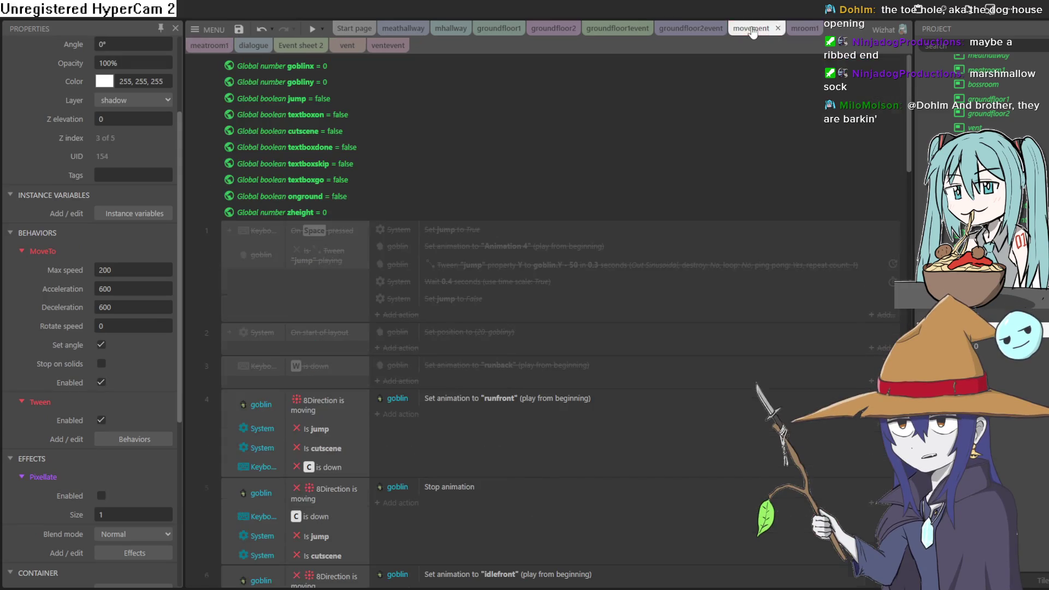
pyautogui.click(690, 28)
pyautogui.click(623, 29)
pyautogui.click(546, 30)
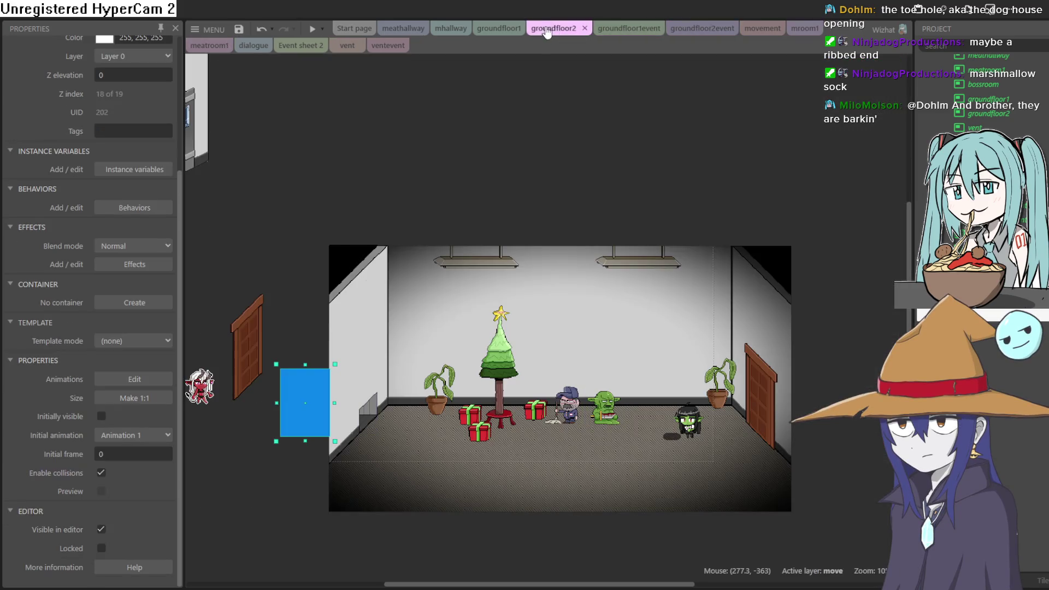
pyautogui.click(505, 30)
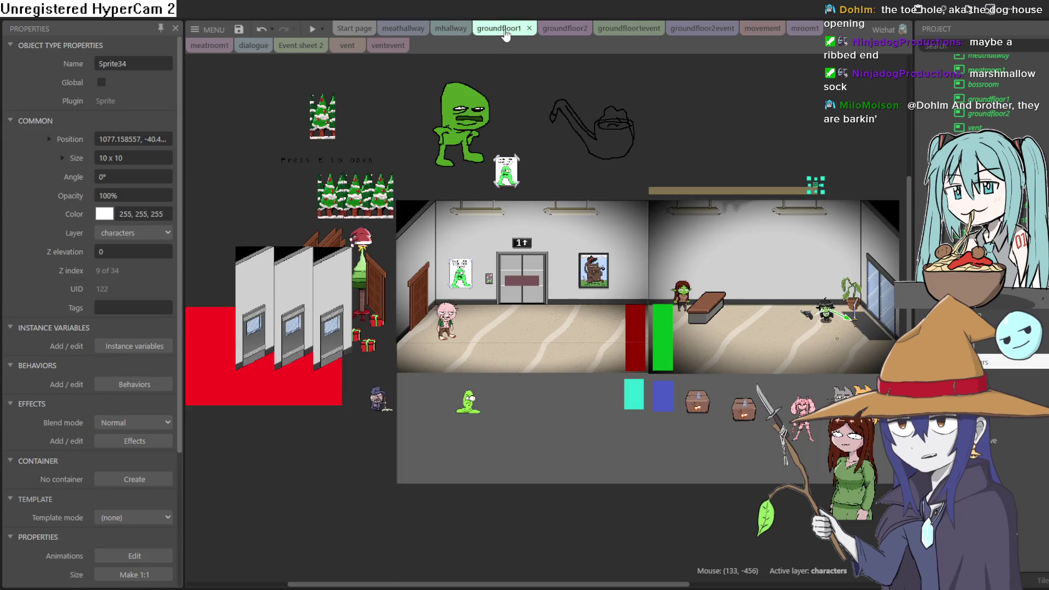
pyautogui.click(555, 31)
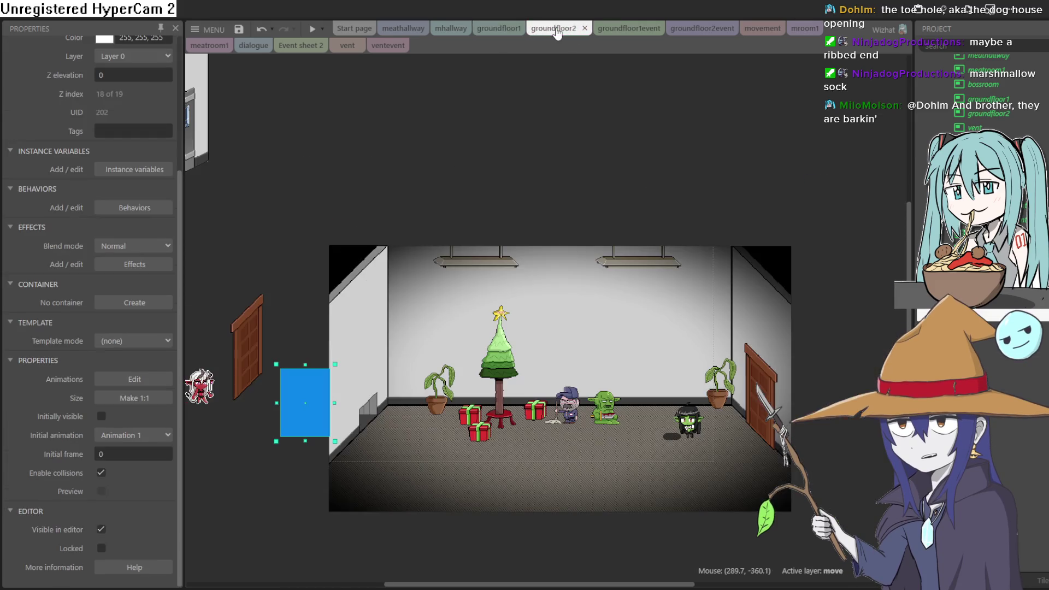
pyautogui.click(310, 28)
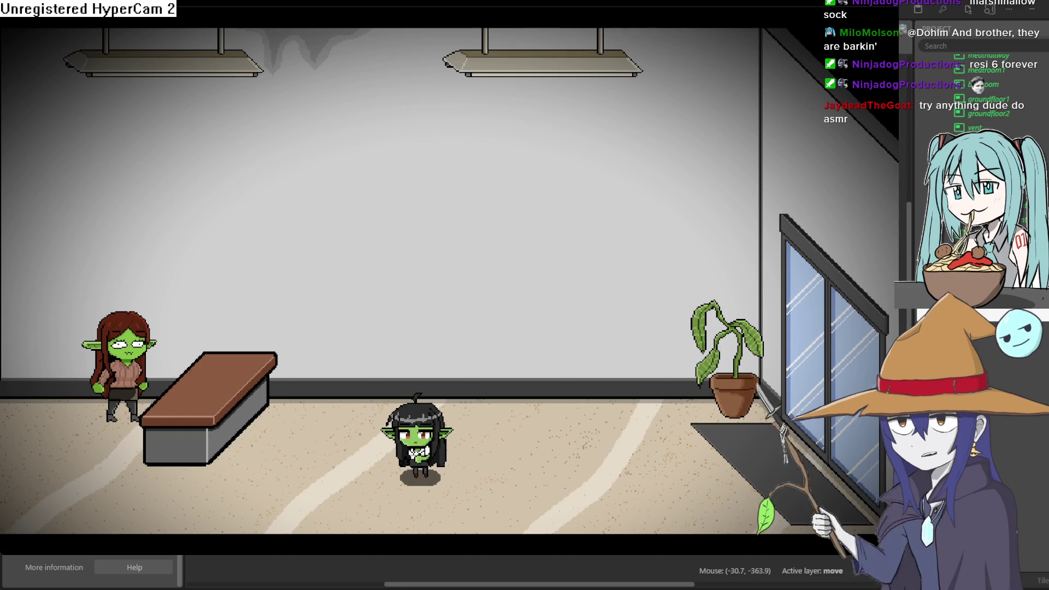
# Walk the goblin down and left into the elevator hall, up to the elevator doors.
pyautogui.press('Down')
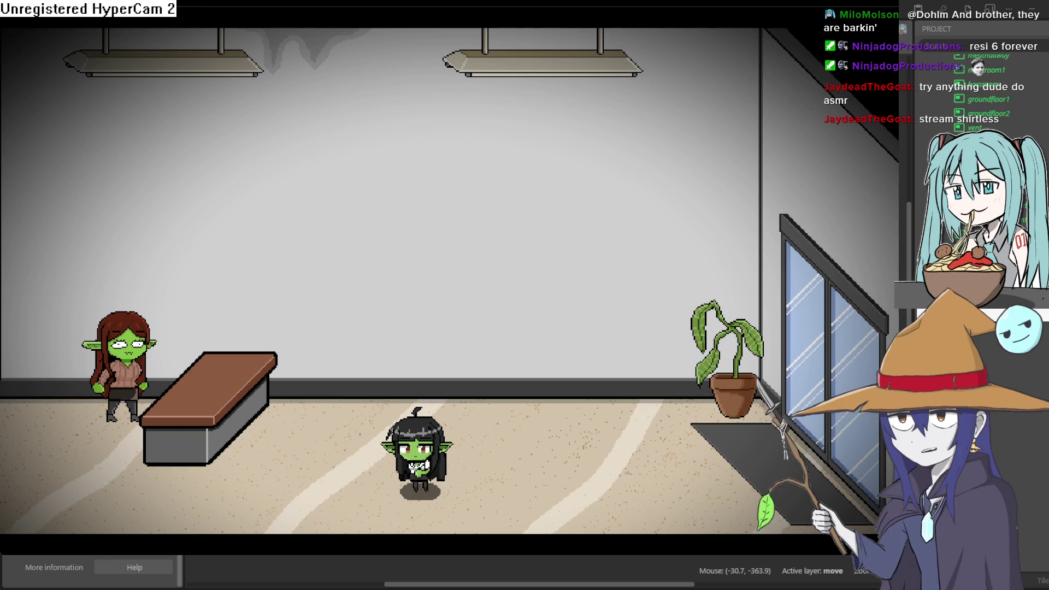
pyautogui.press('Left')
pyautogui.press('Down')
pyautogui.press('Left')
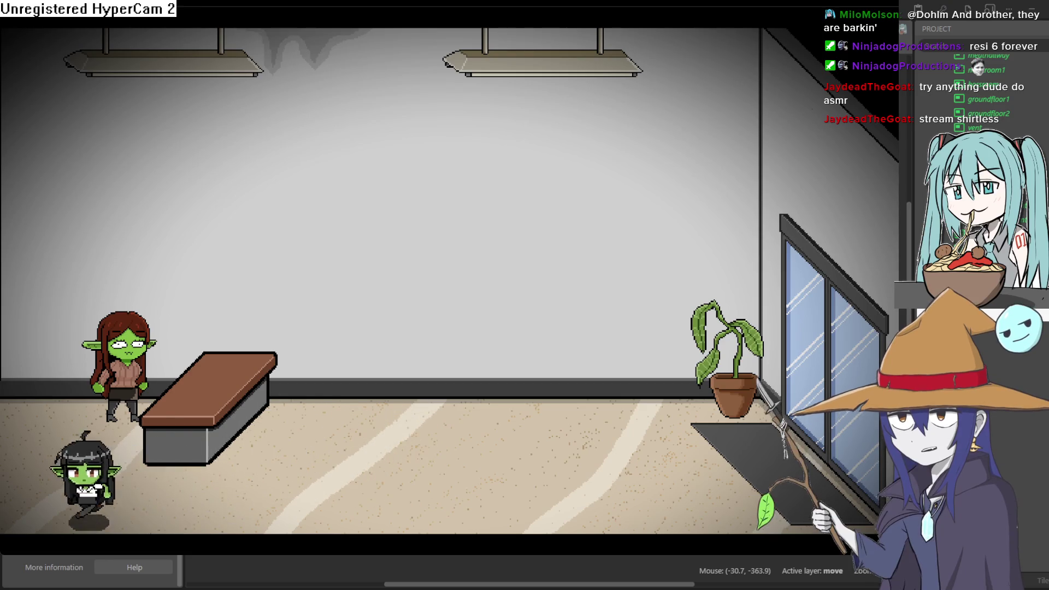
pyautogui.press('Left')
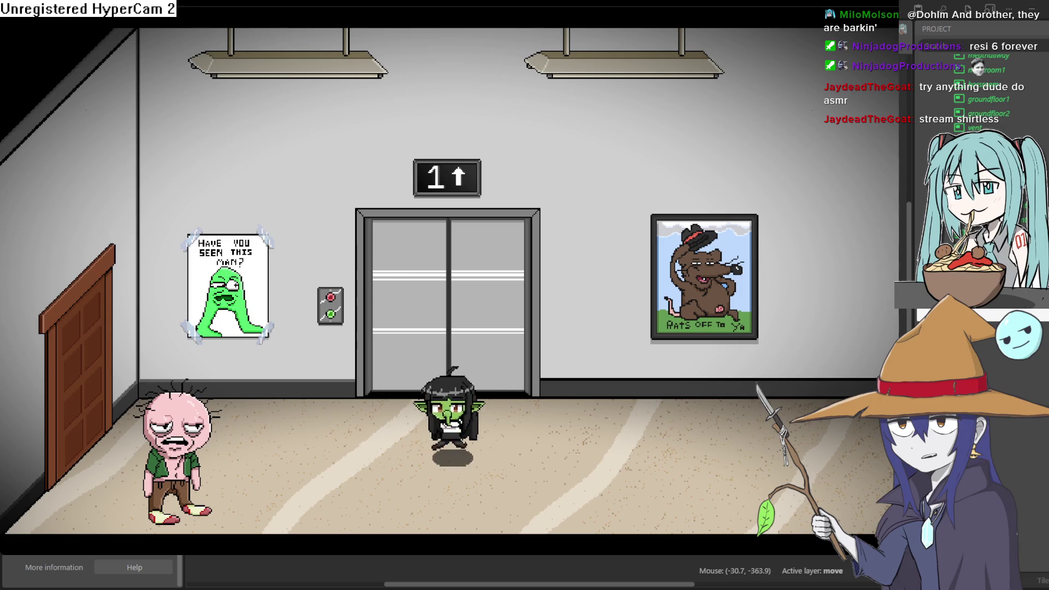
pyautogui.press('Up')
pyautogui.press('Right')
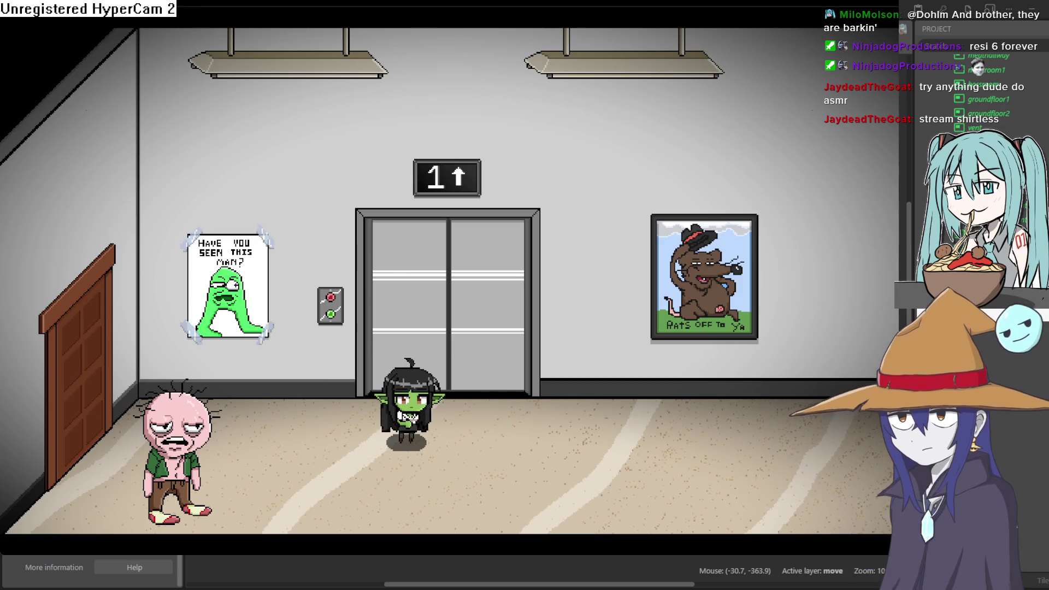
pyautogui.press('Left')
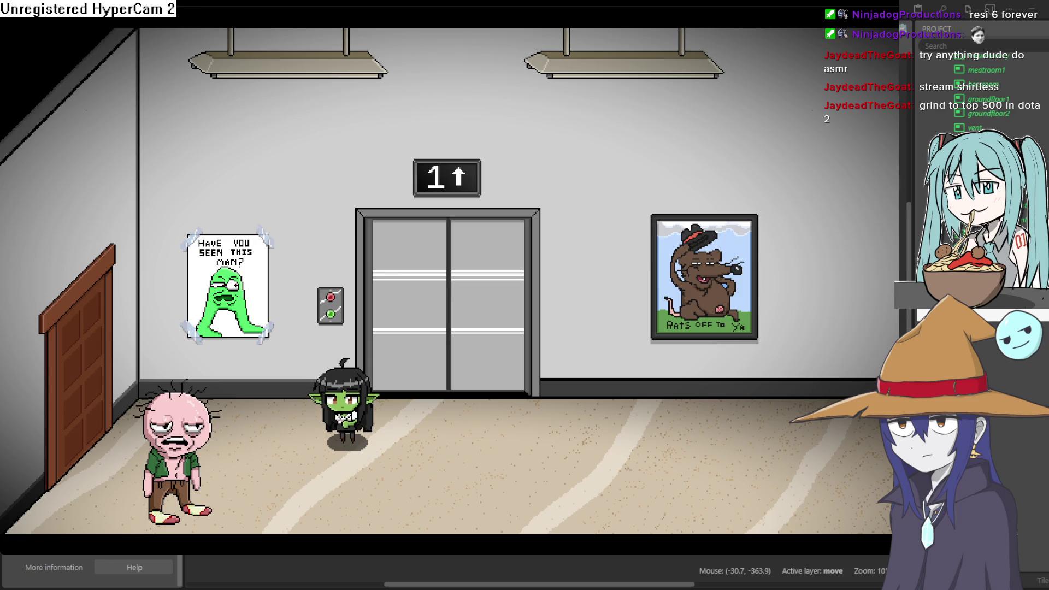
pyautogui.press('Left')
pyautogui.press('Right')
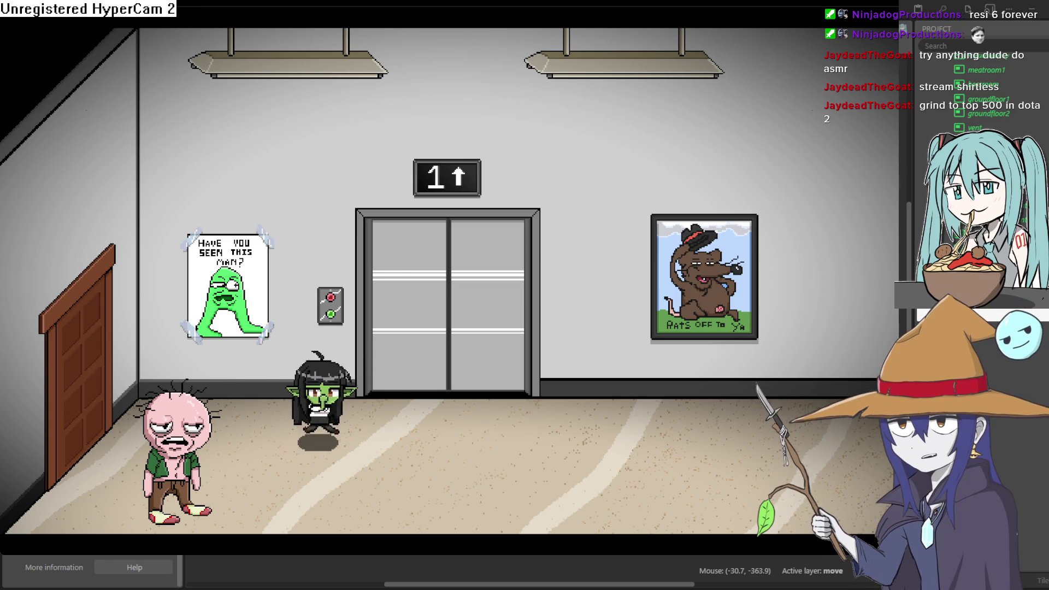
# Walk the goblin around the bench room's plant and mat, back to the elevator hallway, then close the preview.
pyautogui.press('Right')
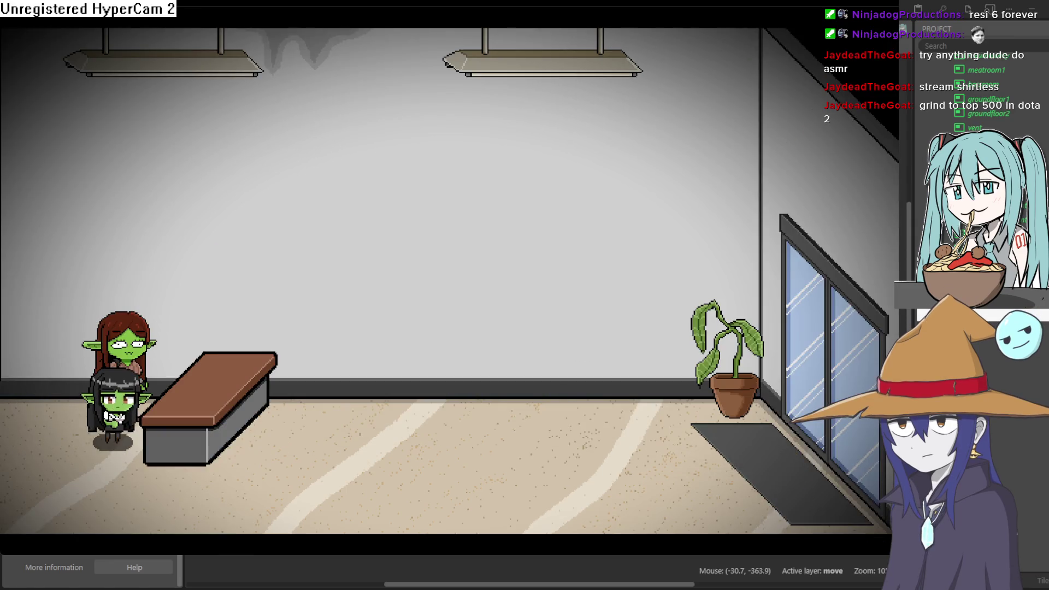
pyautogui.press('Down')
pyautogui.press('Right')
pyautogui.press('Up')
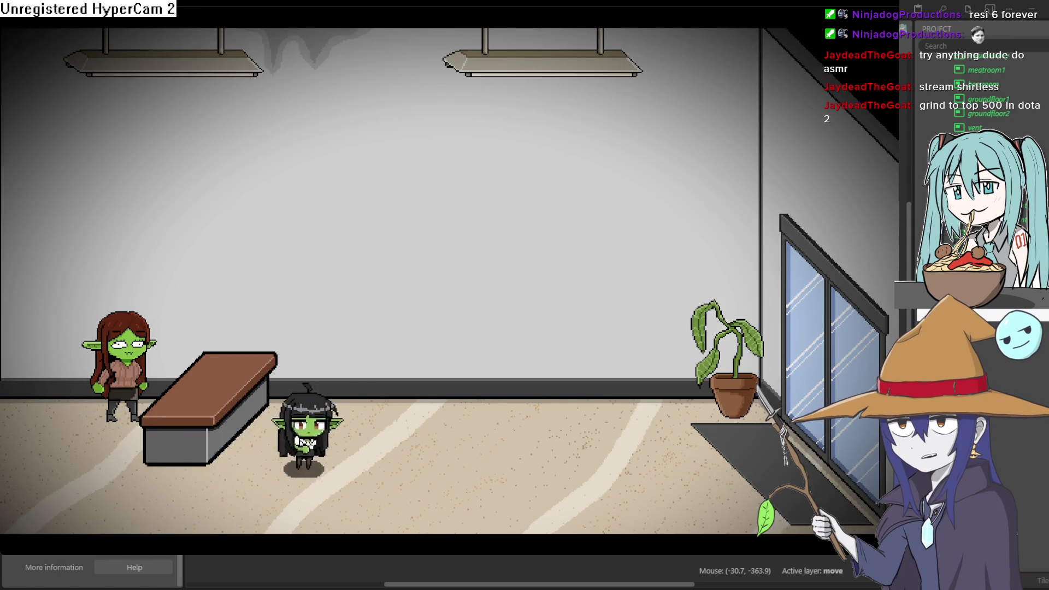
pyautogui.press('Right')
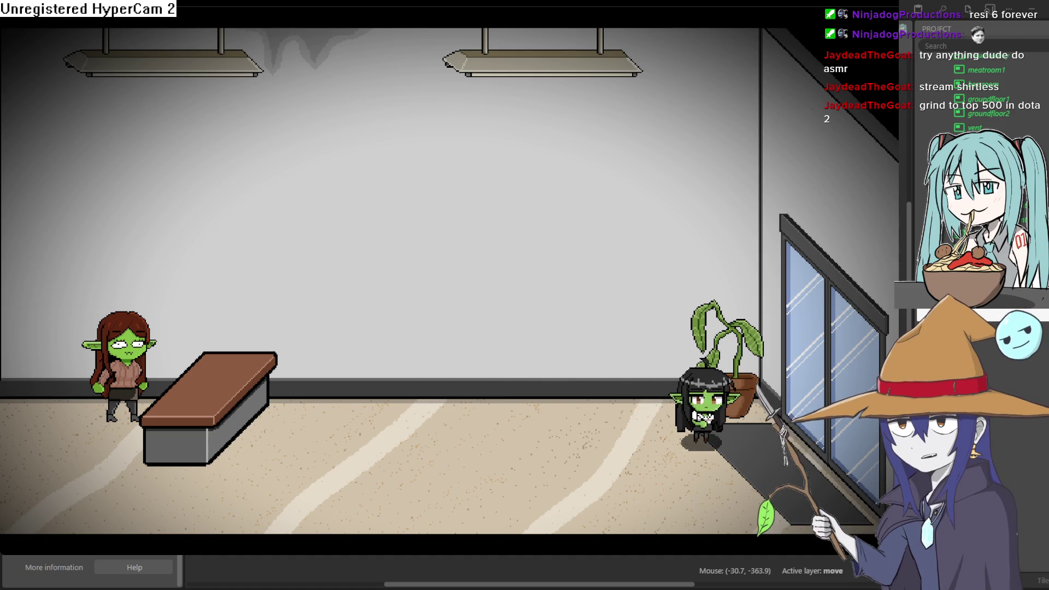
pyautogui.press('Down')
pyautogui.press('Up')
pyautogui.press('Left')
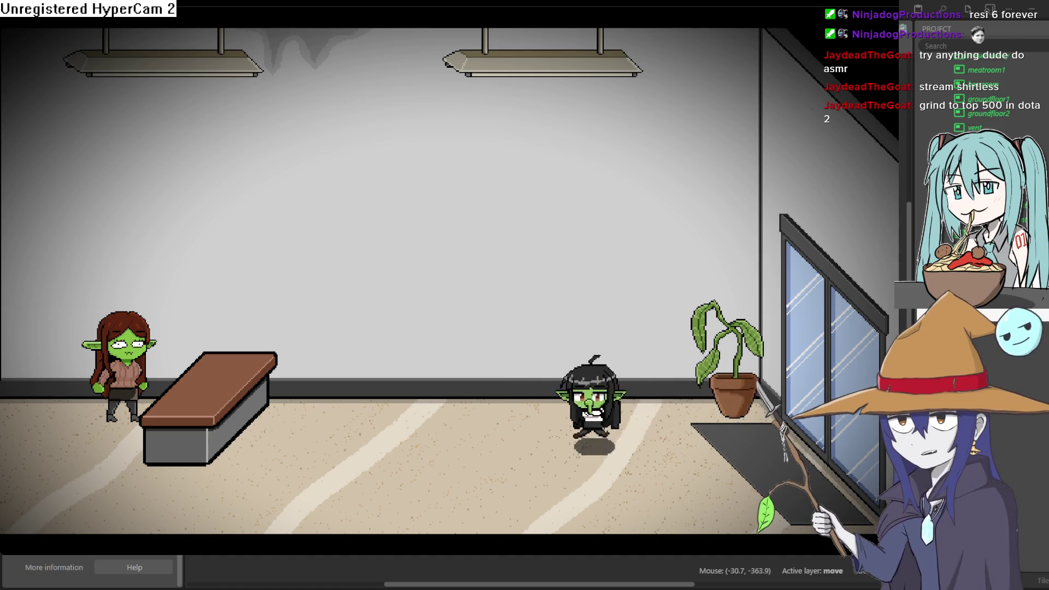
pyautogui.press('Down')
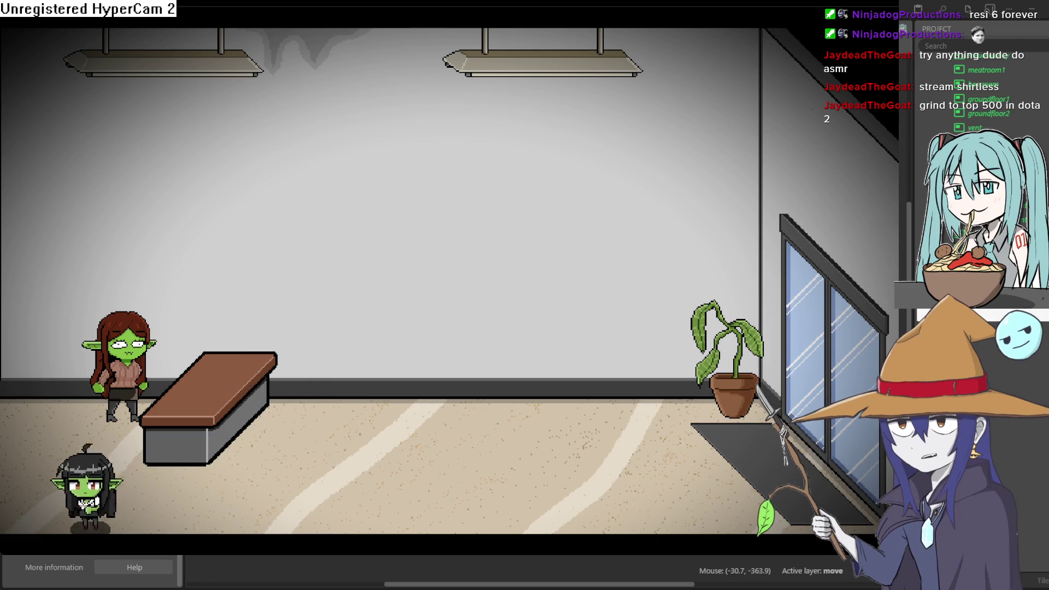
pyautogui.press('Left')
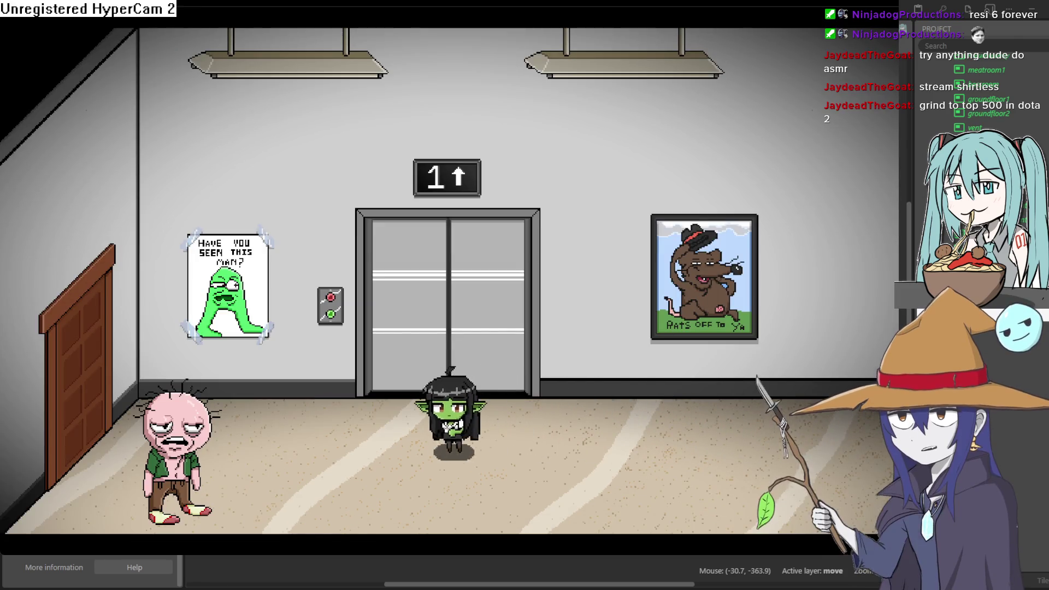
pyautogui.press('Left')
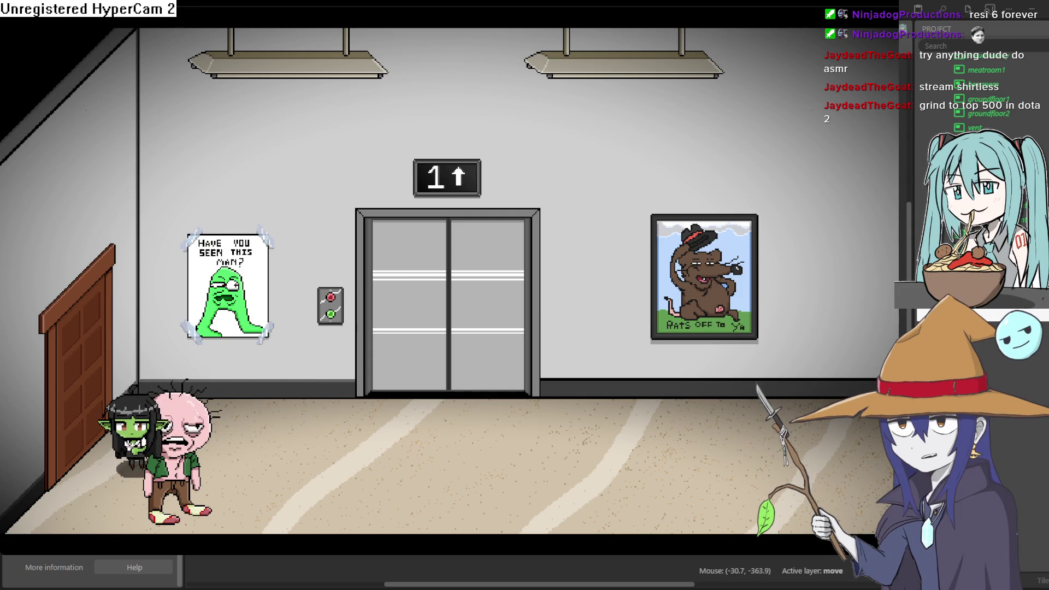
pyautogui.click(968, 22)
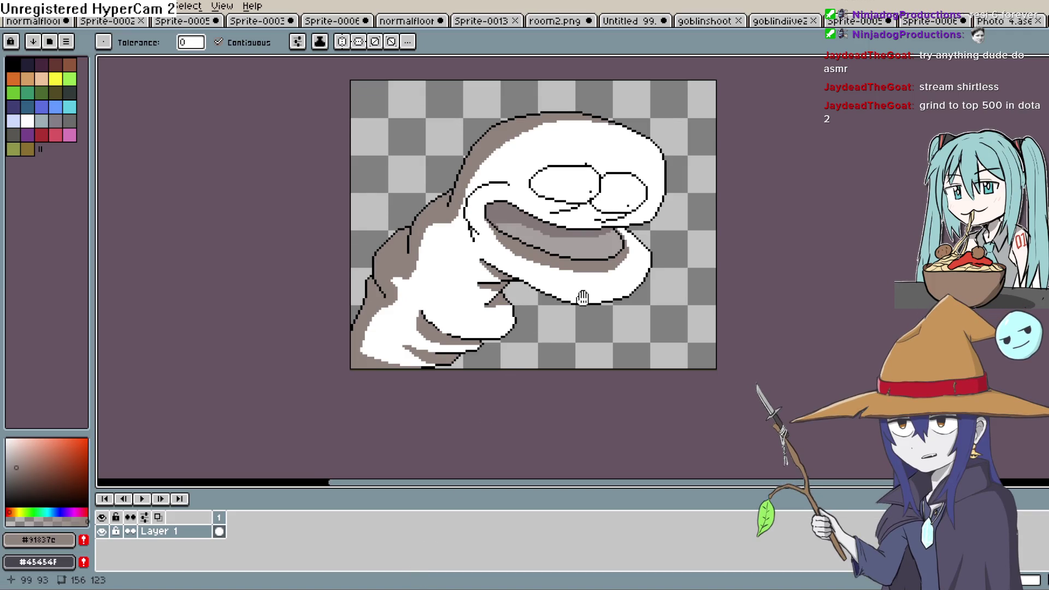
# Pan the sock-puppet monster drawing lower in view, then switch to the Goblin CORP sketch in Photo 4.
pyautogui.moveTo(583, 297); pyautogui.dragTo(584, 390)
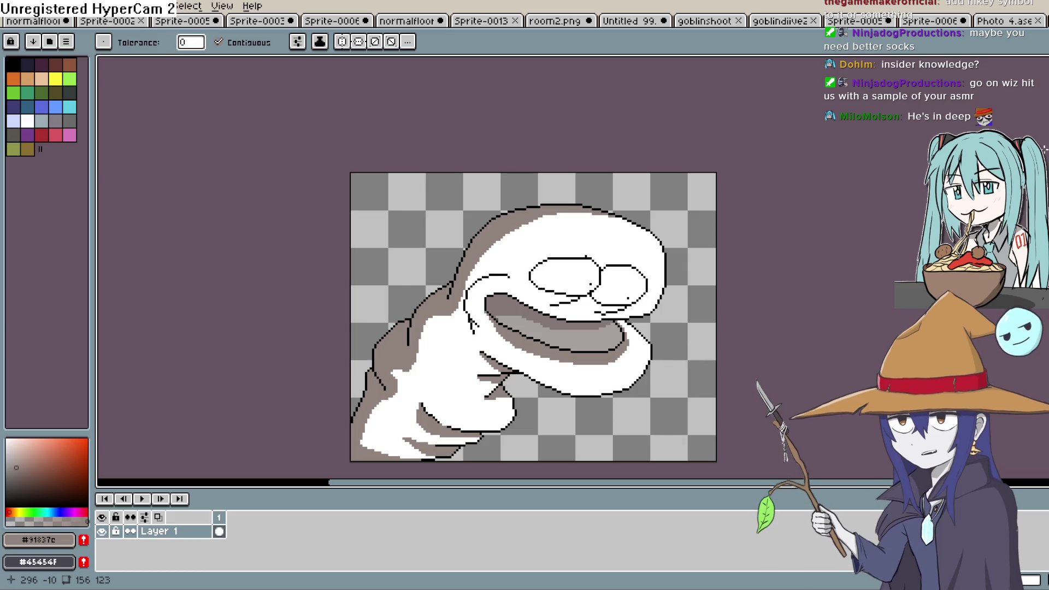
pyautogui.click(1004, 21)
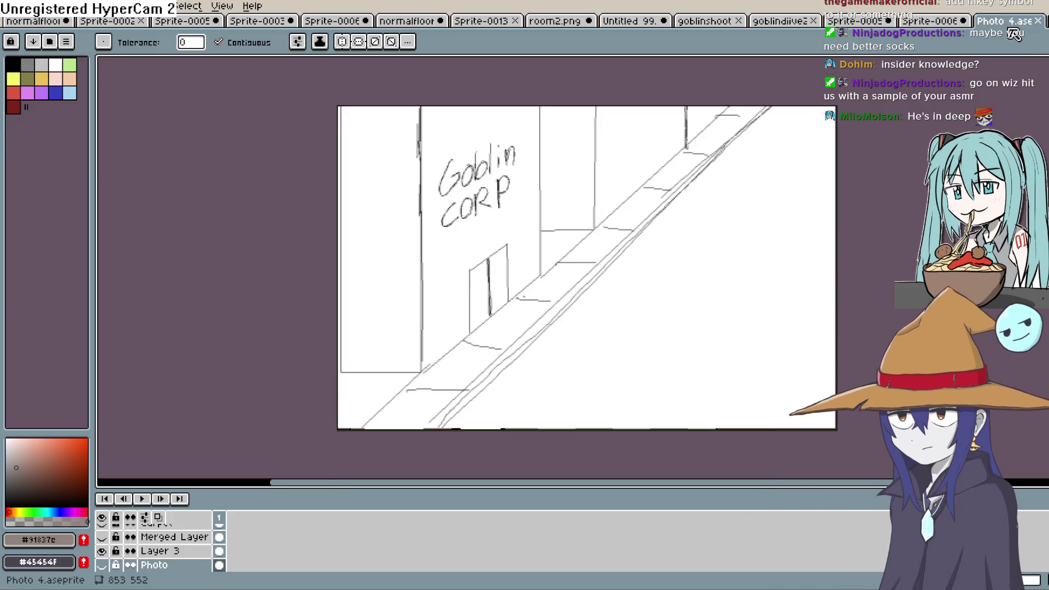
# Flip through the Sprite-0005, goblindiive2, goblinshoot, witch and room2.png documents, returning to the witch sprite.
pyautogui.click(921, 24)
pyautogui.click(879, 22)
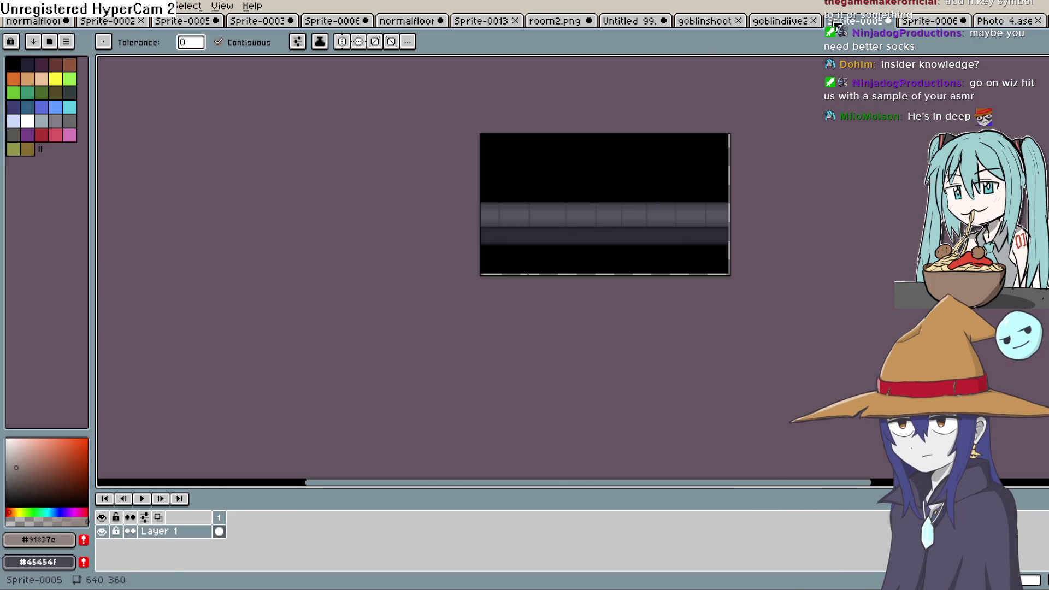
pyautogui.click(797, 22)
pyautogui.click(706, 21)
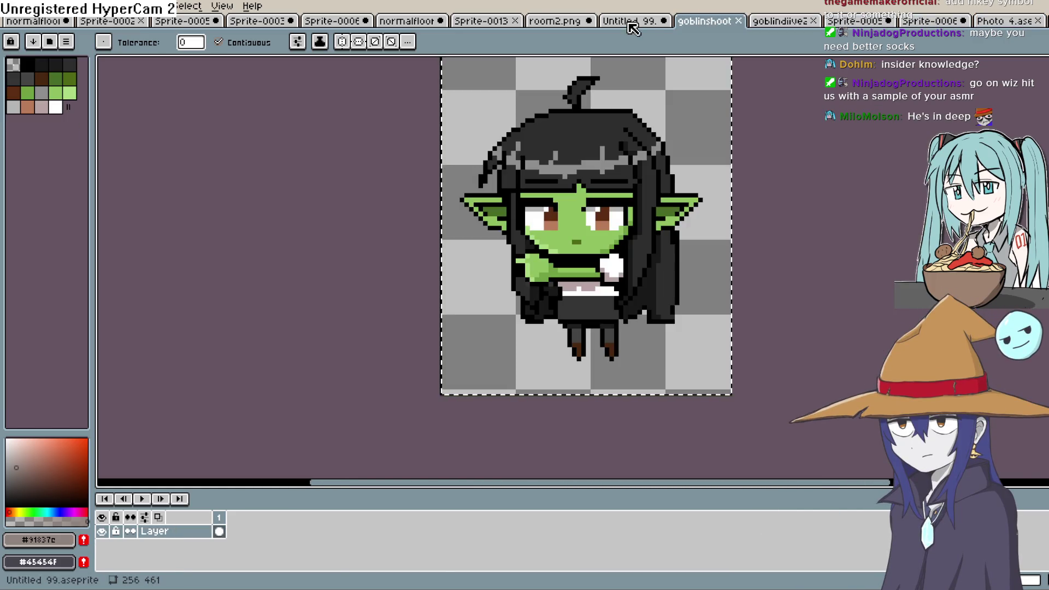
pyautogui.click(640, 23)
pyautogui.click(560, 21)
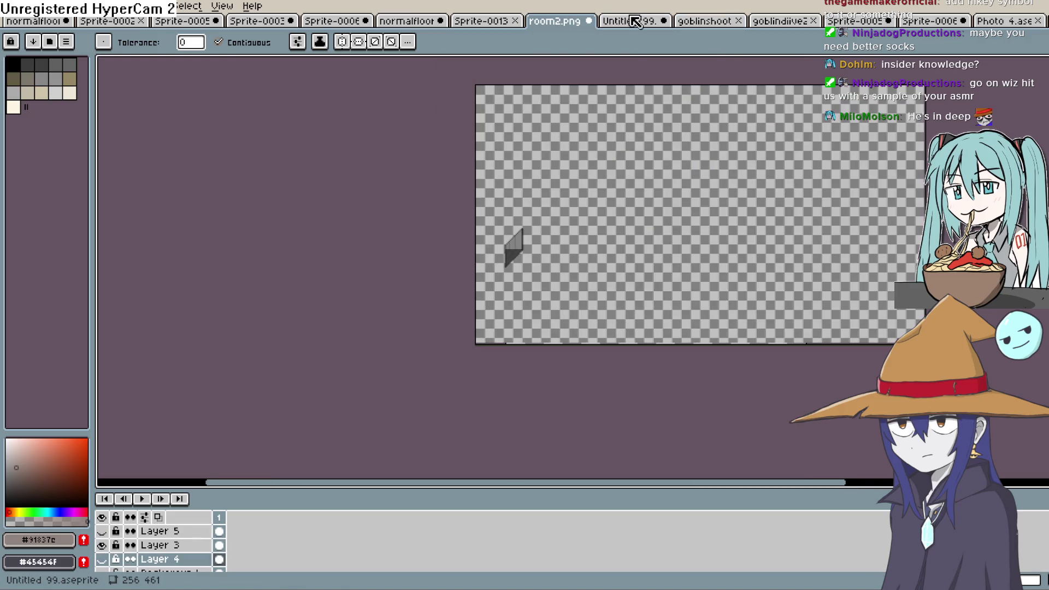
pyautogui.click(634, 22)
# Zoom and pan the witch sprite to bring her whole hat into view.
pyautogui.scroll(3, 644, 214)
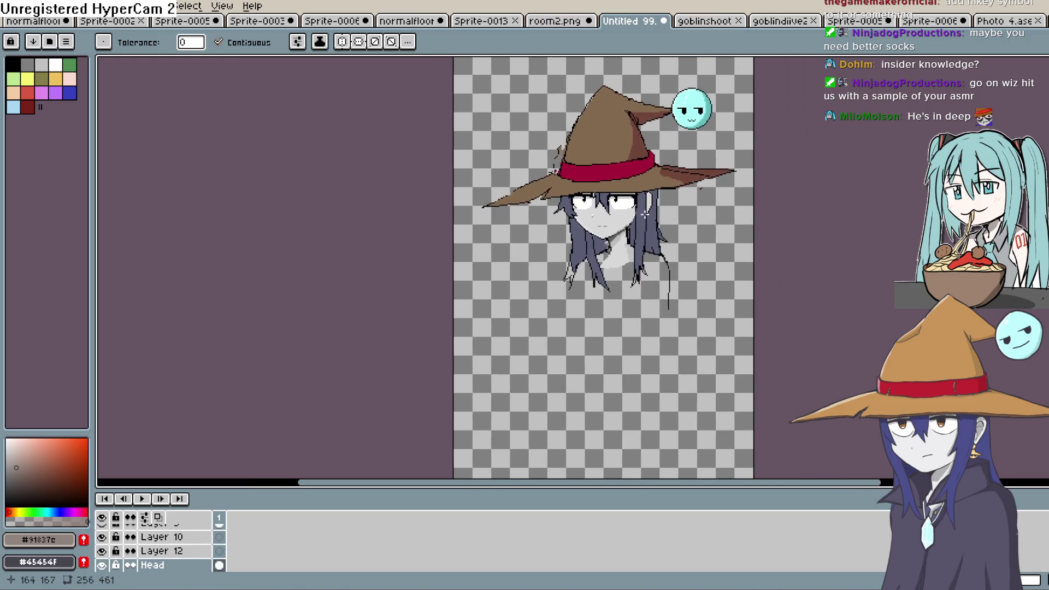
pyautogui.scroll(2, 644, 214)
pyautogui.scroll(2, 582, 265)
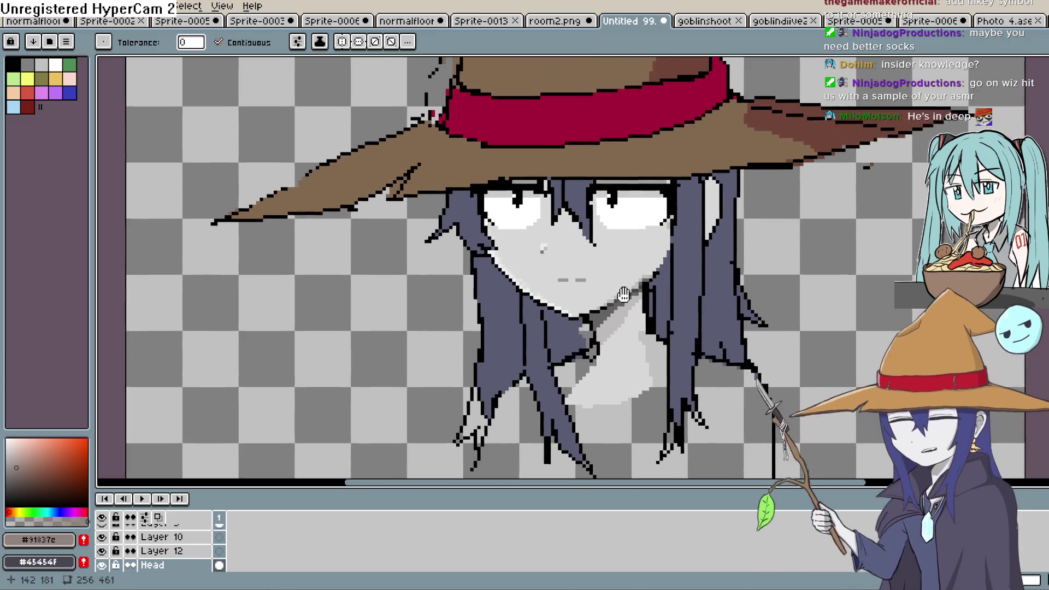
pyautogui.scroll(-1, 617, 297)
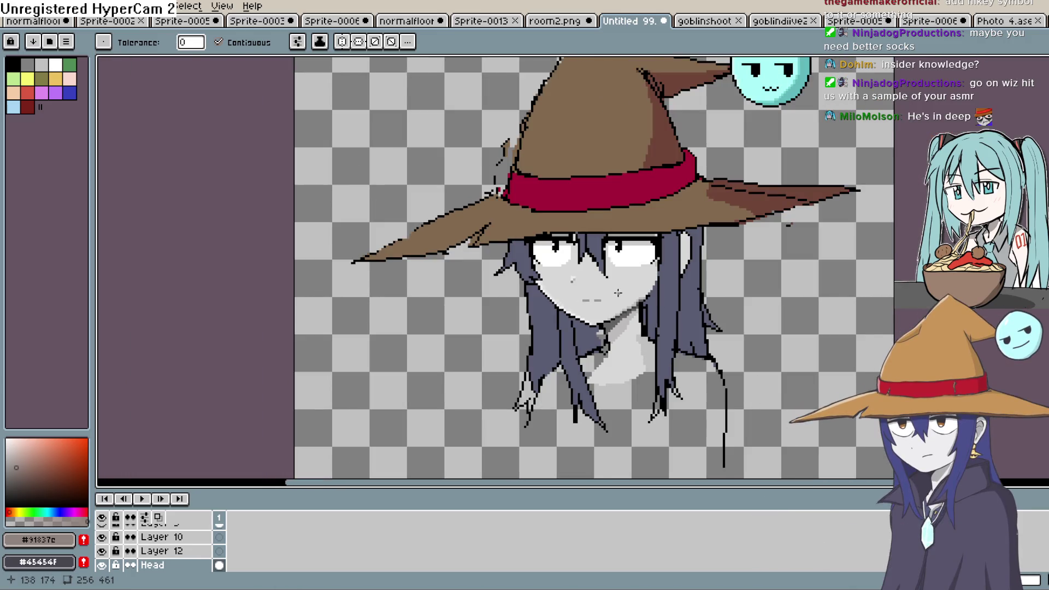
pyautogui.moveTo(613, 288); pyautogui.dragTo(614, 324)
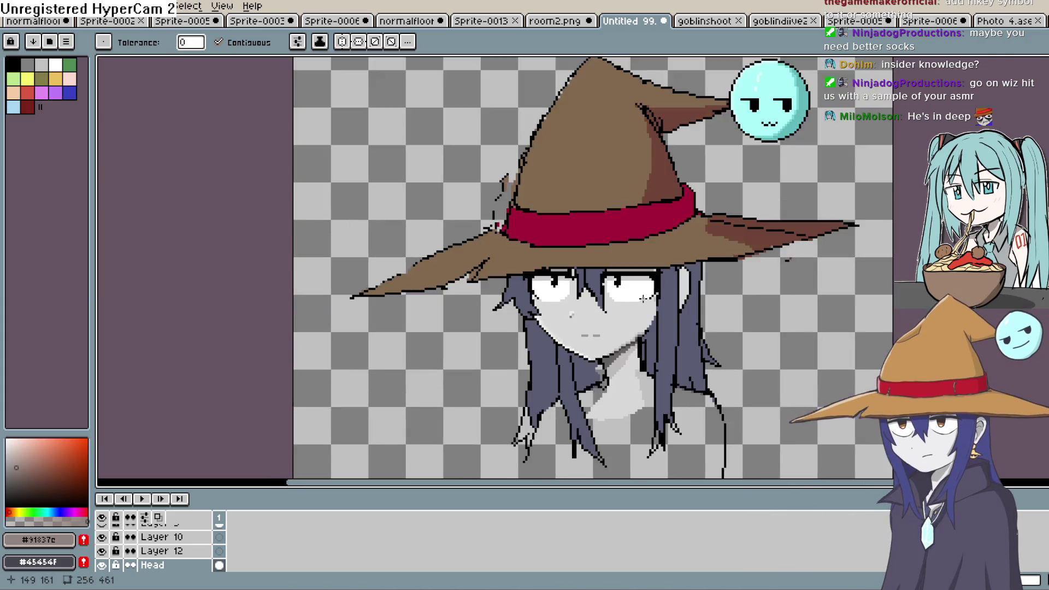
pyautogui.scroll(-1, 629, 306)
pyautogui.scroll(2, 639, 295)
pyautogui.scroll(1, 639, 295)
pyautogui.scroll(-2, 638, 290)
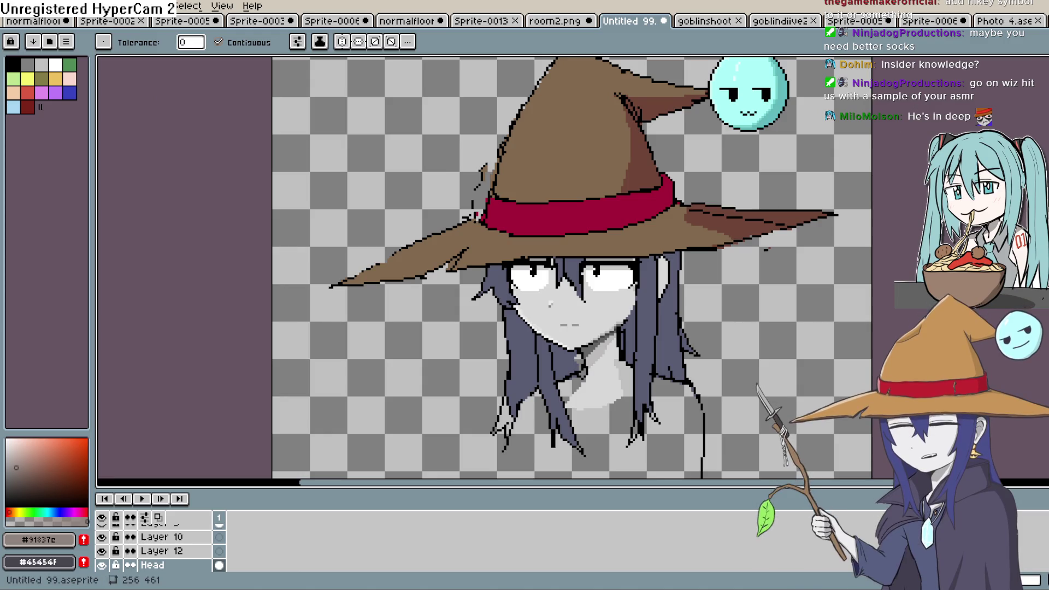
# Move through Photo 4, room2.png, Sprite-0013 and the elevator floor to Sprite-0006, and play then stop its animation.
pyautogui.click(1035, 23)
pyautogui.click(565, 22)
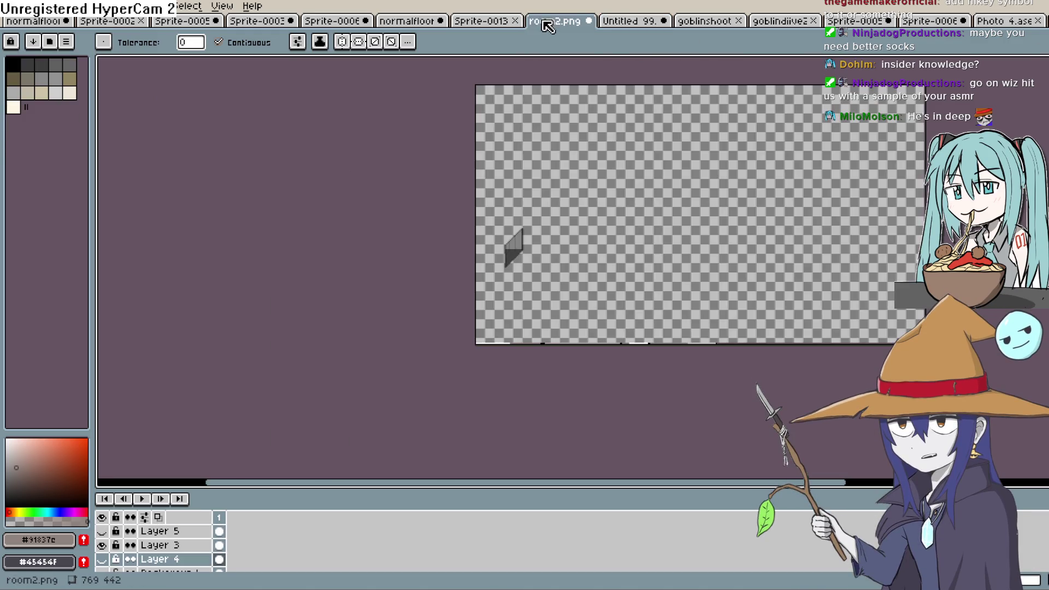
pyautogui.click(483, 23)
pyautogui.click(404, 23)
pyautogui.click(344, 23)
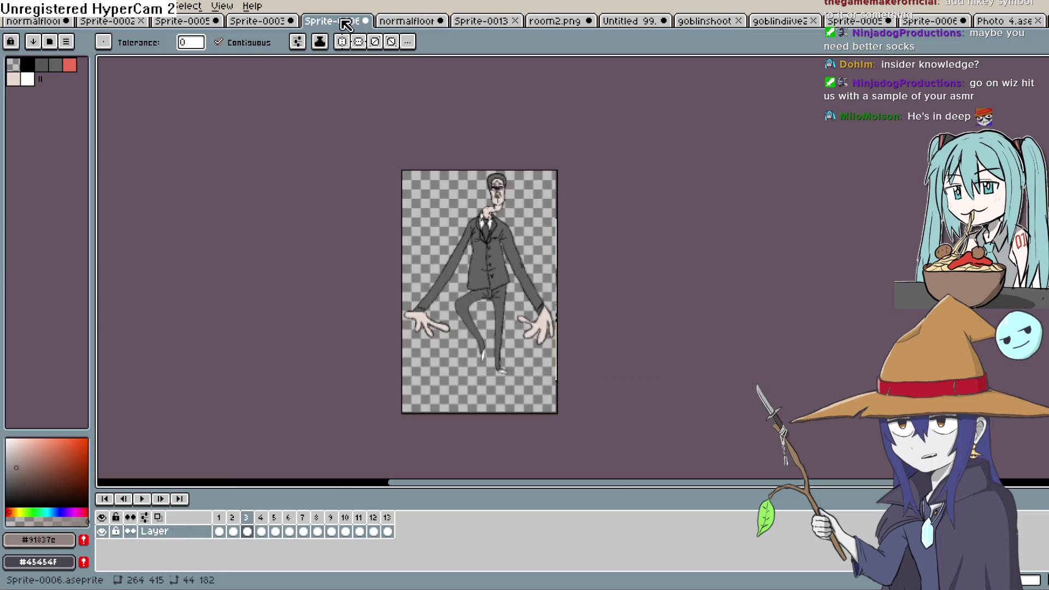
pyautogui.click(142, 498)
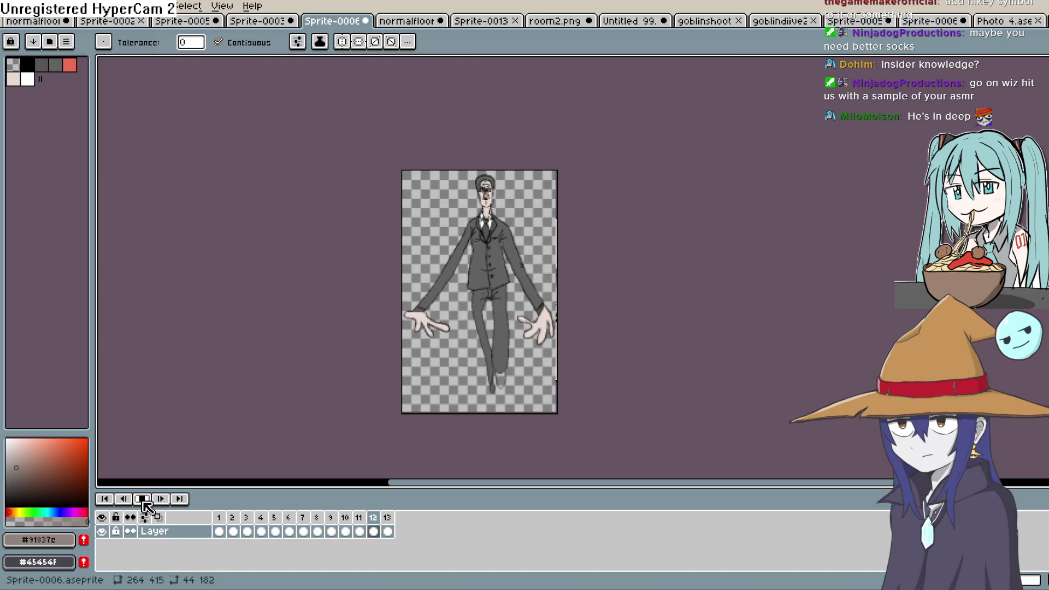
pyautogui.click(142, 500)
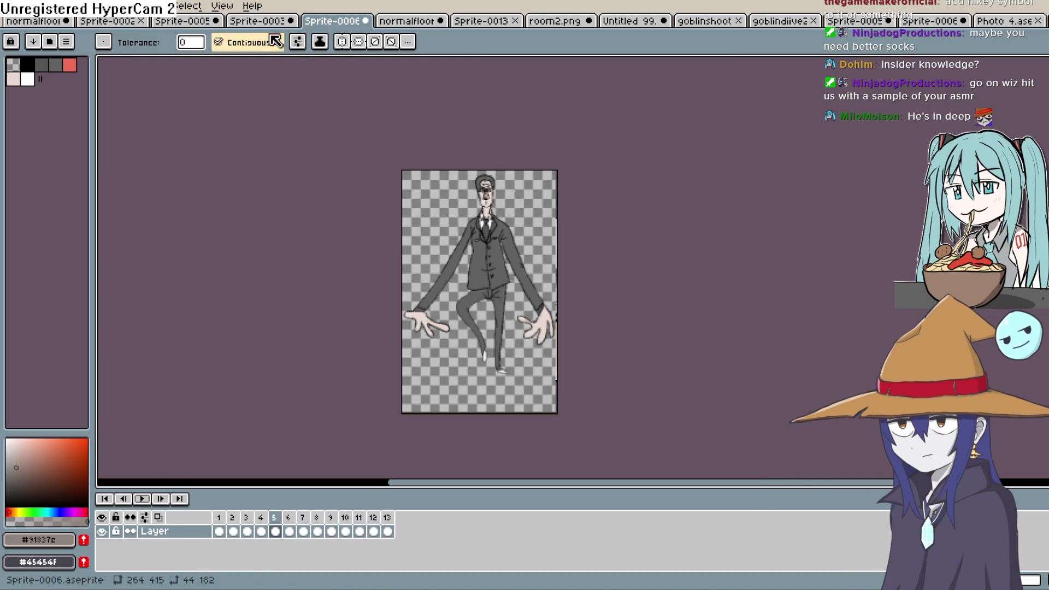
# Step through the Sprite-0003, elevator floor, Sprite-0013, witch, goblinshoot and goblindiive2 tabs to Sprite-0005.
pyautogui.click(250, 22)
pyautogui.click(346, 23)
pyautogui.click(407, 22)
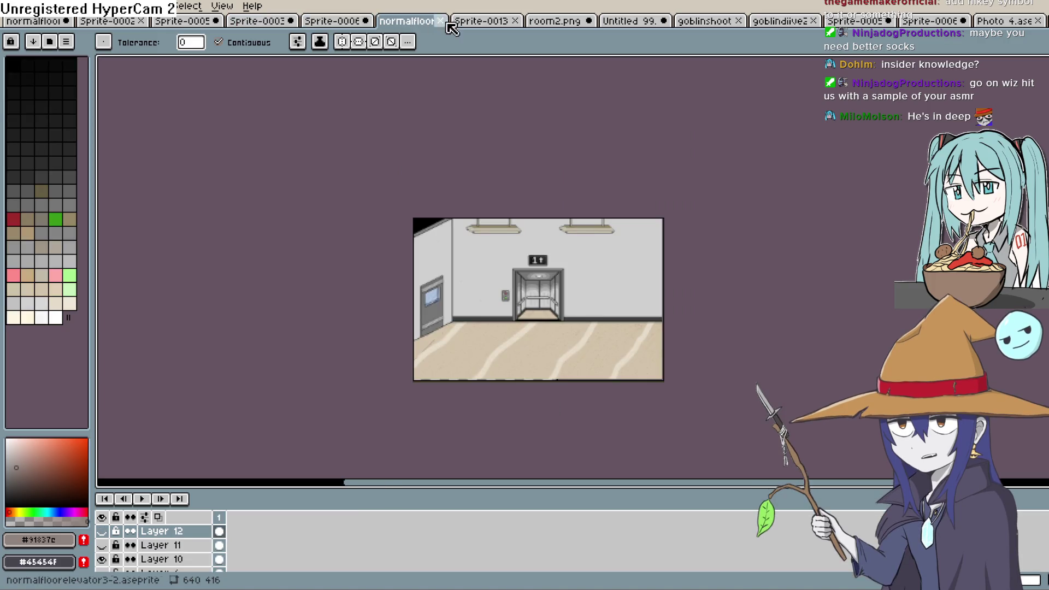
pyautogui.click(464, 22)
pyautogui.click(623, 22)
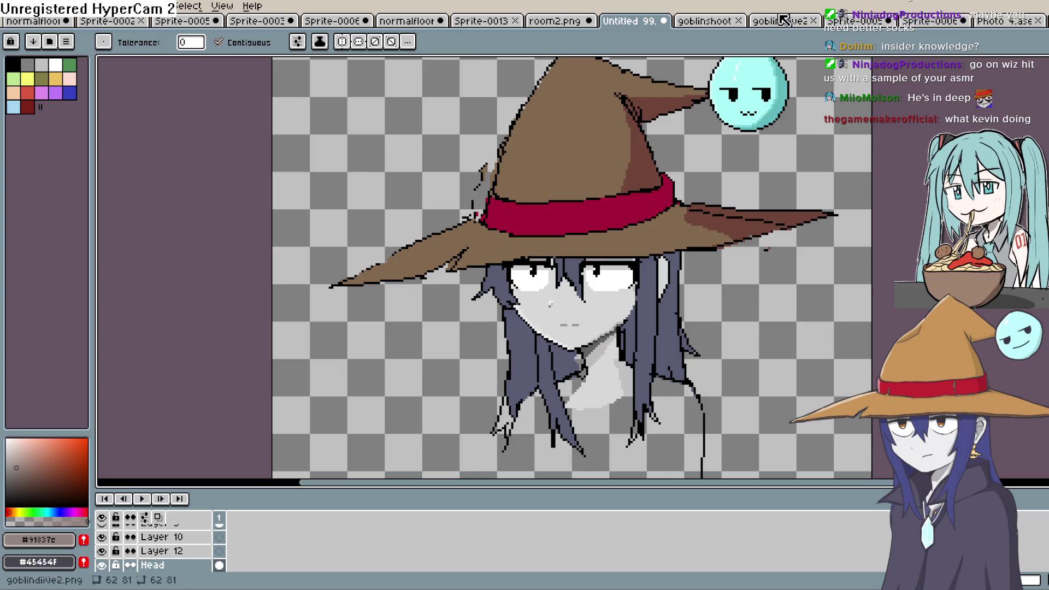
pyautogui.click(721, 23)
pyautogui.click(784, 23)
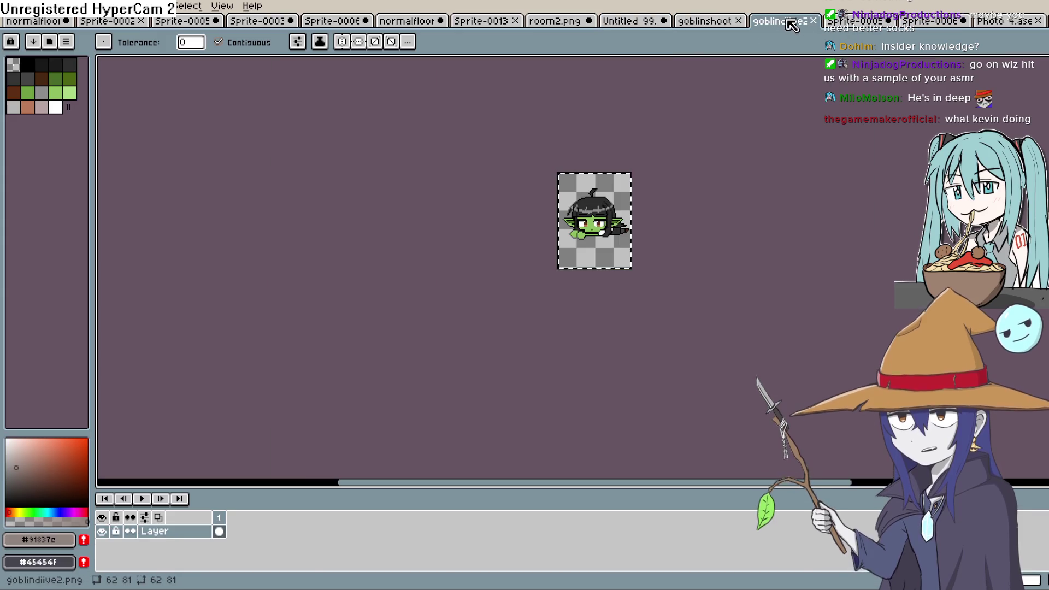
pyautogui.click(855, 24)
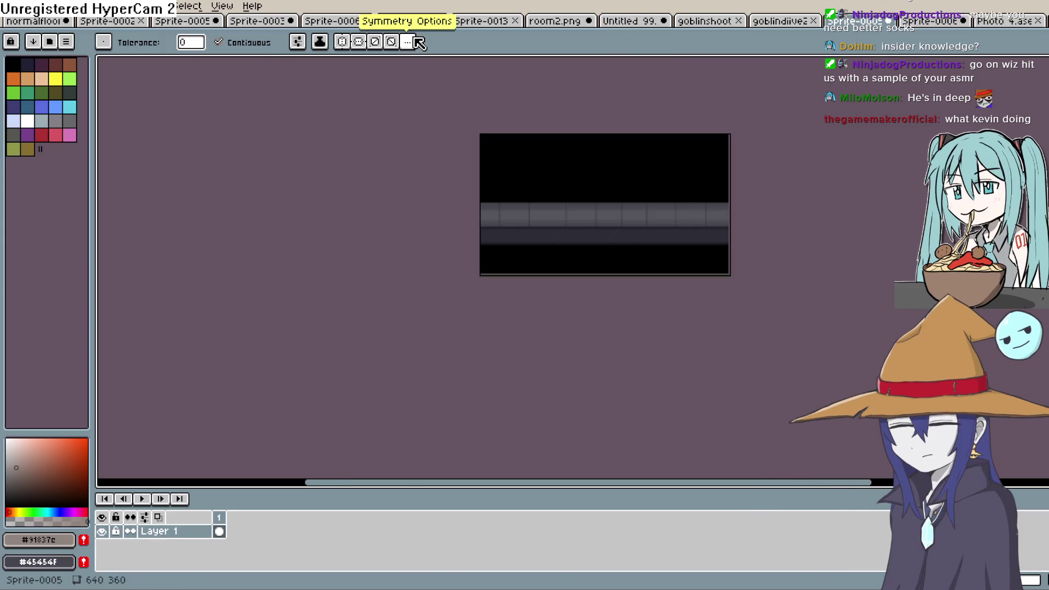